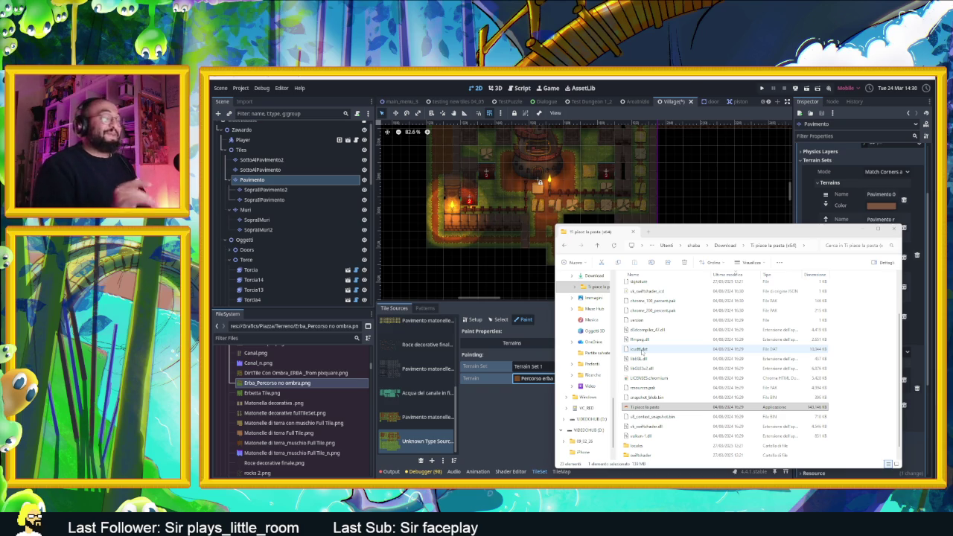
# Launch Ti piace la pasta from its download folder and choose to play in Italian.
pyautogui.doubleClick(676, 406)
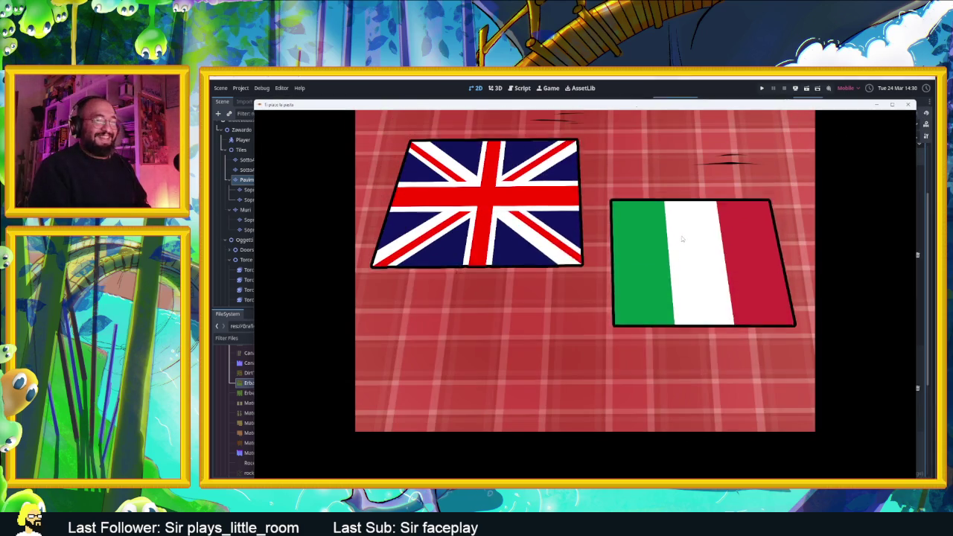
pyautogui.click(700, 315)
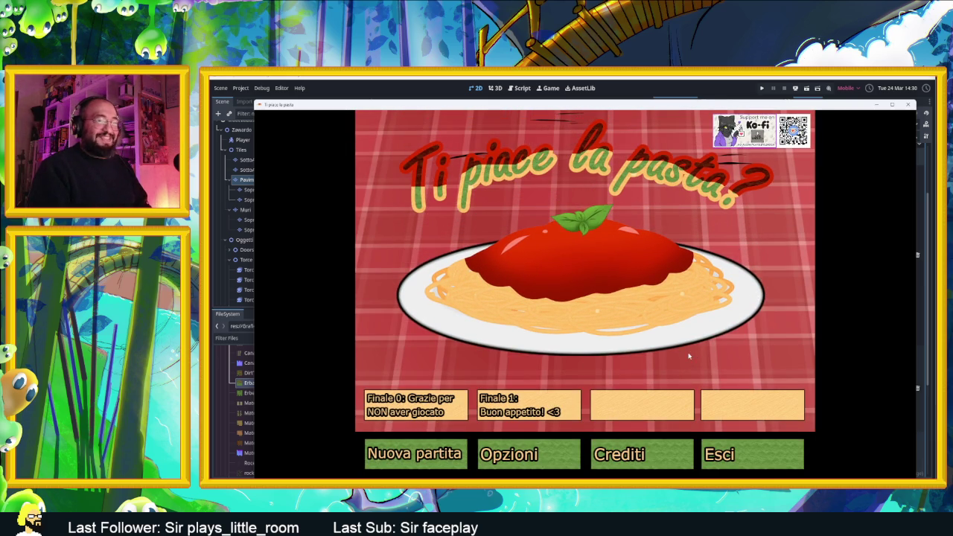
# Start a new game with 'Nuova partita' and answer that you love pasta.
pyautogui.click(452, 453)
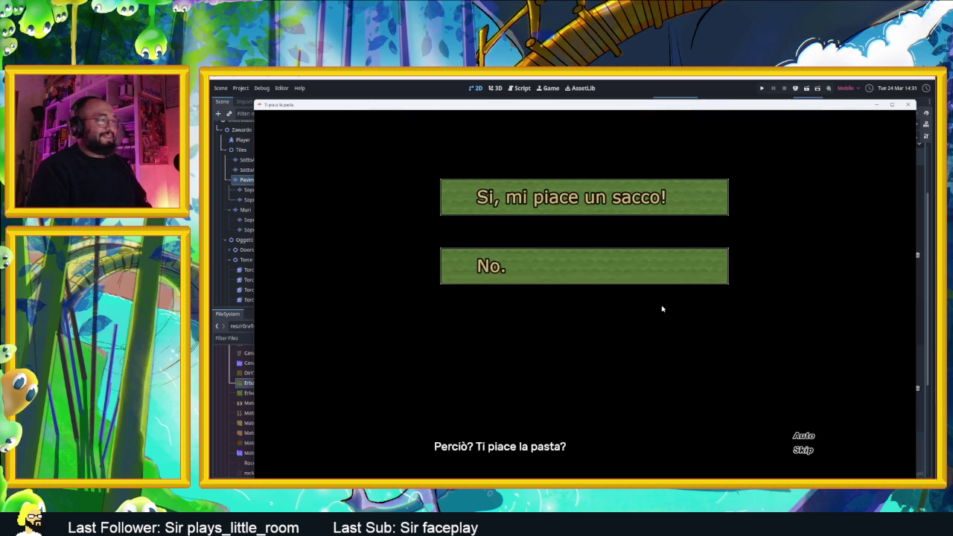
pyautogui.click(652, 207)
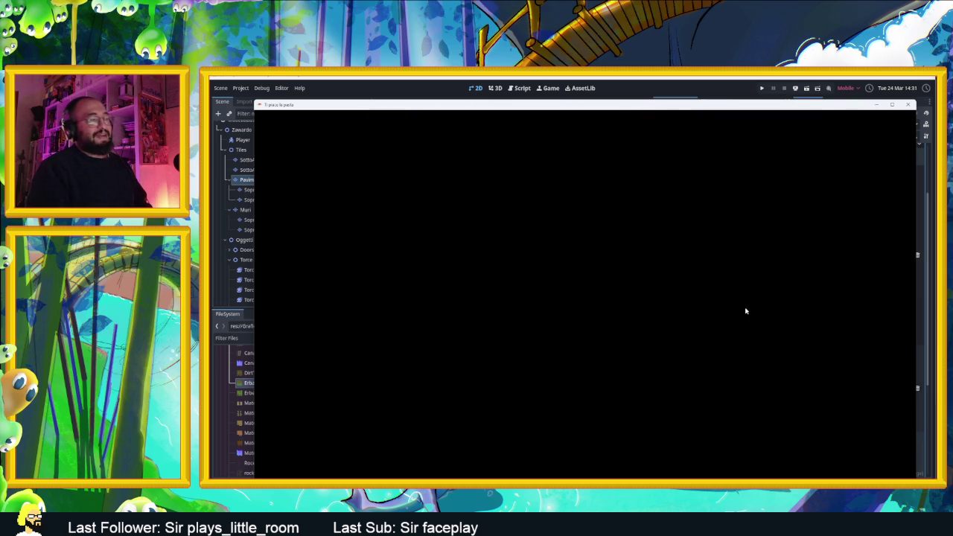
# Advance through the dinner scene dialogue until the leave-or-stay choice appears.
pyautogui.click(663, 342)
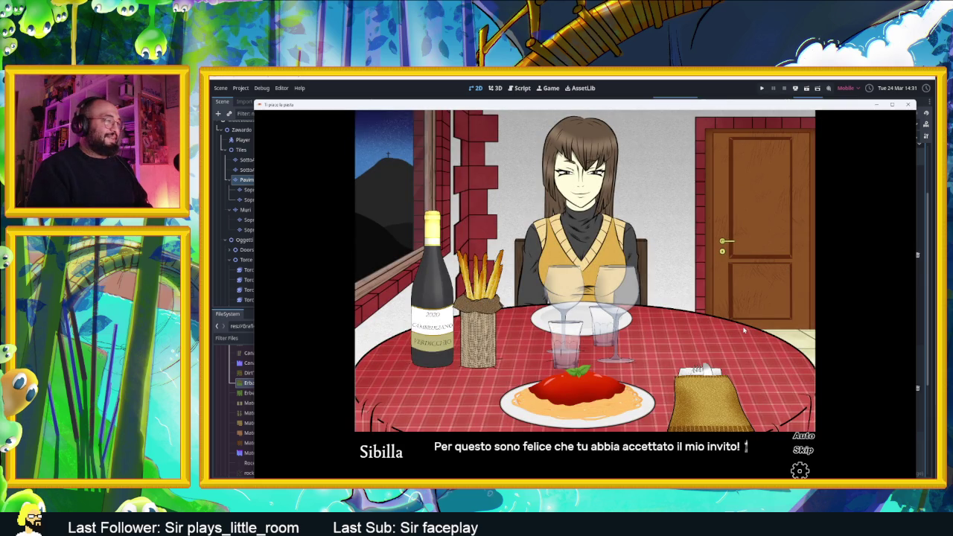
pyautogui.click(743, 330)
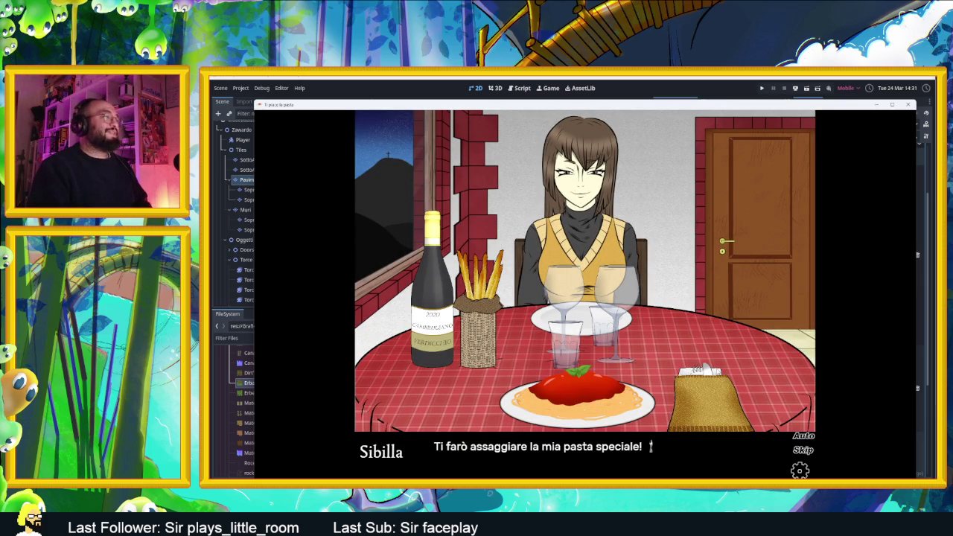
pyautogui.click(758, 344)
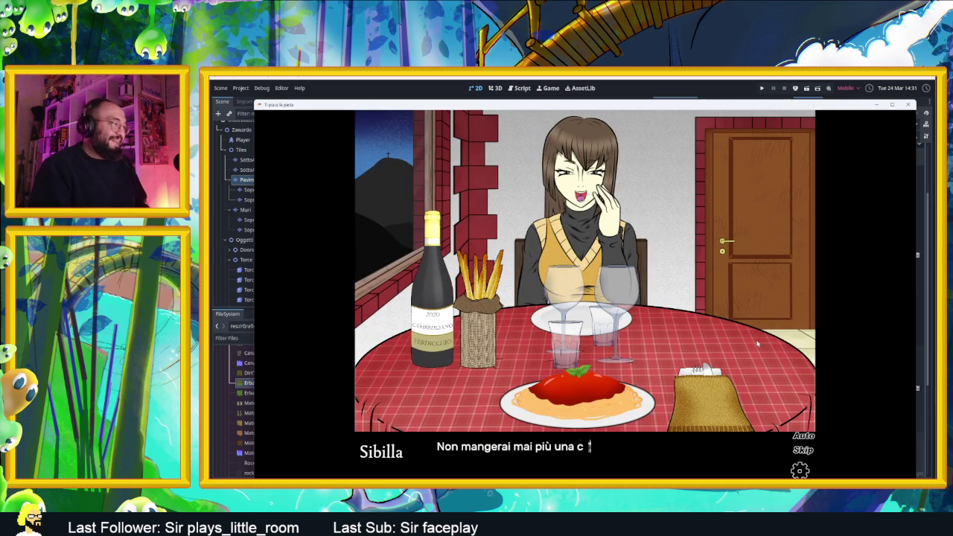
pyautogui.click(753, 343)
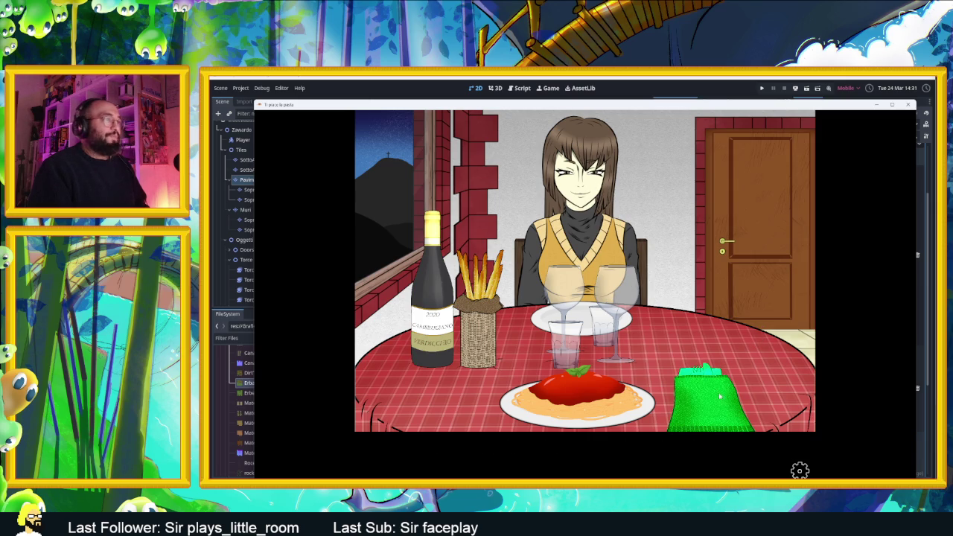
pyautogui.click(773, 325)
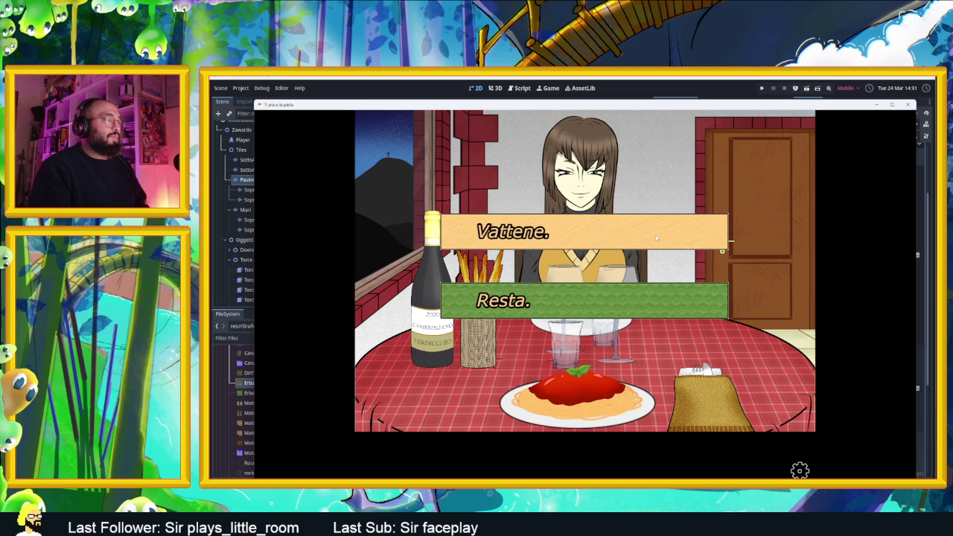
# Choose 'Vattene.', confirm with 'Si.', and click past the farewell lines.
pyautogui.click(639, 306)
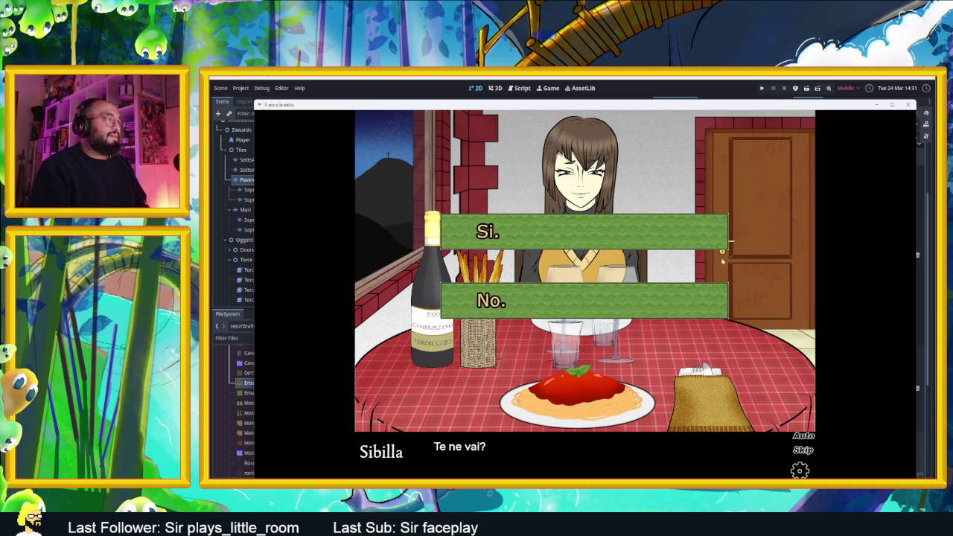
pyautogui.click(719, 238)
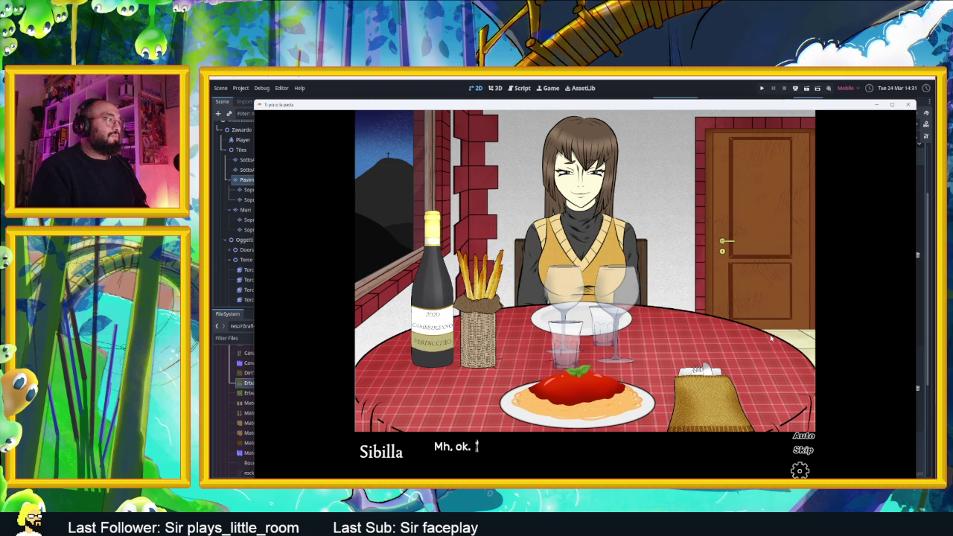
pyautogui.click(771, 339)
pyautogui.click(771, 338)
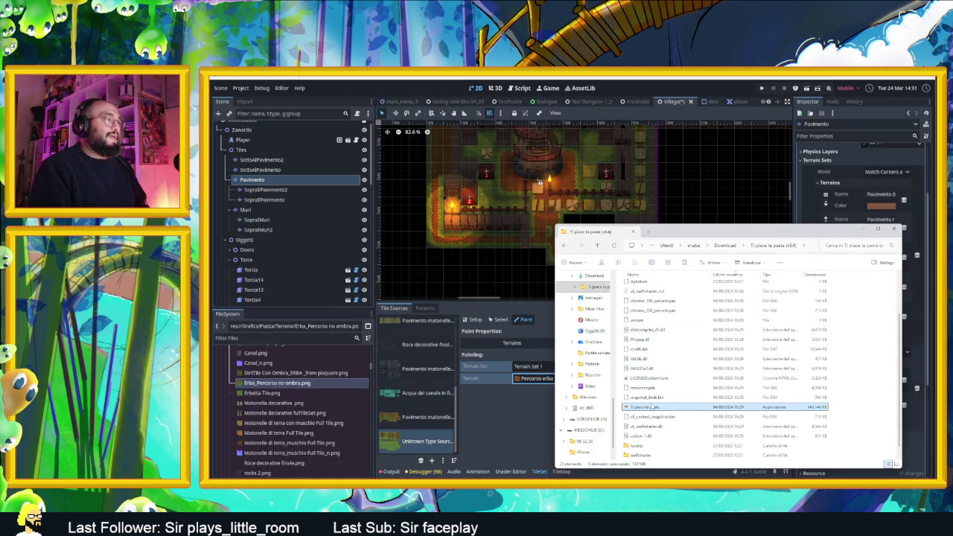
# Relaunch the game and click past 'Sei tornato!' and 'Vogliamo continuare?' back to Sibilla's table.
pyautogui.doubleClick(652, 408)
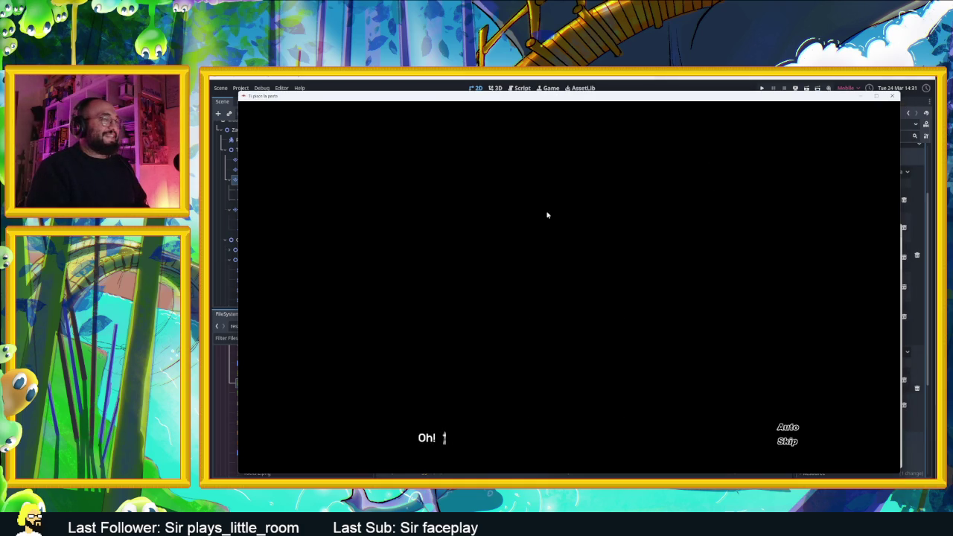
pyautogui.click(575, 258)
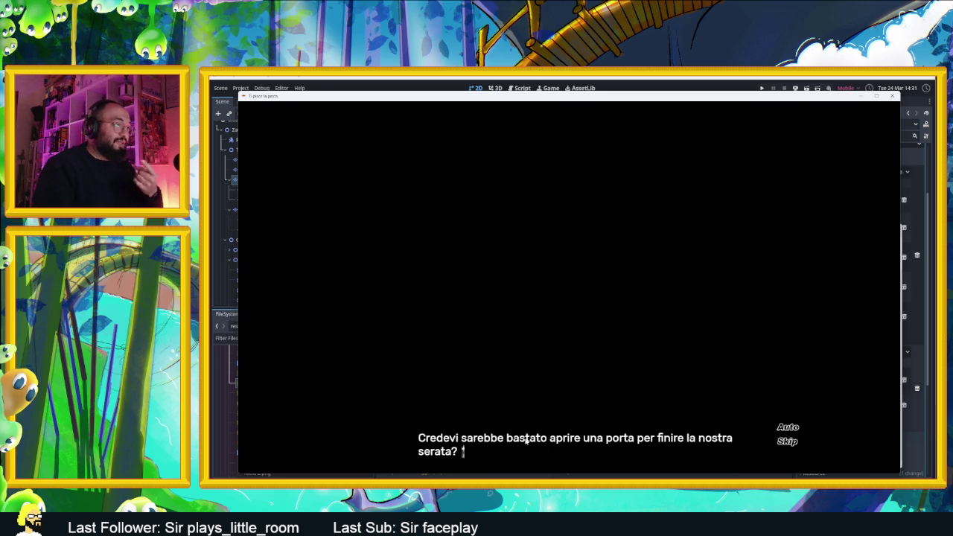
pyautogui.click(750, 237)
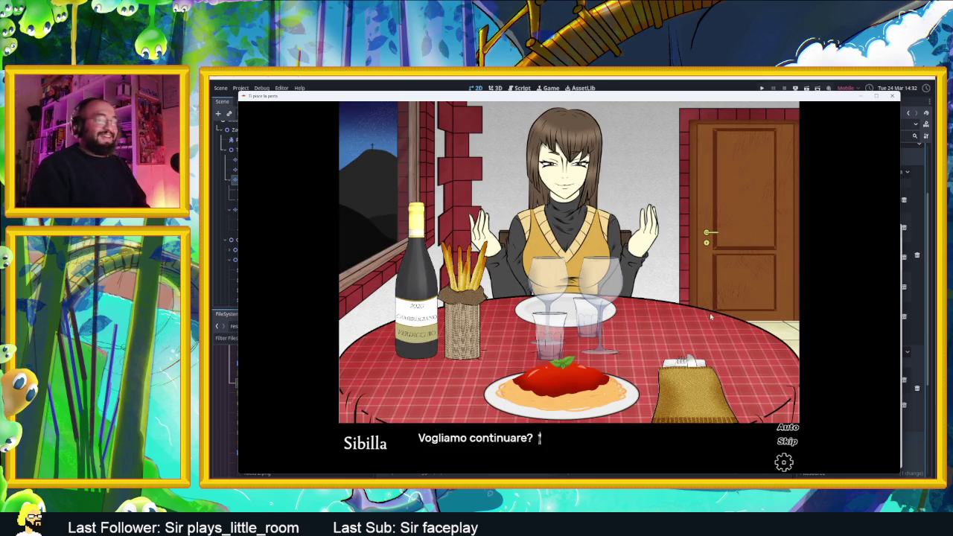
pyautogui.click(753, 337)
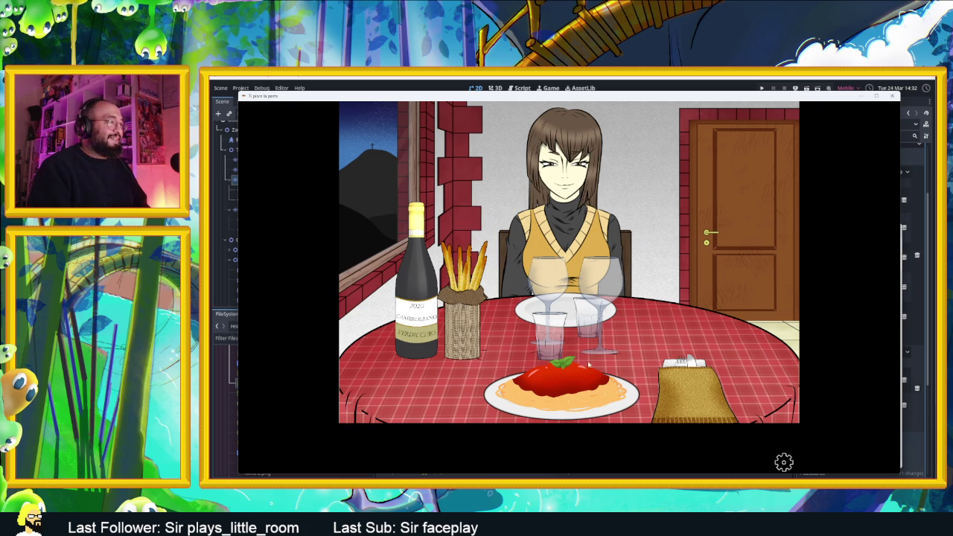
# Talk to Sibilla, reply 'Il tuo piatto è vuoto.', and advance through her response.
pyautogui.click(567, 232)
pyautogui.click(617, 234)
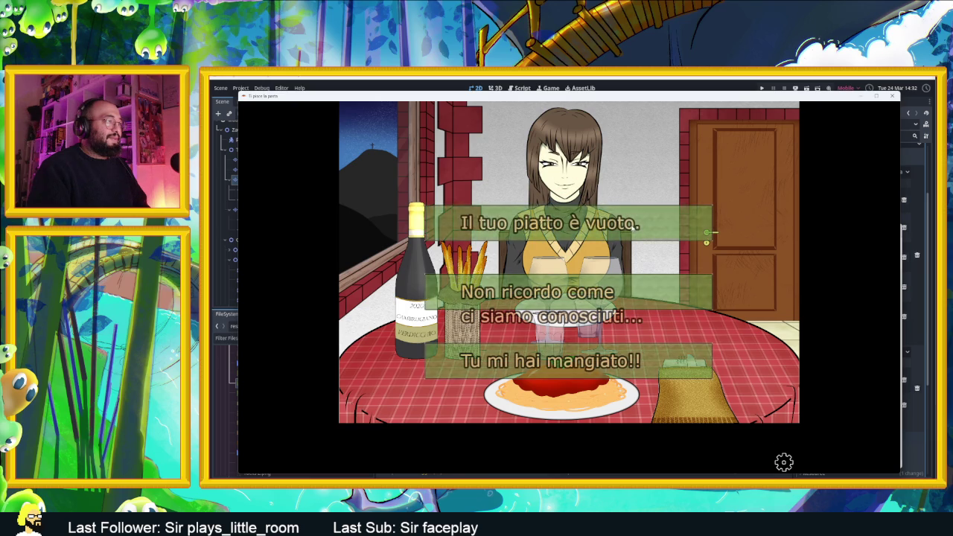
pyautogui.click(580, 346)
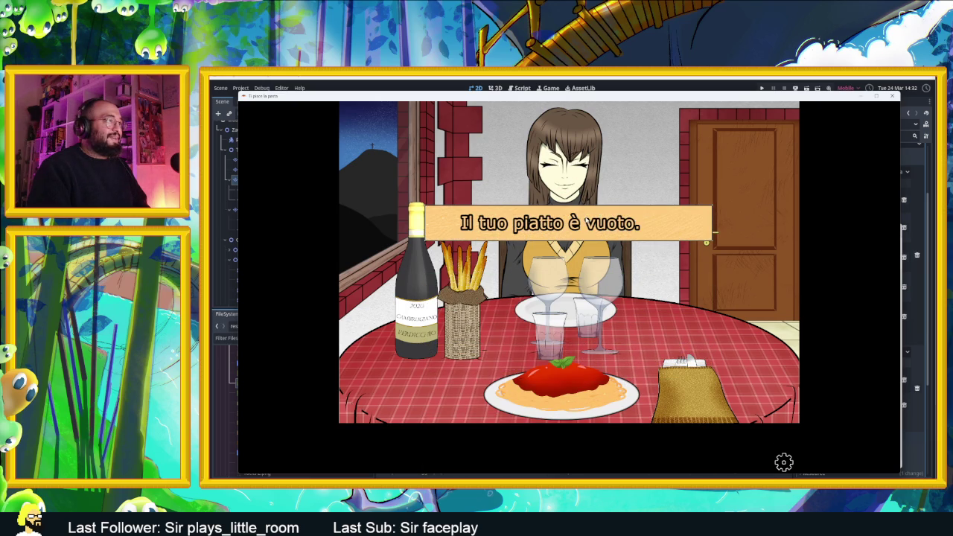
pyautogui.click(612, 231)
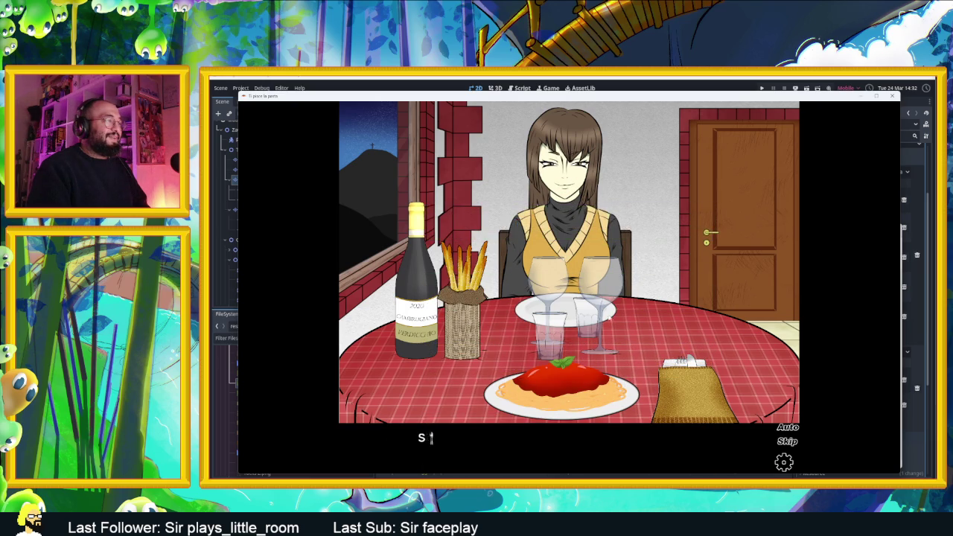
pyautogui.click(647, 346)
pyautogui.click(647, 346)
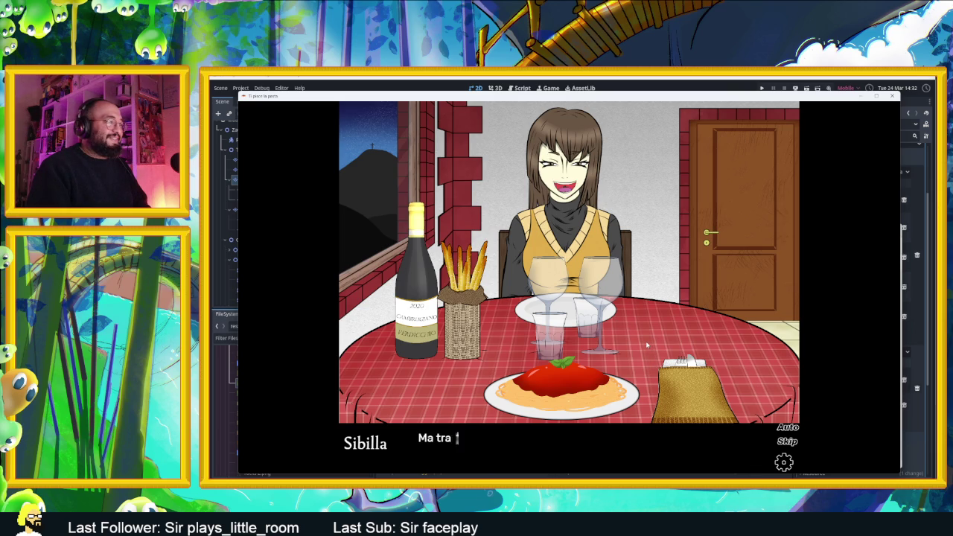
pyautogui.click(647, 346)
pyautogui.click(647, 347)
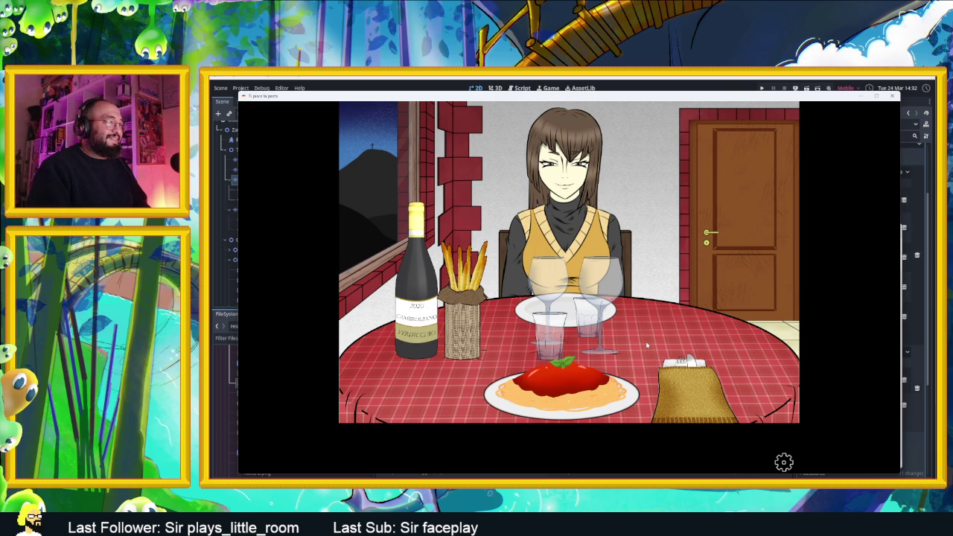
# Inspect the breadsticks, choose 'Mangia i Grissini.', and advance Sibilla's objections.
pyautogui.click(473, 280)
pyautogui.click(484, 285)
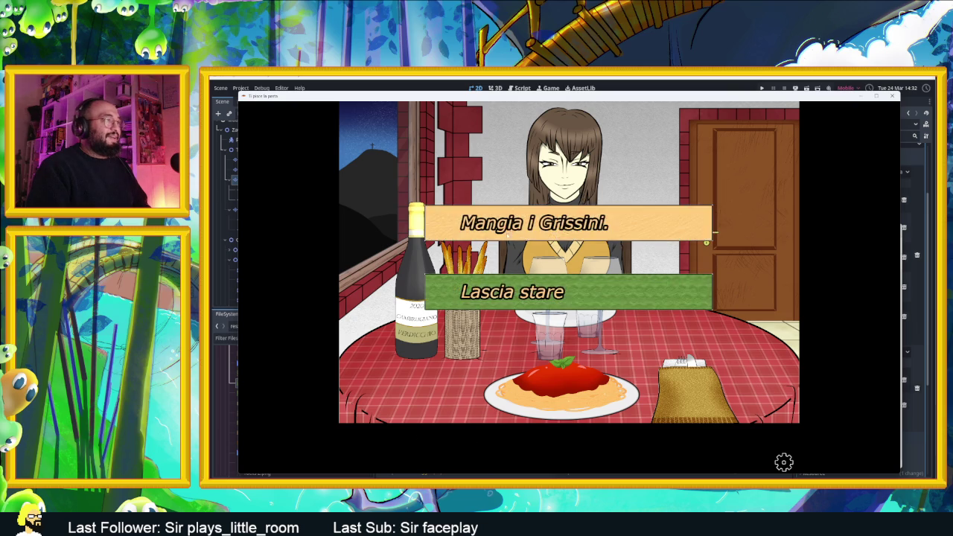
pyautogui.click(501, 237)
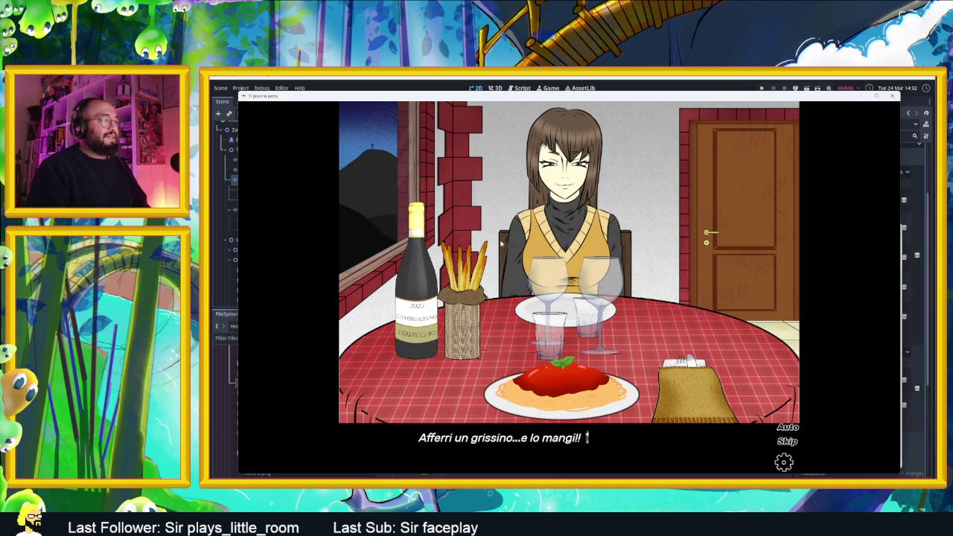
pyautogui.click(500, 243)
pyautogui.click(501, 242)
pyautogui.click(505, 240)
pyautogui.click(504, 239)
# Choose 'Continua a mangiare.' and advance past Sibilla's silence and angry outburst.
pyautogui.click(507, 233)
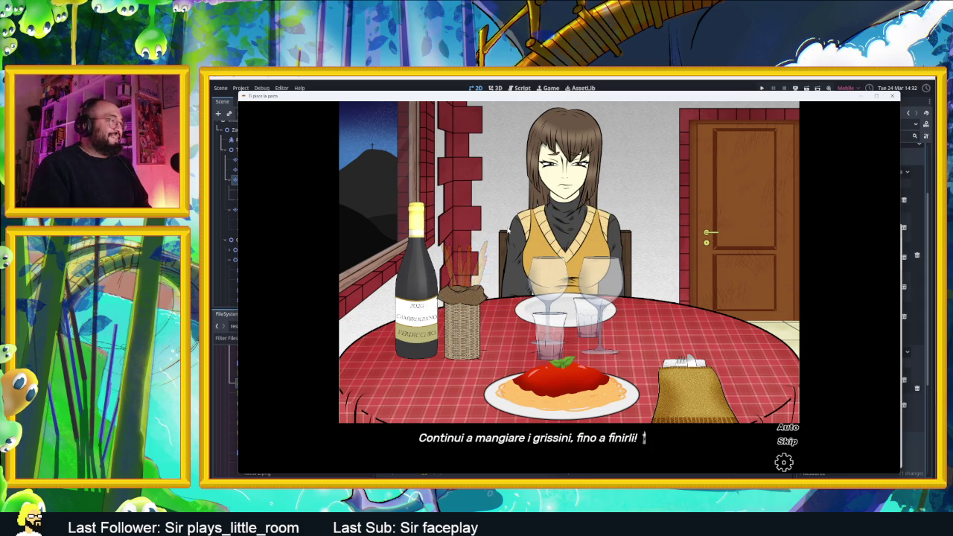
pyautogui.click(510, 231)
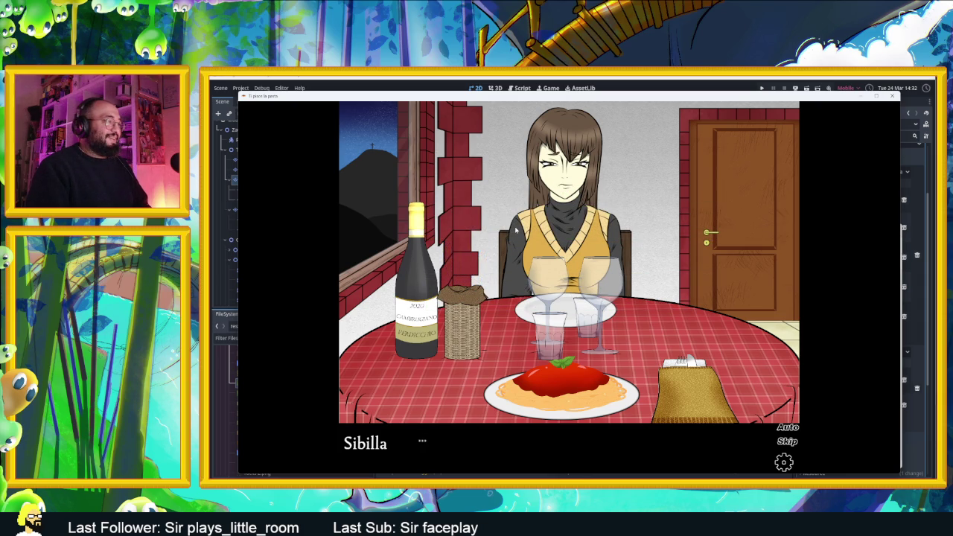
pyautogui.click(516, 231)
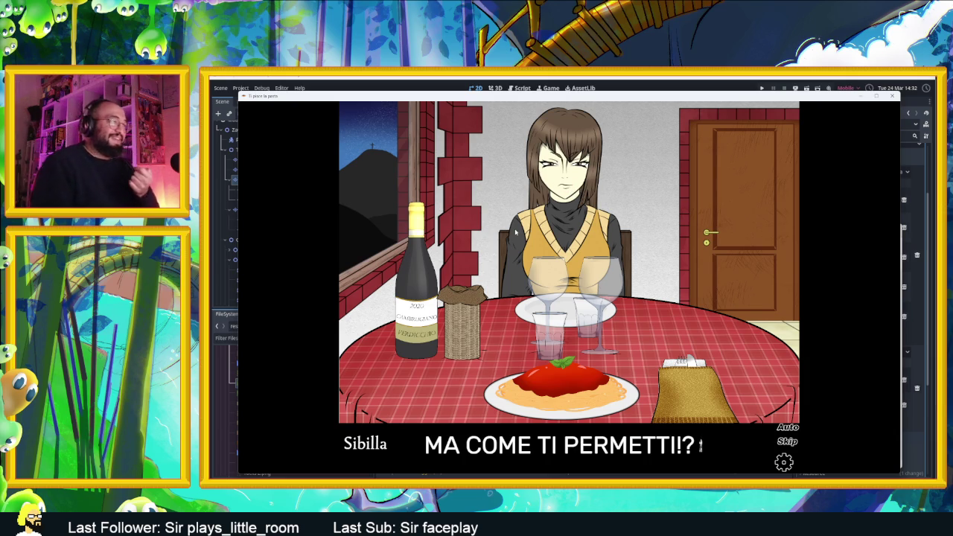
pyautogui.click(515, 232)
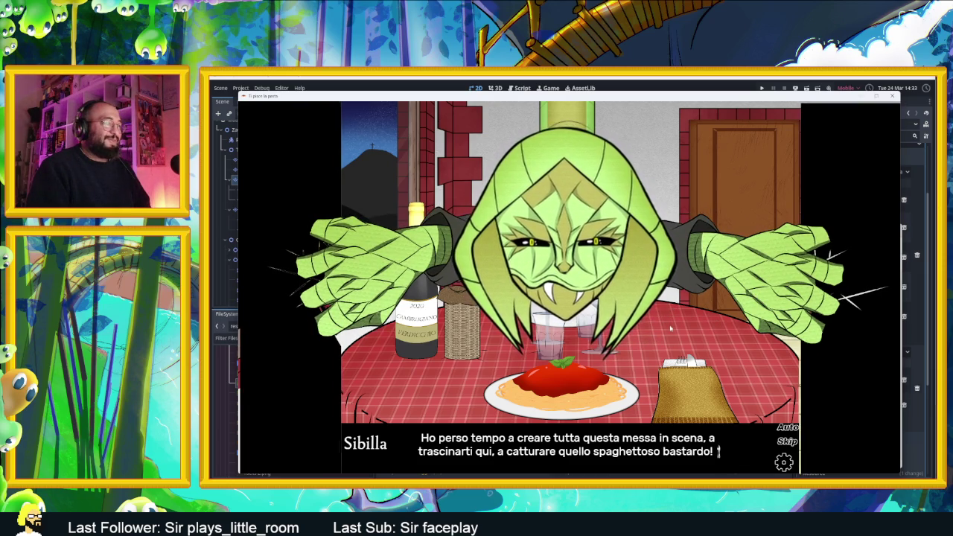
# Click through the creature's threat and 'Prendi la forchetta...' until the pasta shouts 'MAMMA MIA!!'.
pyautogui.click(670, 320)
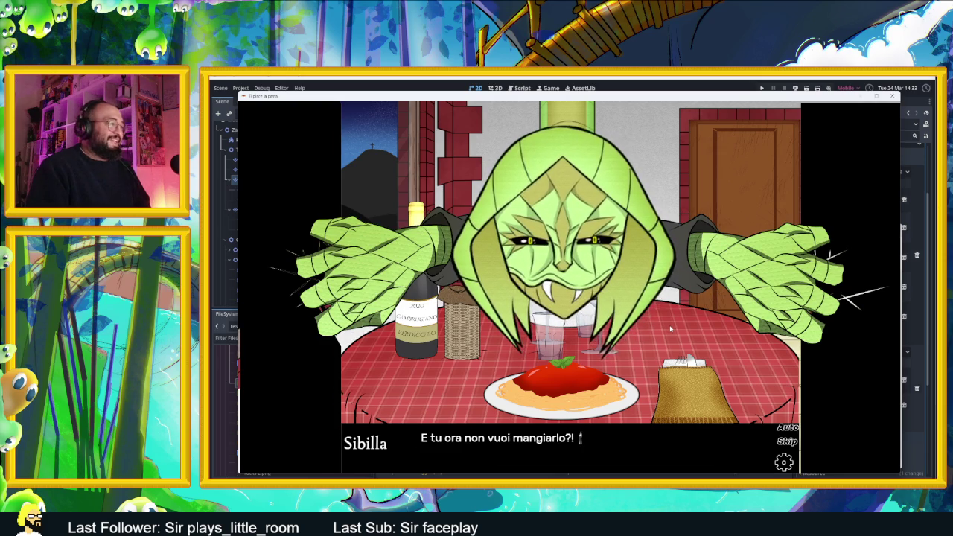
pyautogui.click(670, 328)
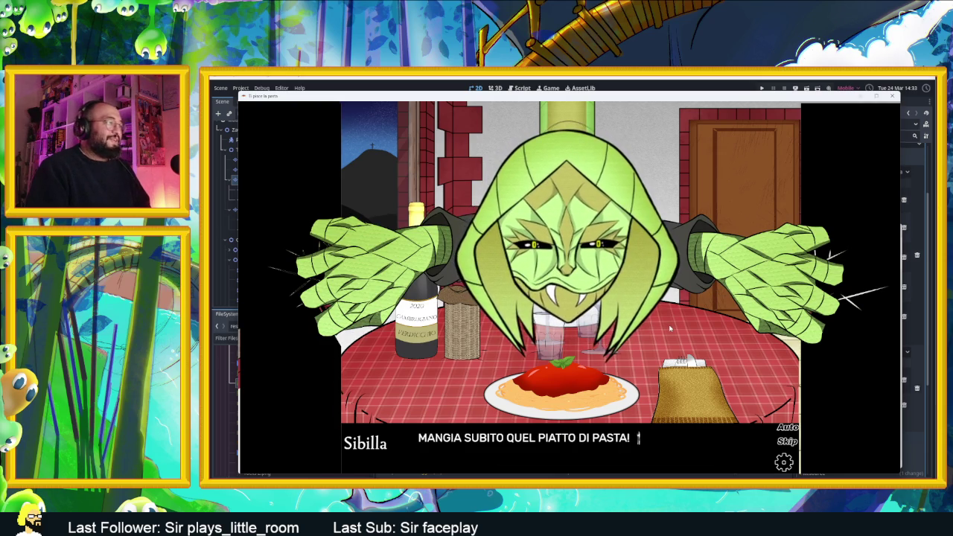
pyautogui.click(669, 329)
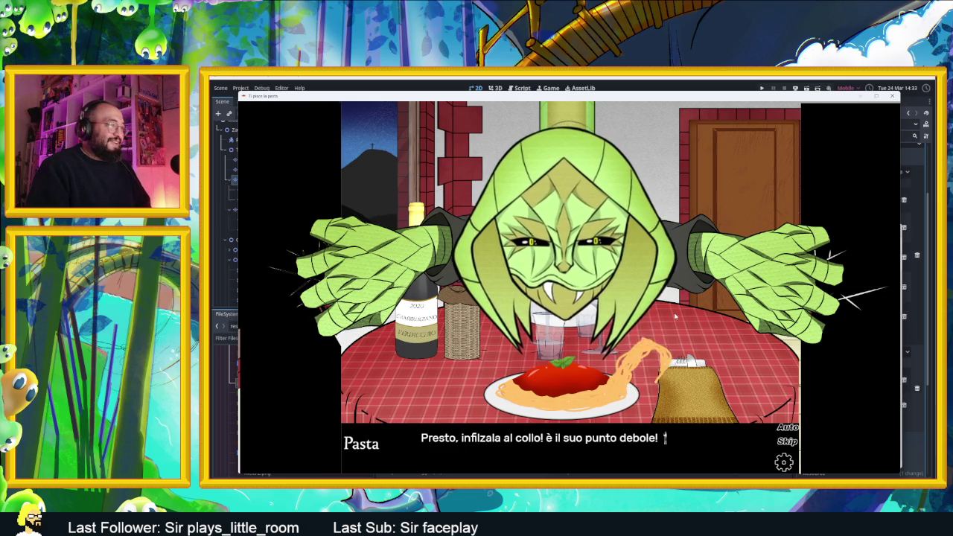
pyautogui.click(675, 318)
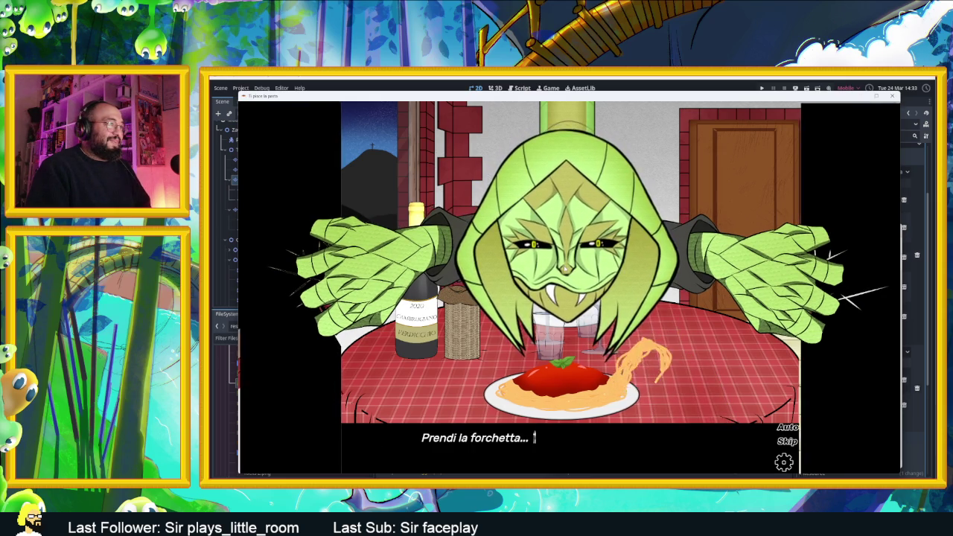
pyautogui.click(580, 277)
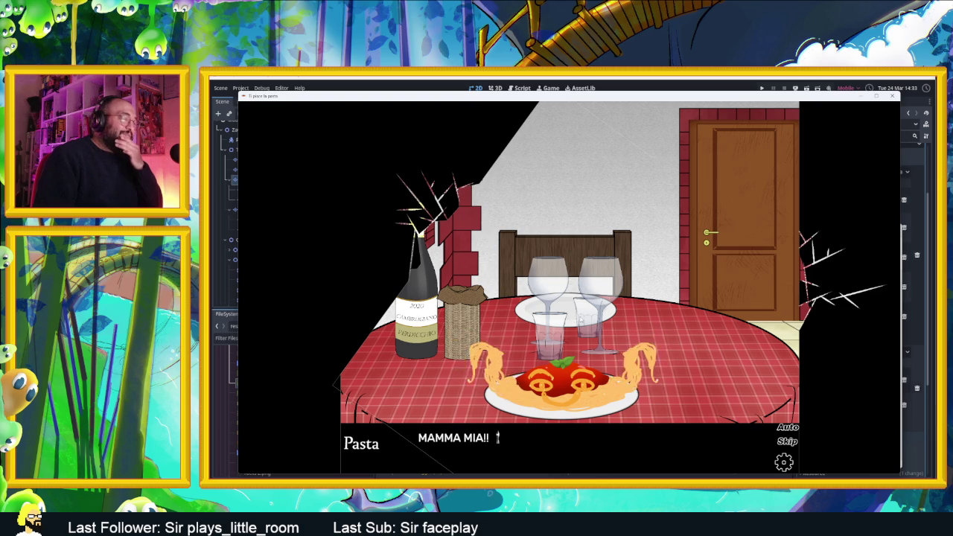
pyautogui.click(574, 317)
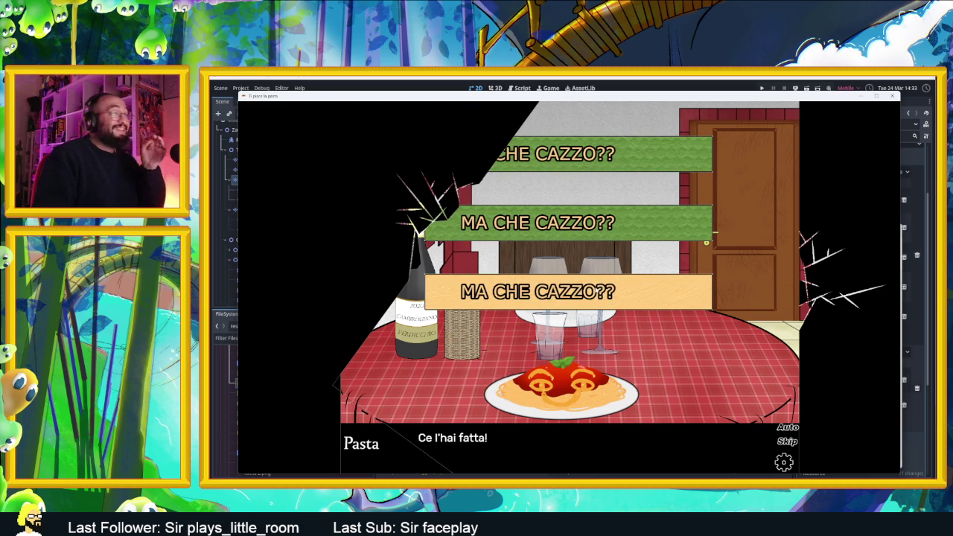
# Pick a reply and press Enter through Pastarino's introduction and following lines.
pyautogui.press('Return')
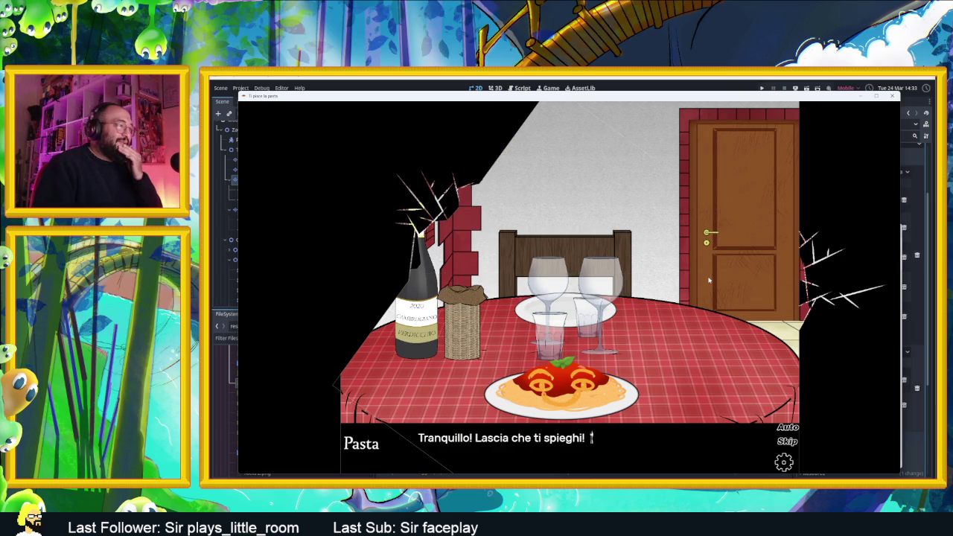
pyautogui.press('Return')
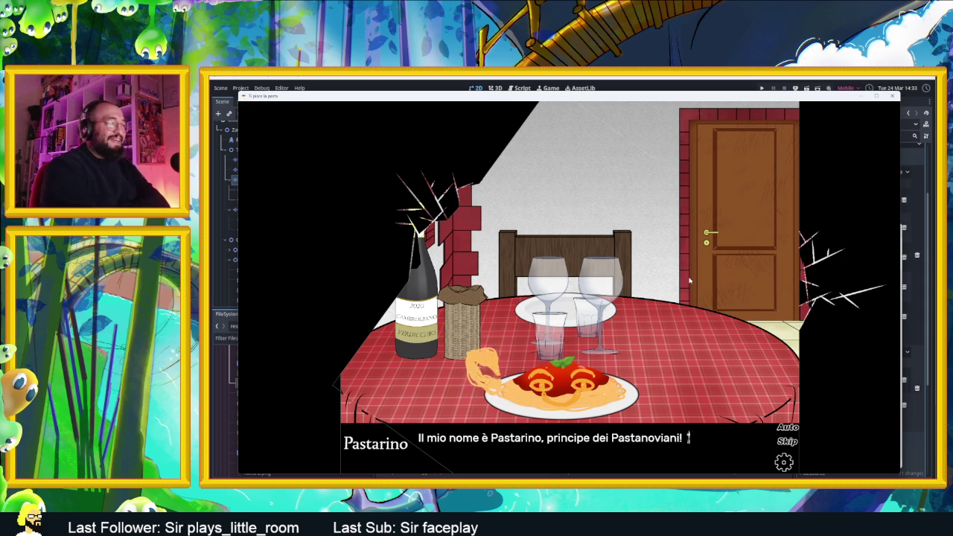
pyautogui.press('Return')
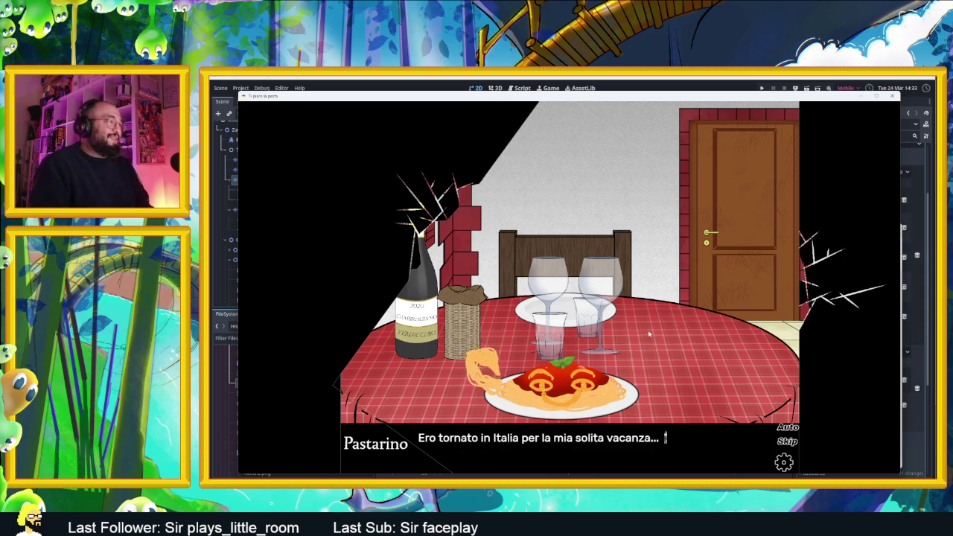
pyautogui.press('Return')
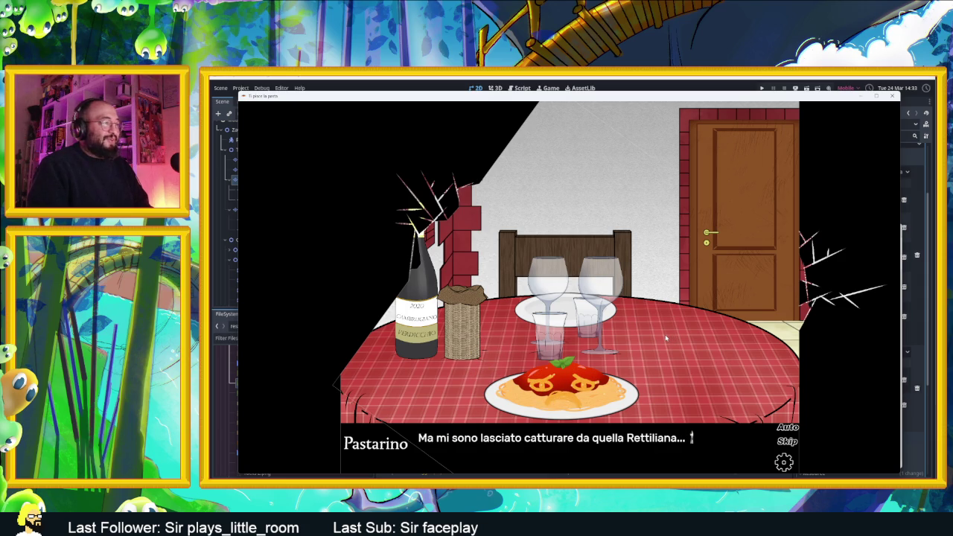
pyautogui.press('Return')
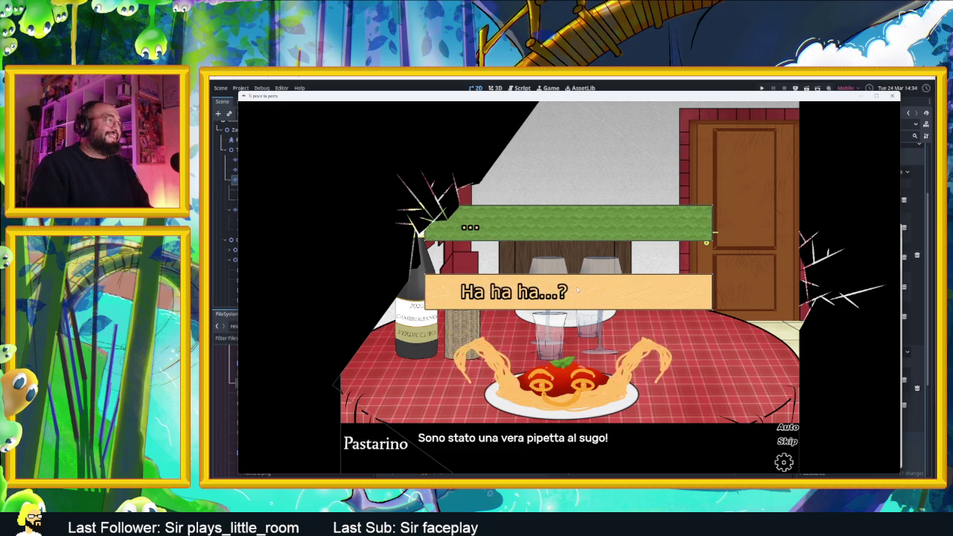
# Answer Pastarino and advance his story through 'Ad ogni modo mi hai salvato!' to 'Italian do it better'.
pyautogui.click(572, 229)
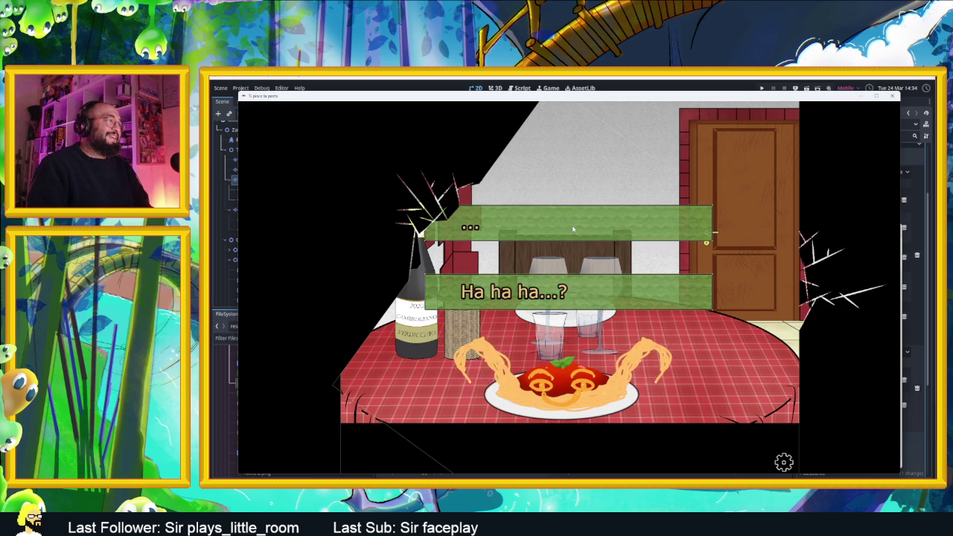
pyautogui.click(673, 358)
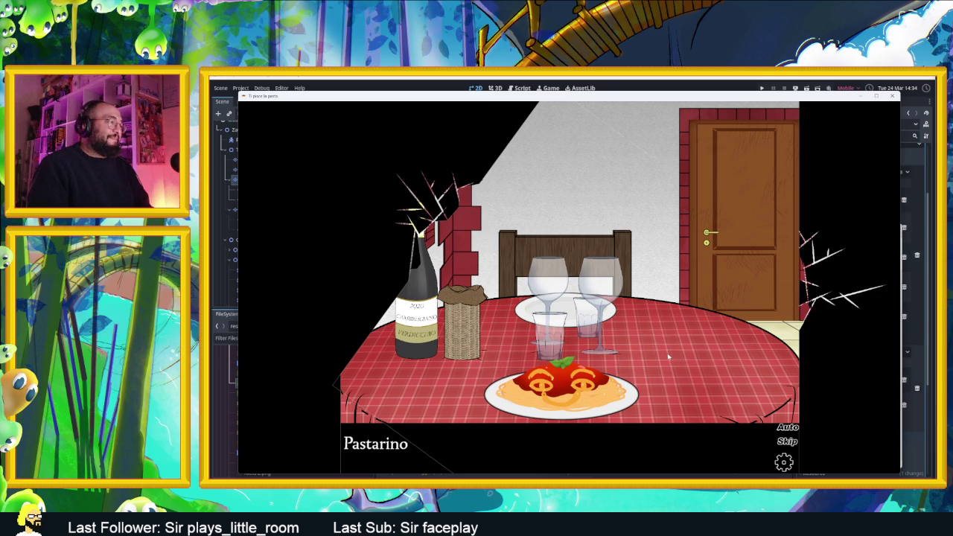
pyautogui.click(667, 358)
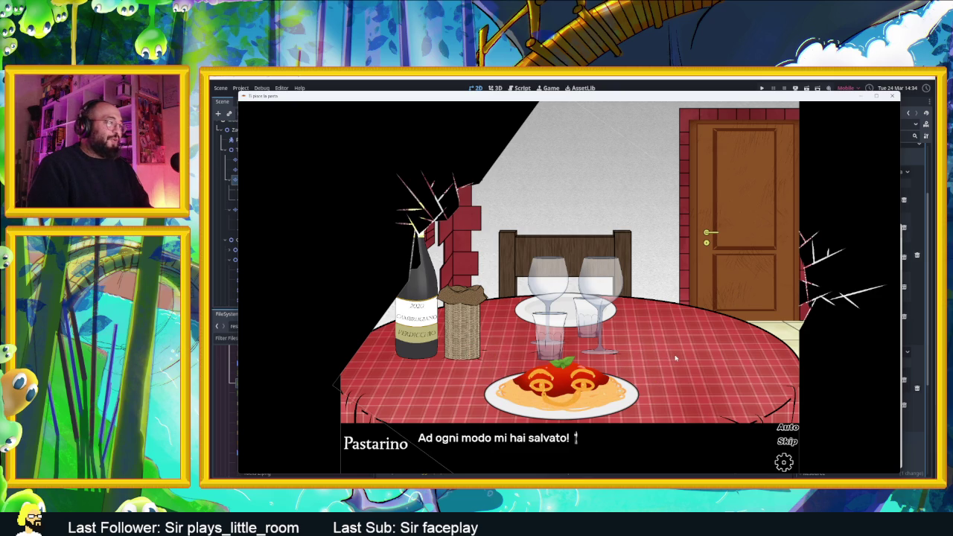
pyautogui.click(681, 355)
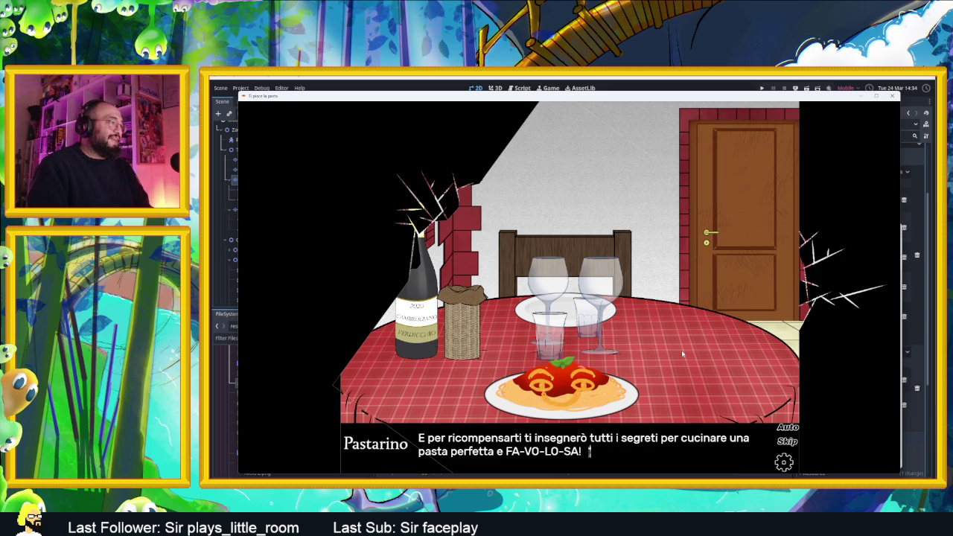
pyautogui.click(681, 354)
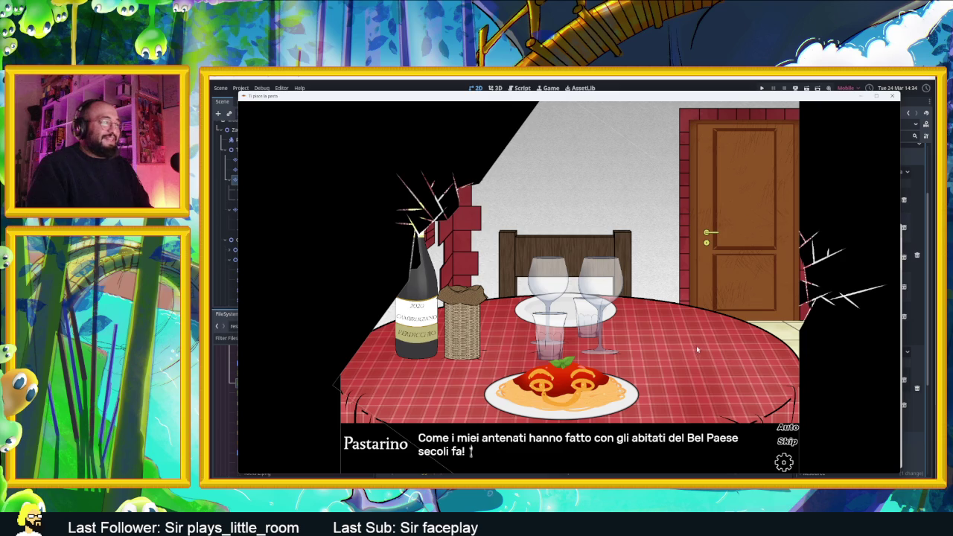
pyautogui.click(699, 347)
pyautogui.click(699, 347)
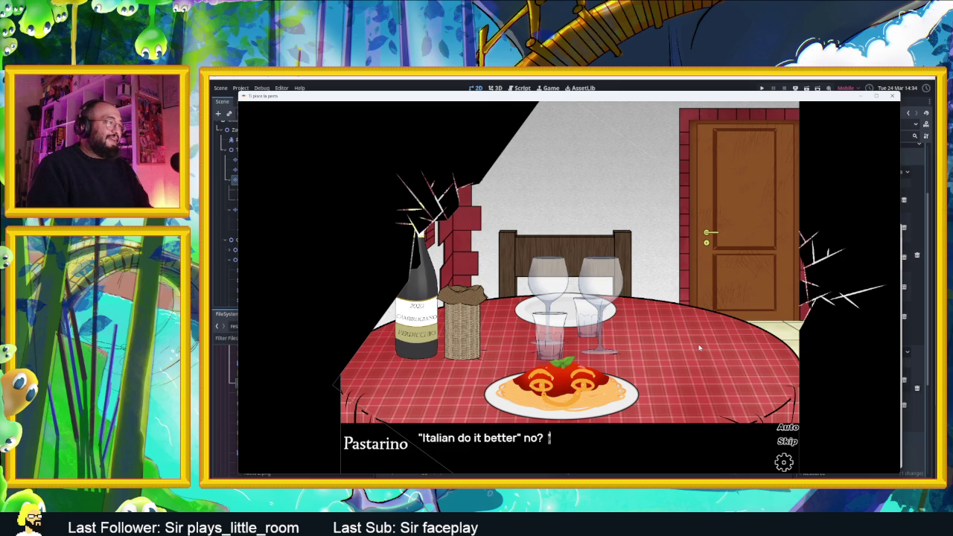
pyautogui.click(699, 347)
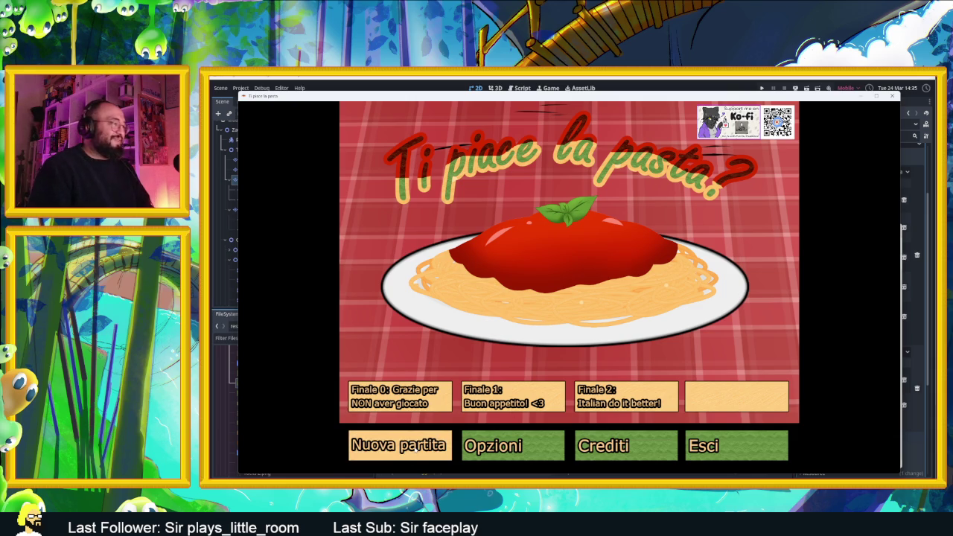
# Start a new game from the title menu now listing Finale 2.
pyautogui.press('Return')
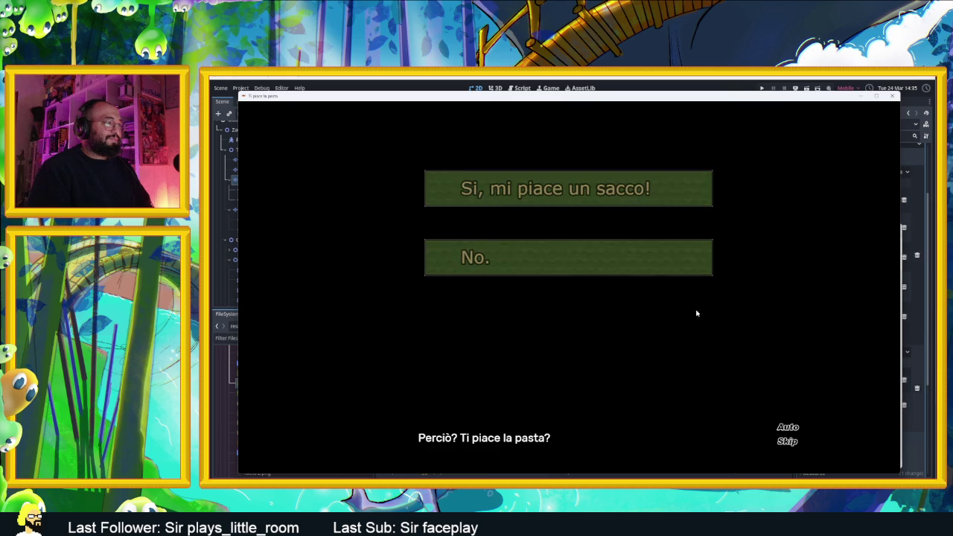
# Answer 'Si, mi piace un sacco!' and advance Sibilla's dinner dialogue to her three reply choices.
pyautogui.click(650, 186)
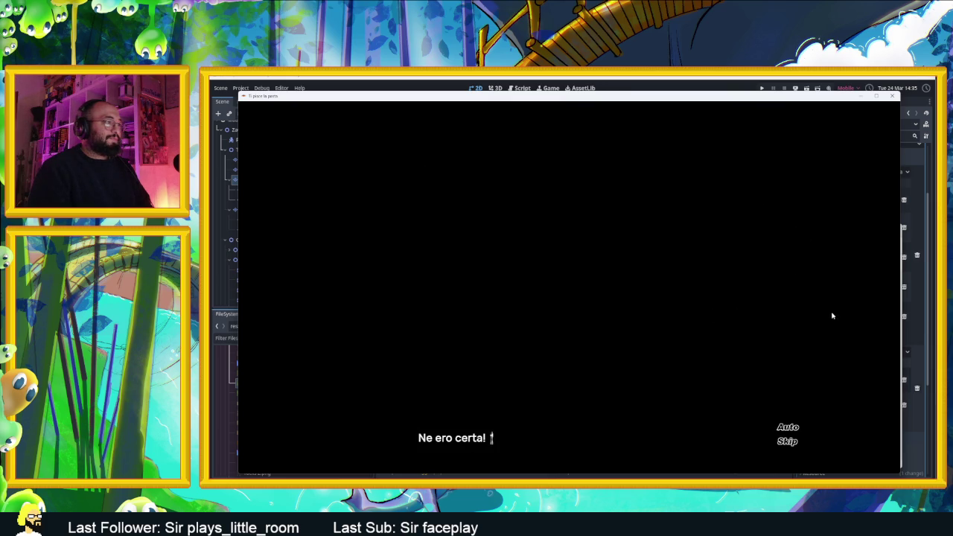
pyautogui.click(832, 332)
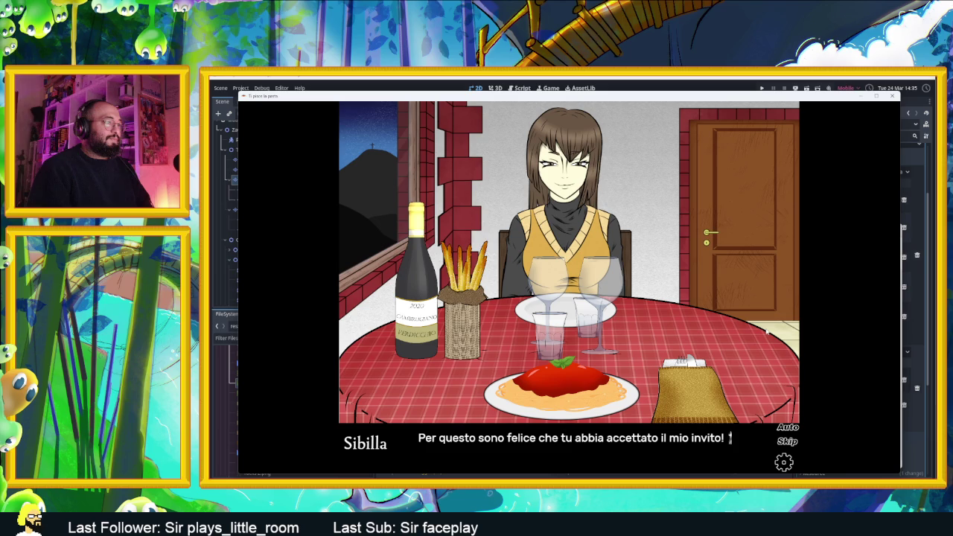
pyautogui.press('Return')
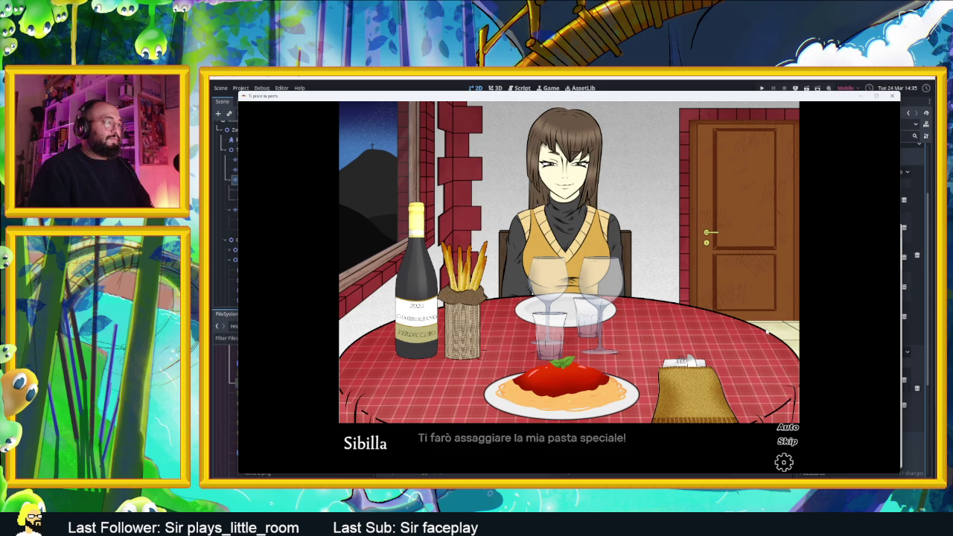
pyautogui.press('Return')
pyautogui.press('Return')
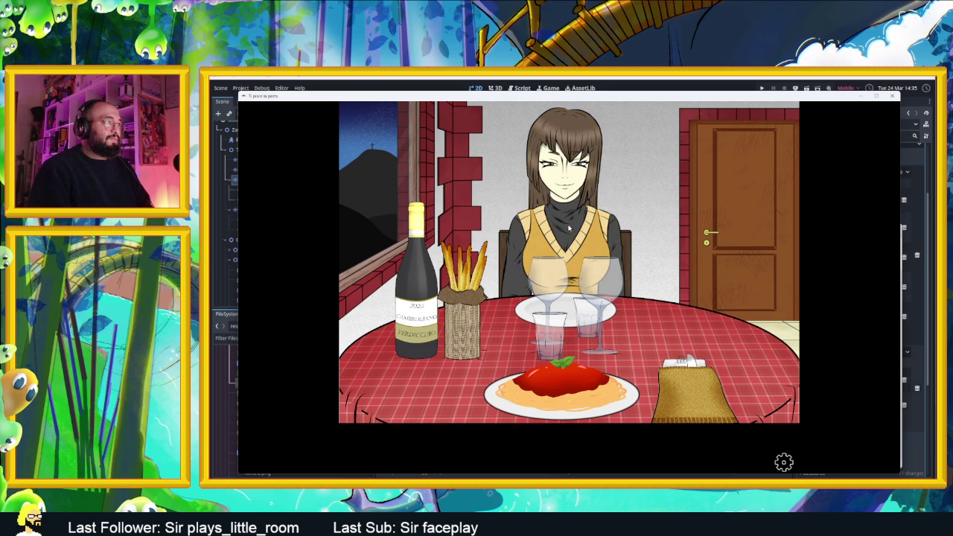
pyautogui.press('Return')
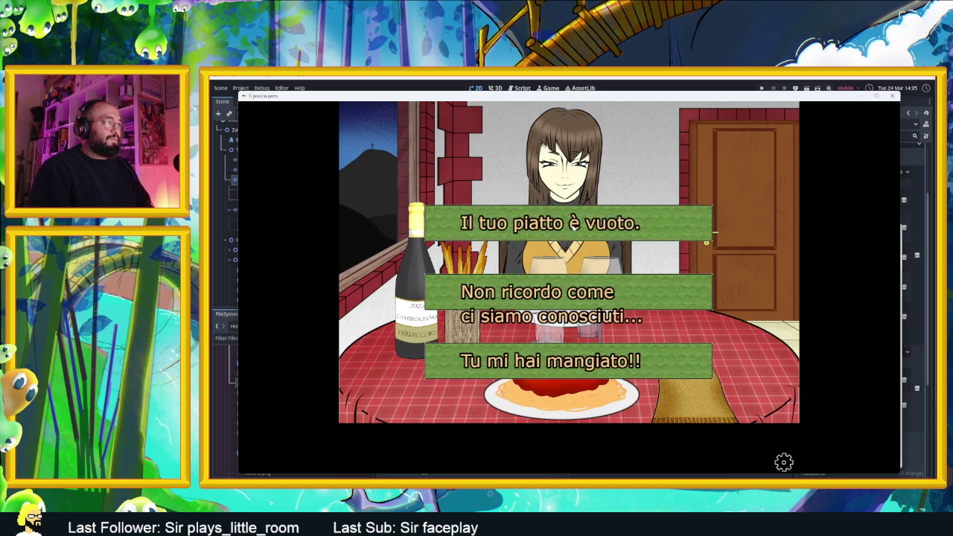
# Reply 'Il tuo piatto è vuoto.' and click through Sibilla's lines.
pyautogui.click(652, 228)
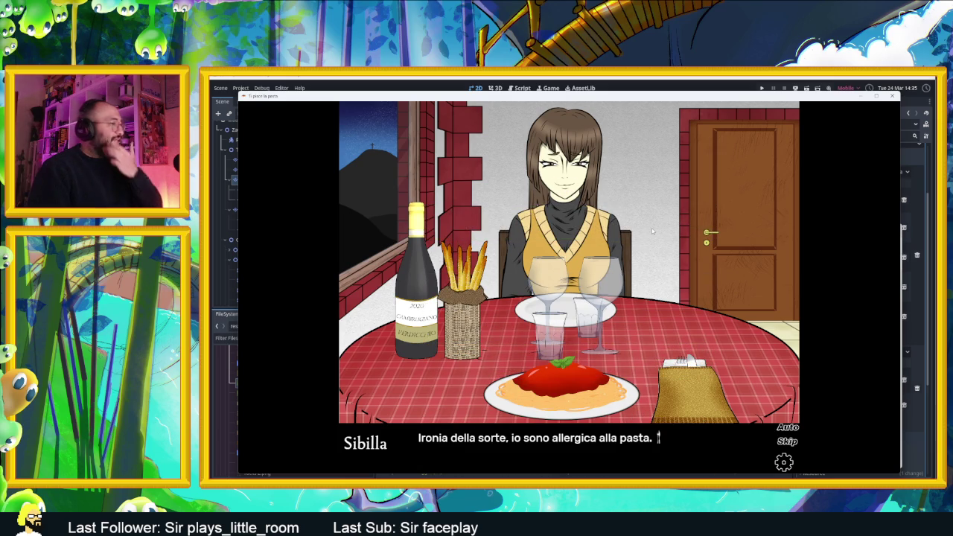
pyautogui.click(651, 230)
pyautogui.click(652, 231)
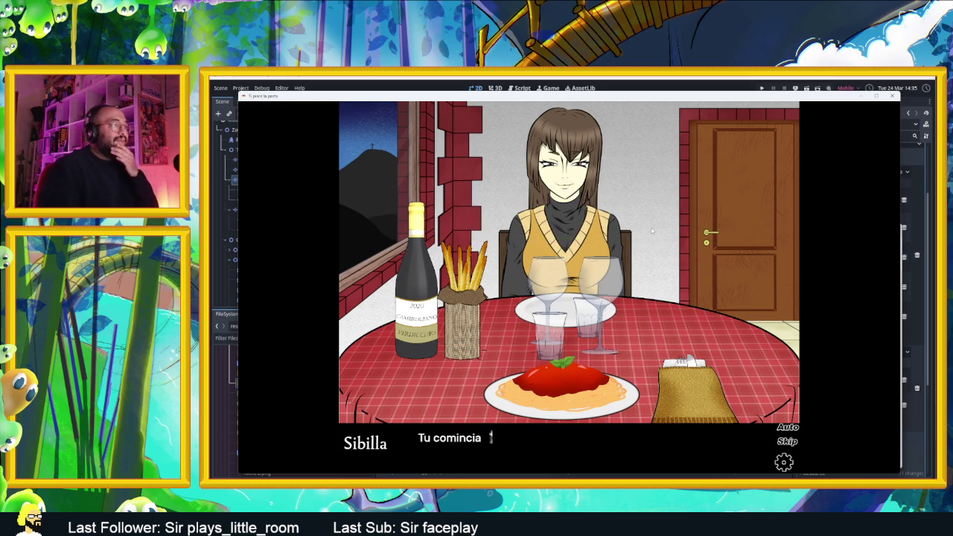
pyautogui.click(615, 232)
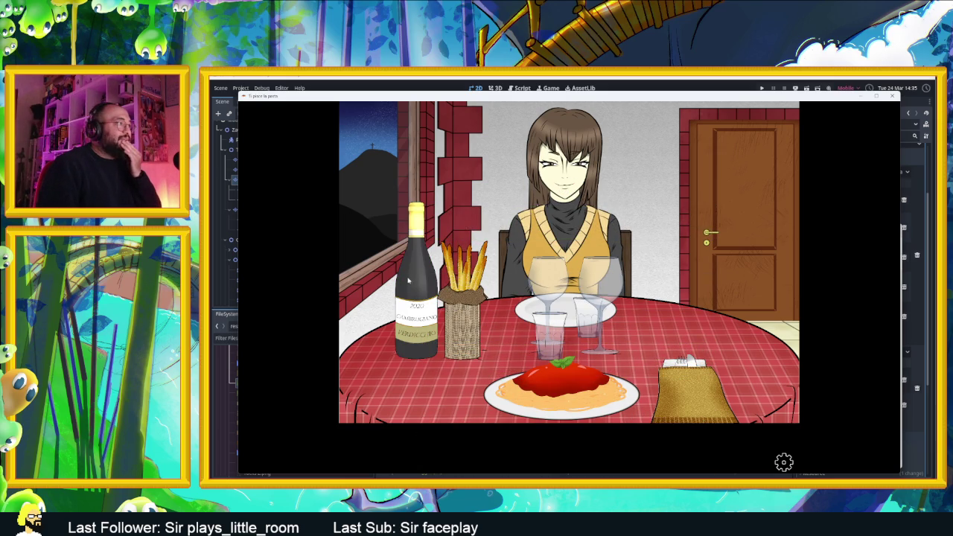
# Inspect the wine bottle twice and the fork and knife on the napkin, dismissing each comment.
pyautogui.click(417, 314)
pyautogui.click(417, 311)
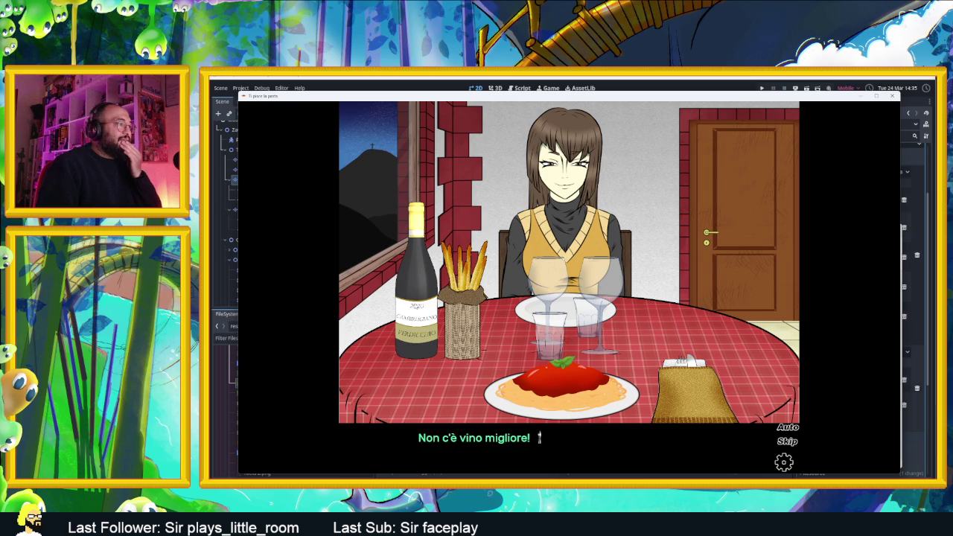
pyautogui.click(417, 312)
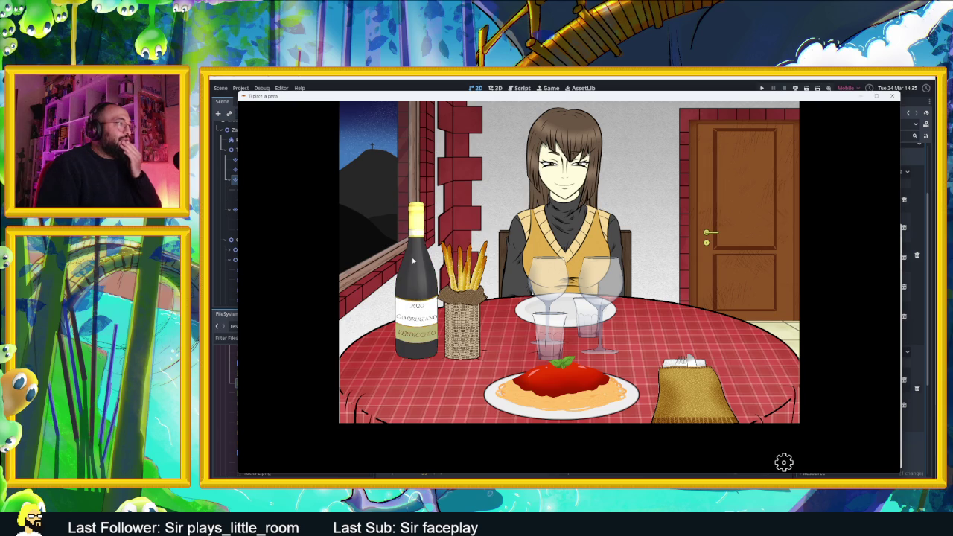
pyautogui.click(560, 377)
pyautogui.click(555, 283)
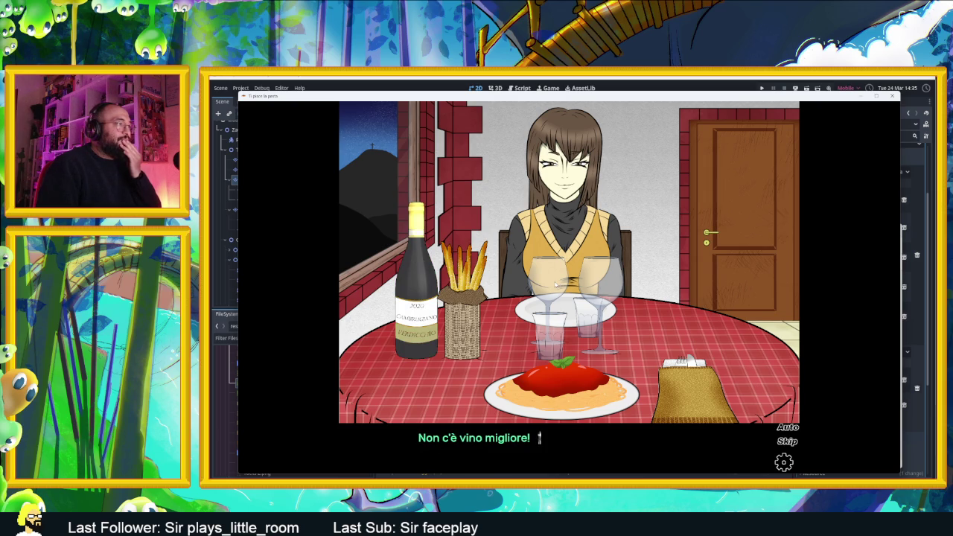
pyautogui.click(507, 295)
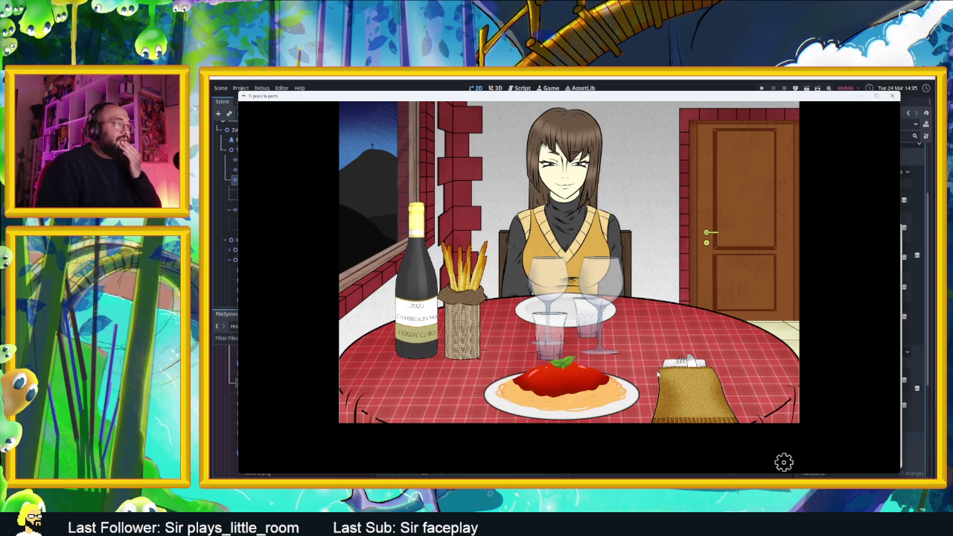
pyautogui.click(683, 370)
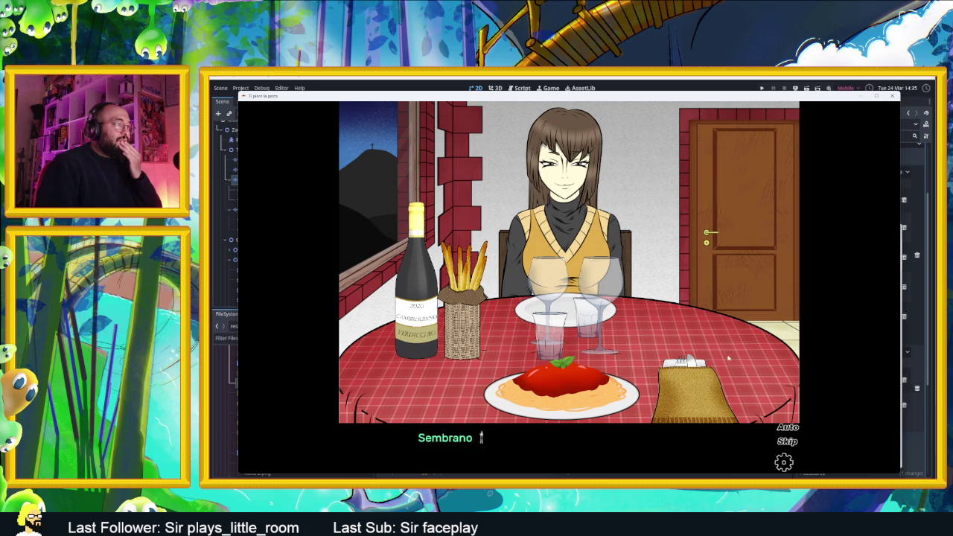
pyautogui.click(632, 274)
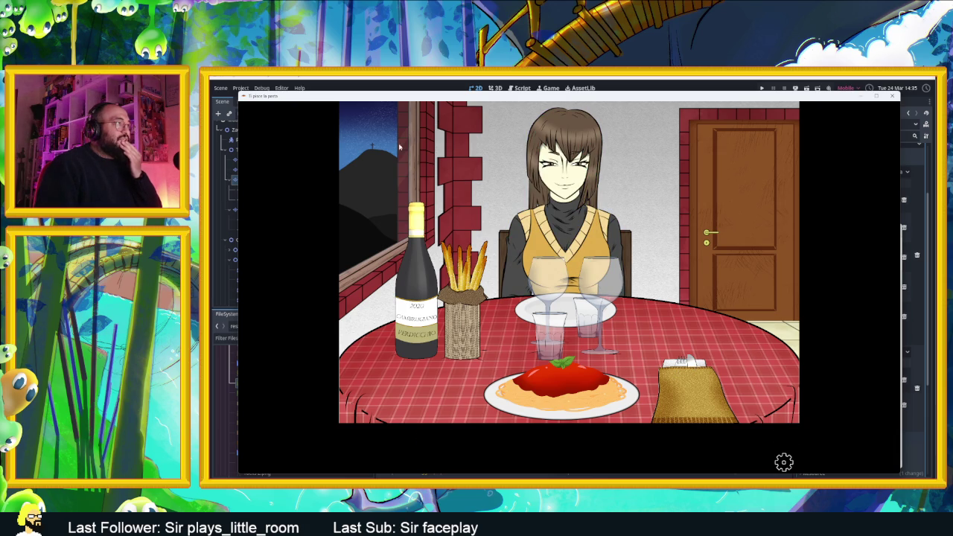
# Inspect Monte San Vicino through the window, then advance the dinner dialogue to the empty-plate prompt.
pyautogui.click(356, 170)
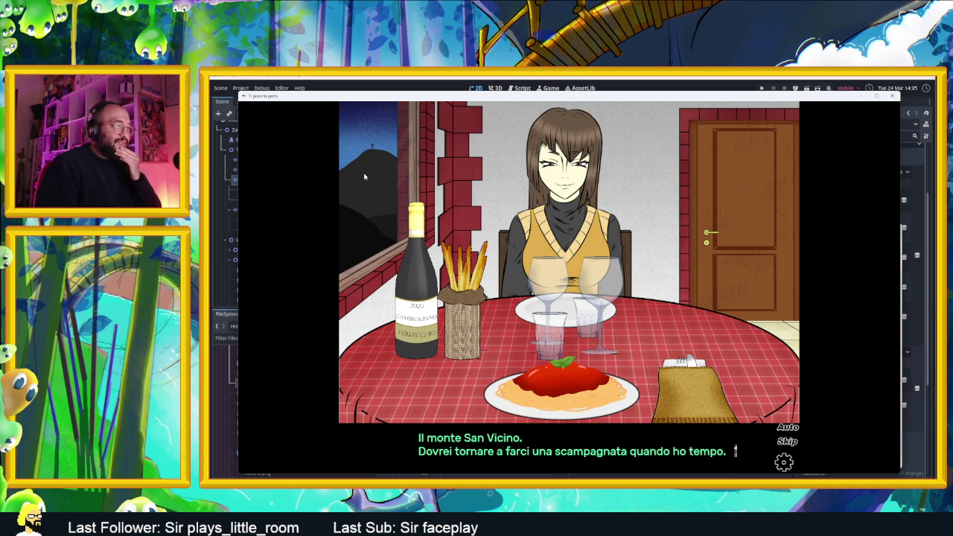
pyautogui.click(372, 207)
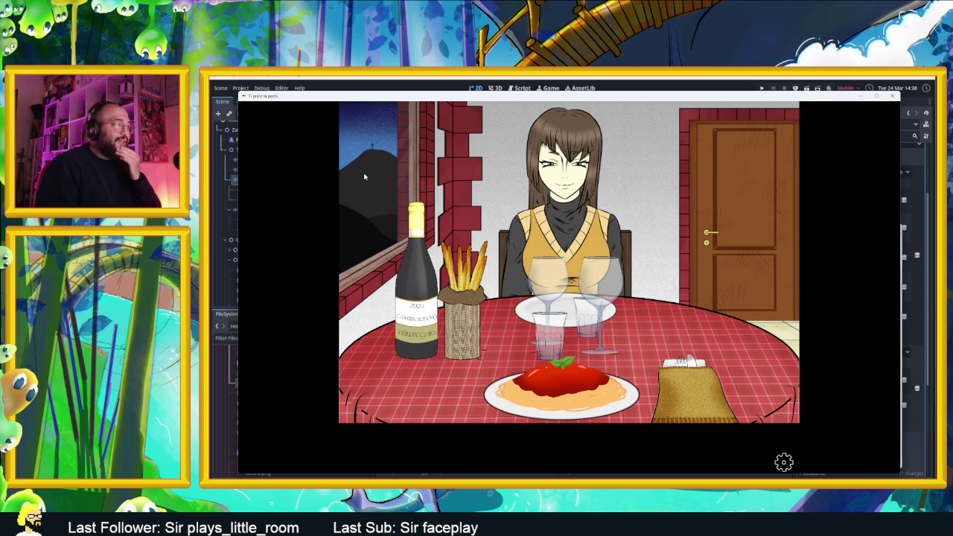
pyautogui.click(373, 215)
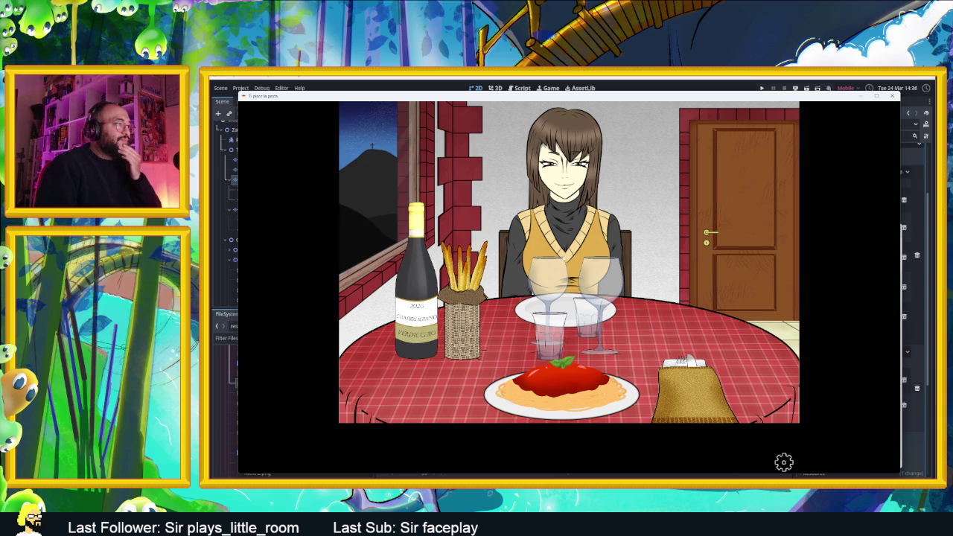
pyautogui.click(634, 189)
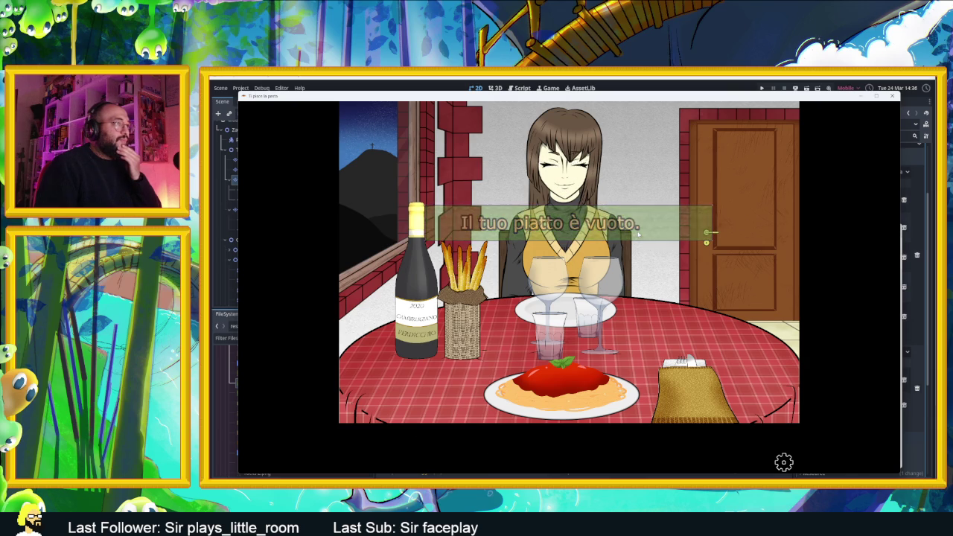
# Look at the pasta (Guardala) and answer Sibilla's question with "No niente.".
pyautogui.click(640, 275)
pyautogui.click(629, 315)
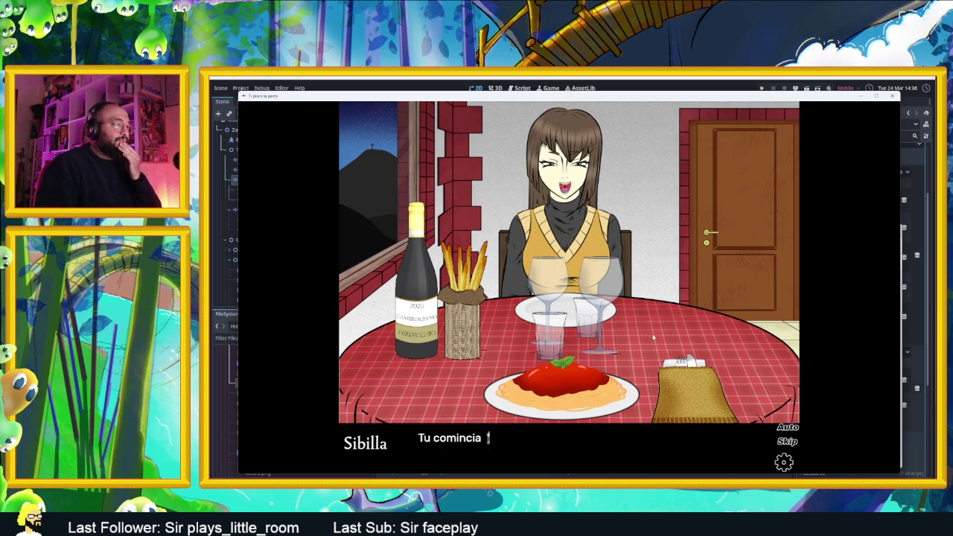
pyautogui.click(651, 337)
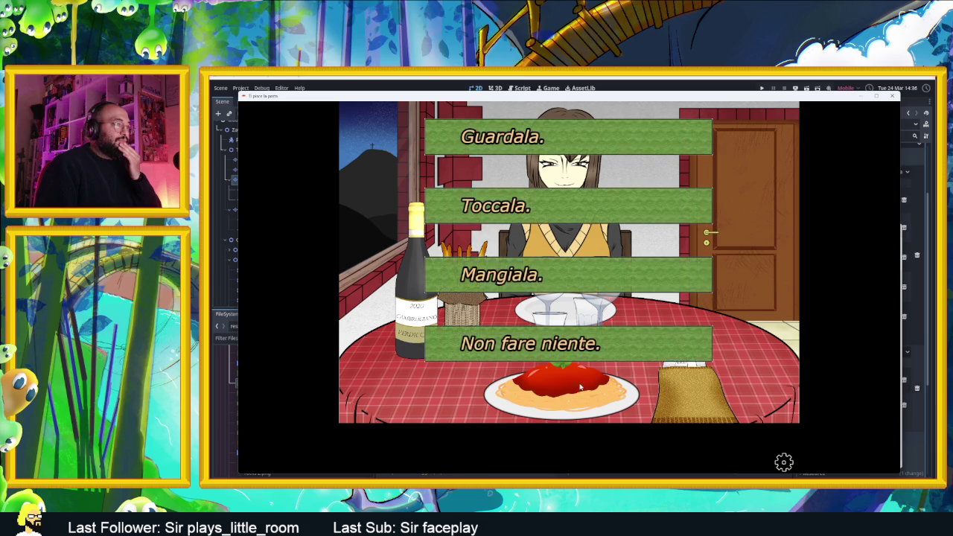
pyautogui.click(538, 148)
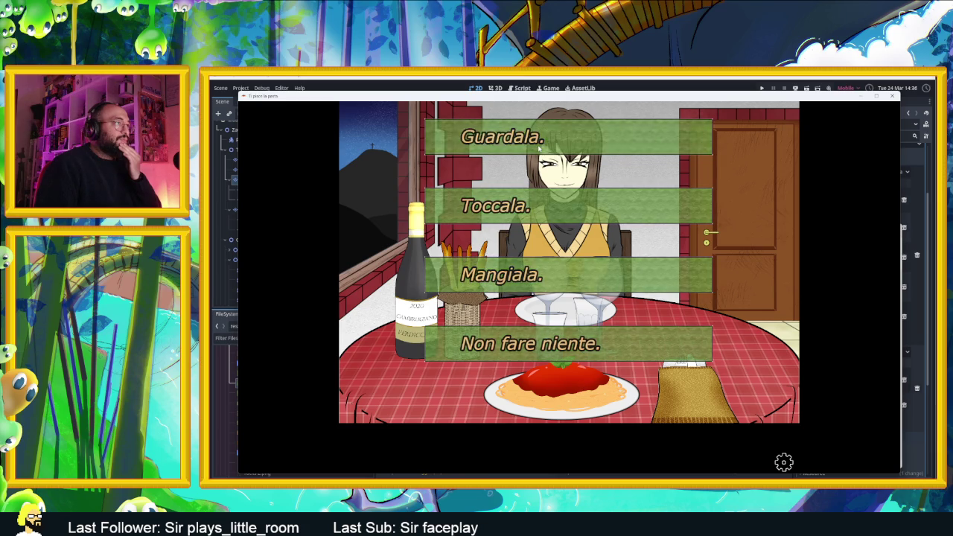
pyautogui.click(650, 359)
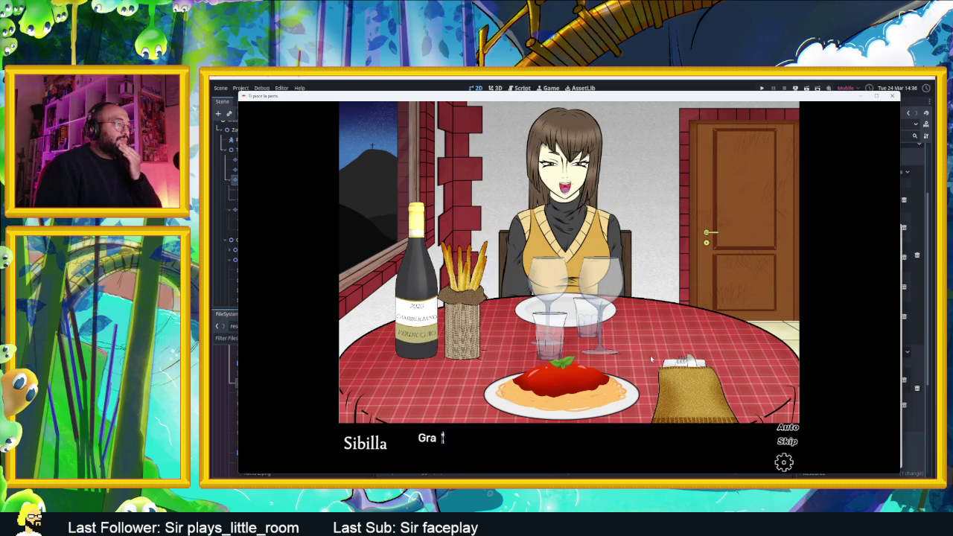
pyautogui.click(649, 357)
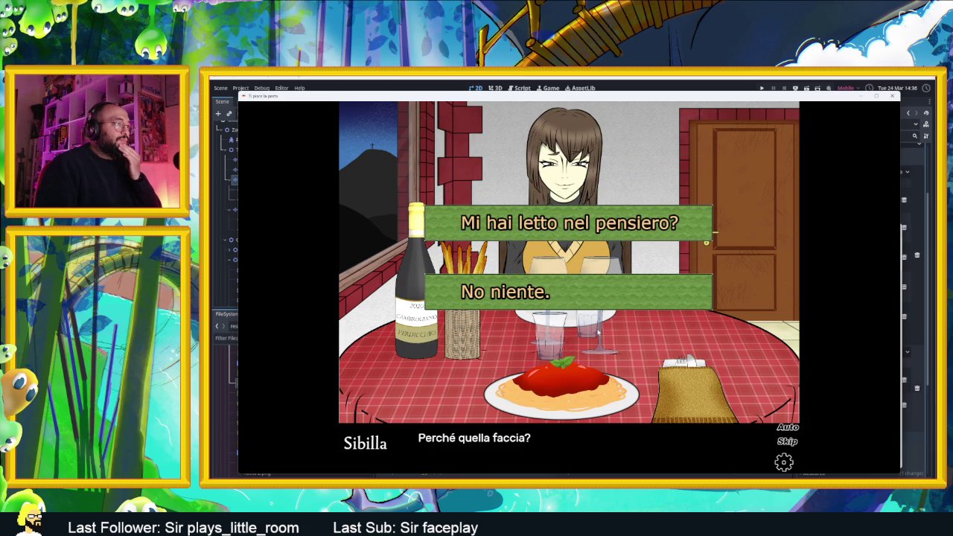
pyautogui.click(618, 296)
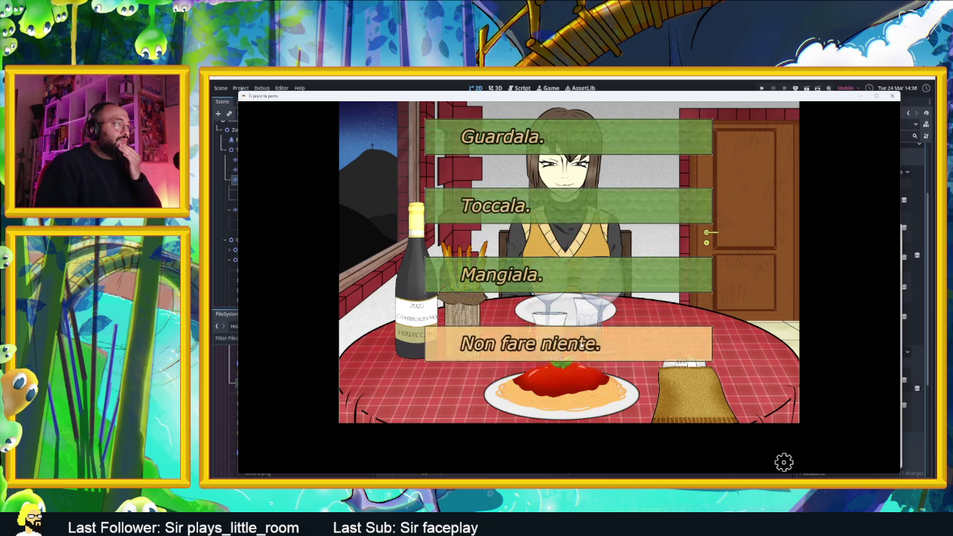
# Pick another pasta action and again answer Sibilla with "No niente.".
pyautogui.click(596, 207)
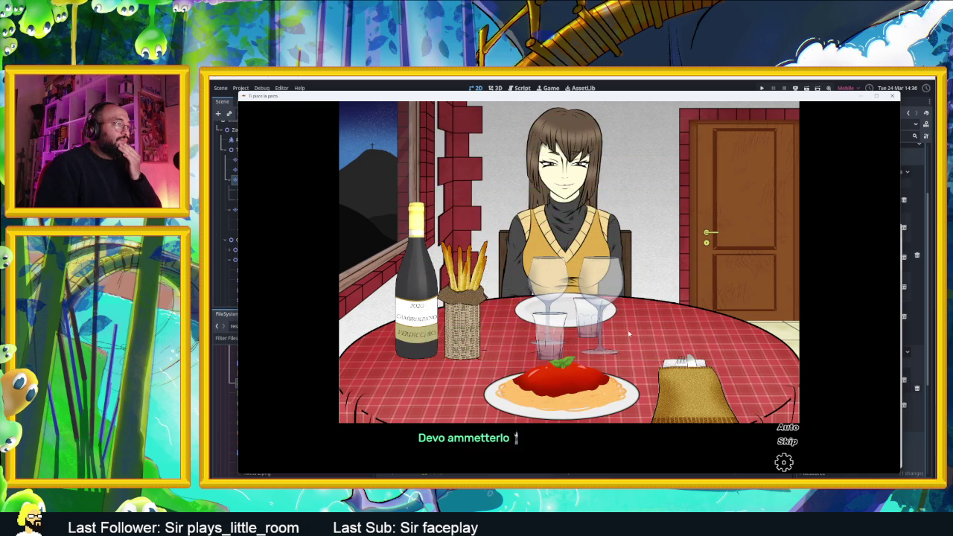
pyautogui.click(632, 340)
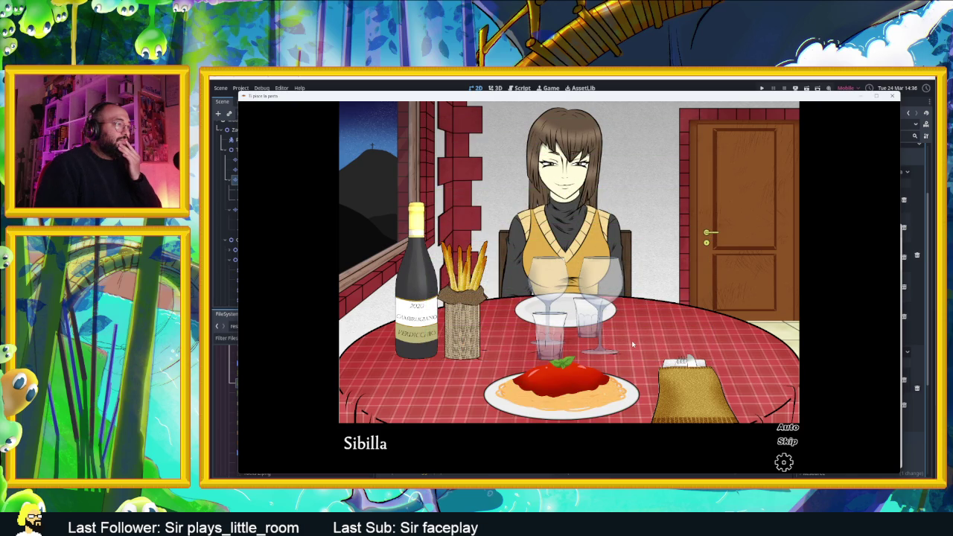
pyautogui.click(635, 342)
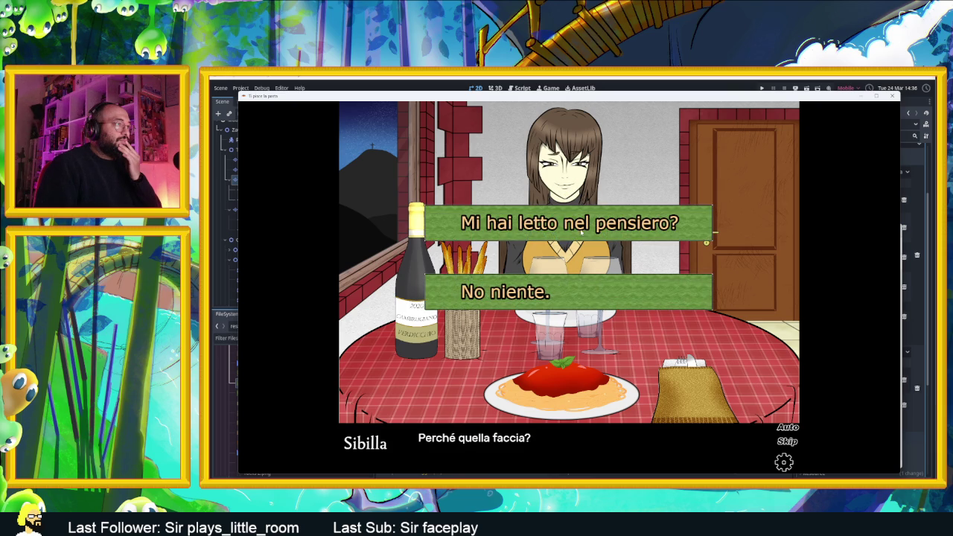
pyautogui.click(641, 293)
# Answer "Ancora un attimo!", then bring up the four pasta actions from the plate.
pyautogui.click(641, 347)
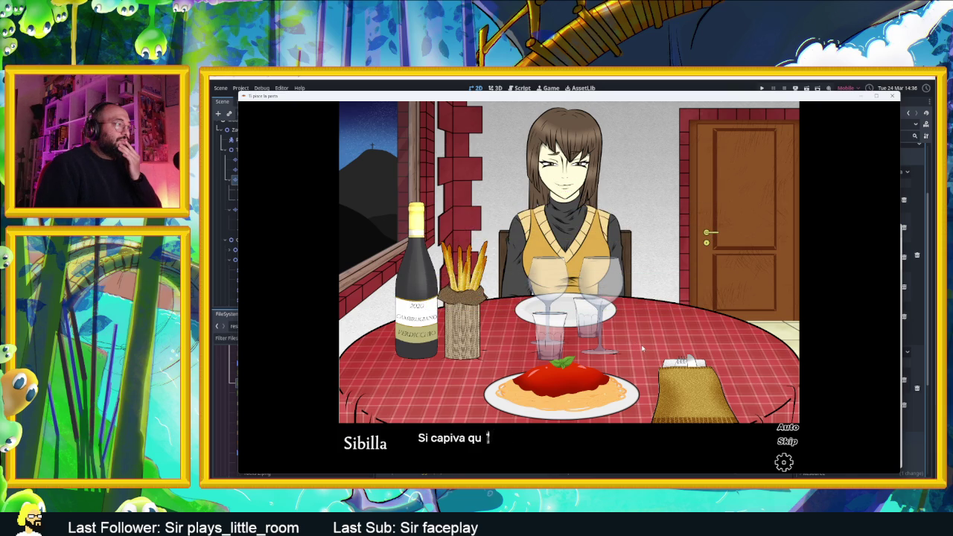
pyautogui.click(641, 349)
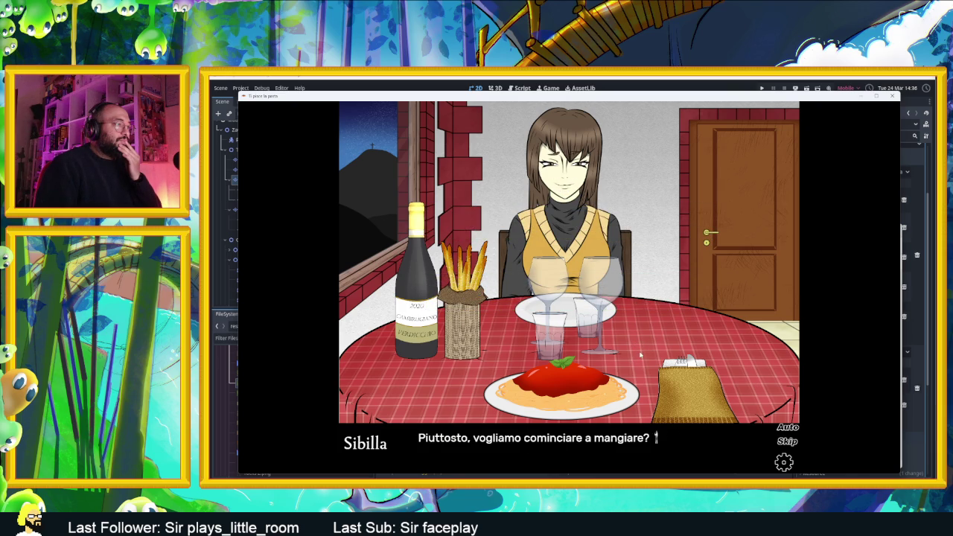
pyautogui.click(633, 365)
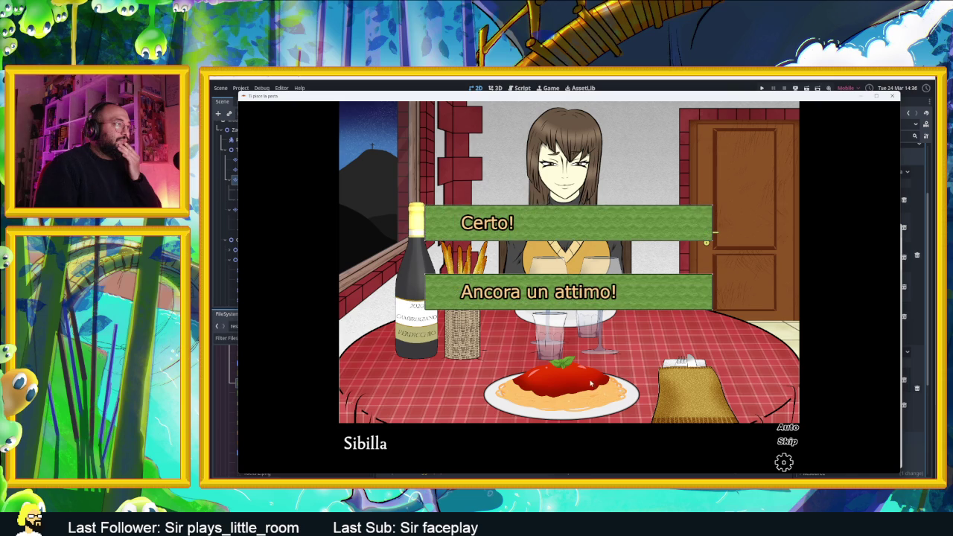
pyautogui.click(600, 298)
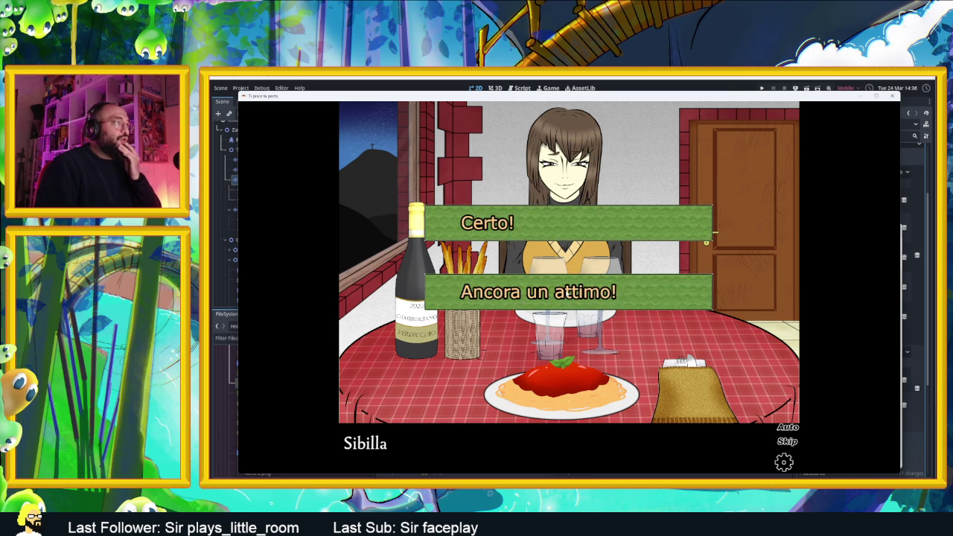
pyautogui.click(629, 346)
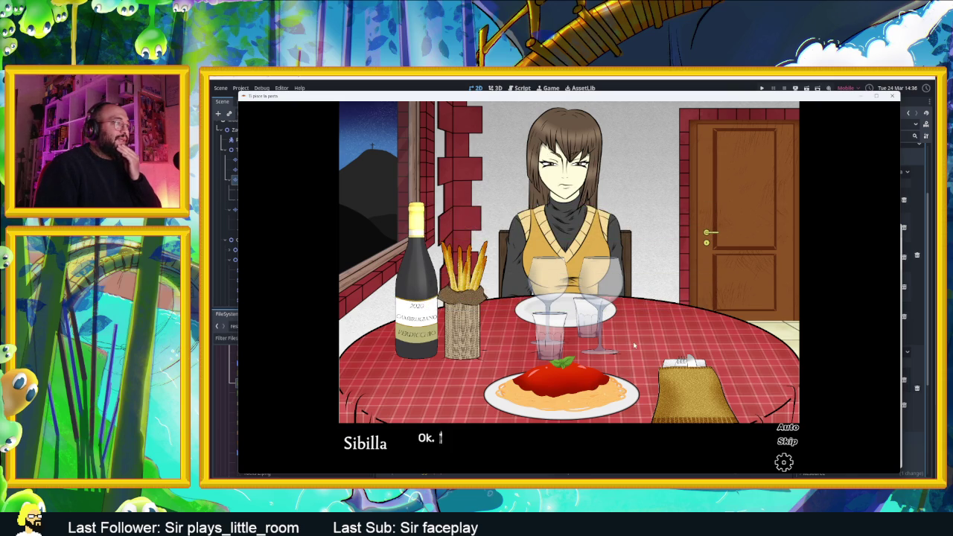
pyautogui.click(574, 400)
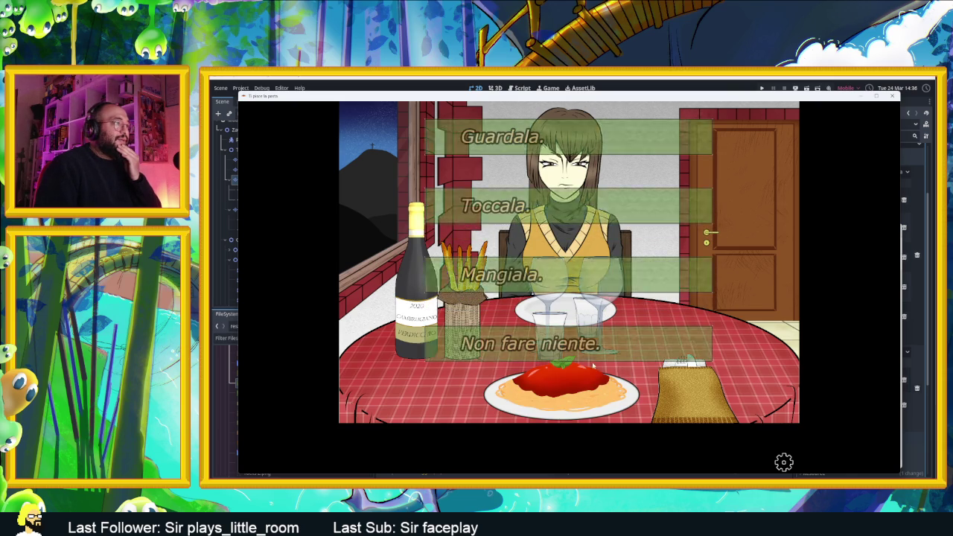
# Touch the pasta via Toccala, Toccala ancora and Continua! until Sibilla shouts "SMETTILA!!!".
pyautogui.click(543, 218)
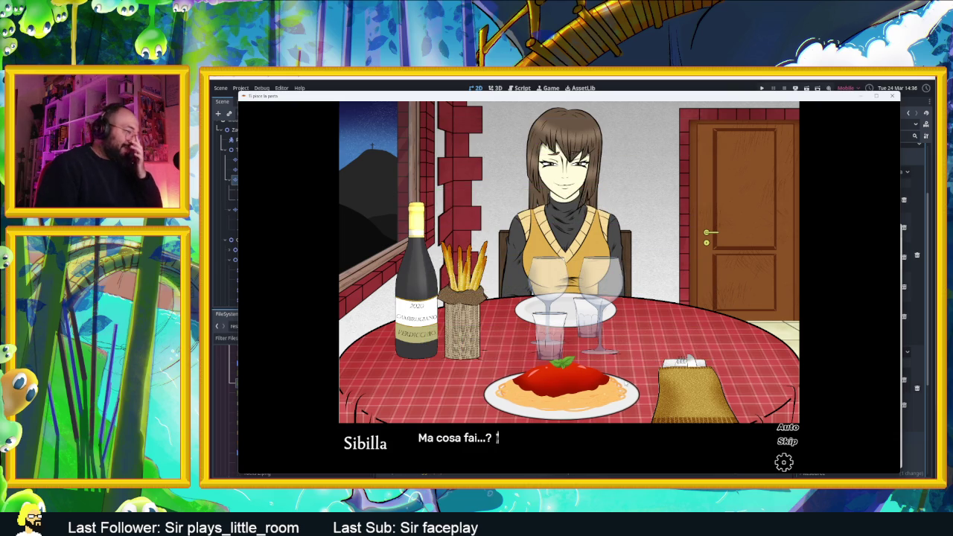
pyautogui.click(585, 402)
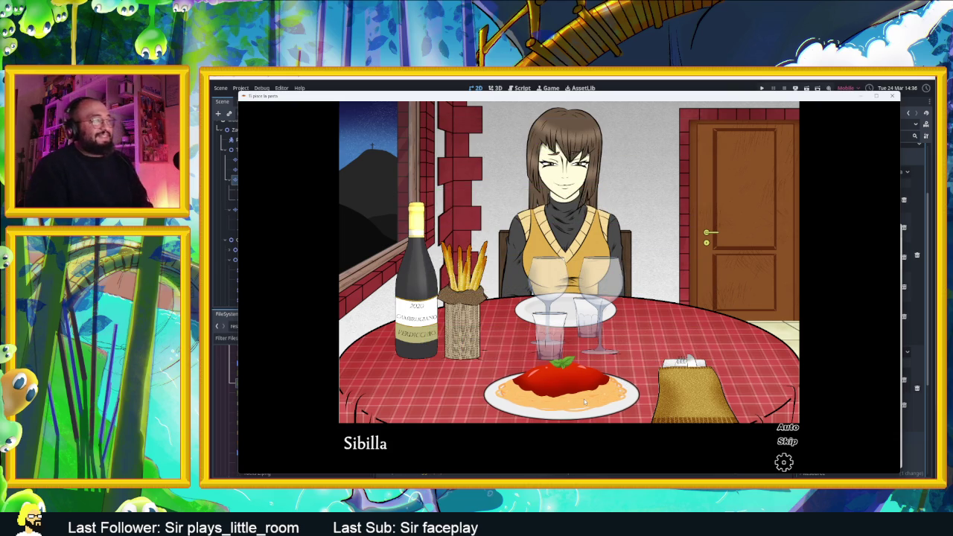
pyautogui.click(584, 402)
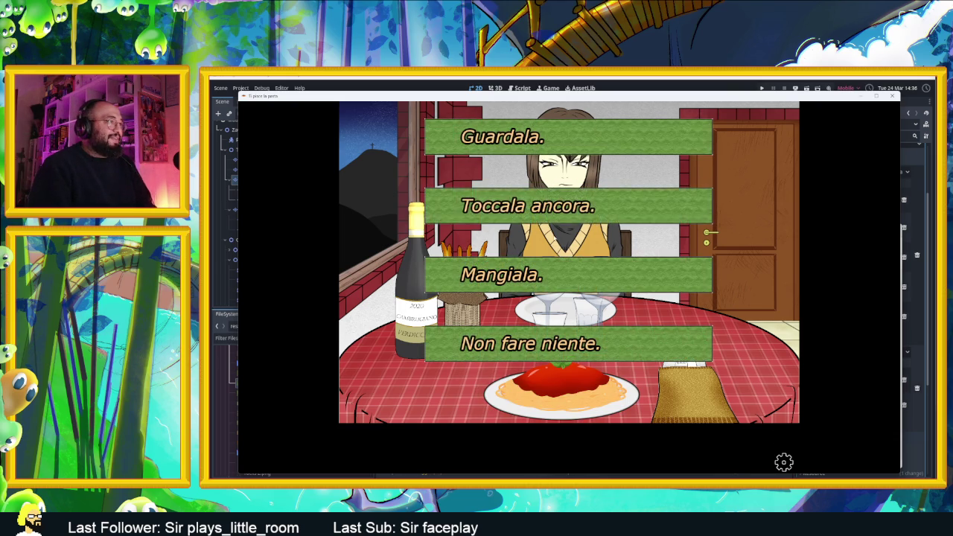
pyautogui.click(549, 222)
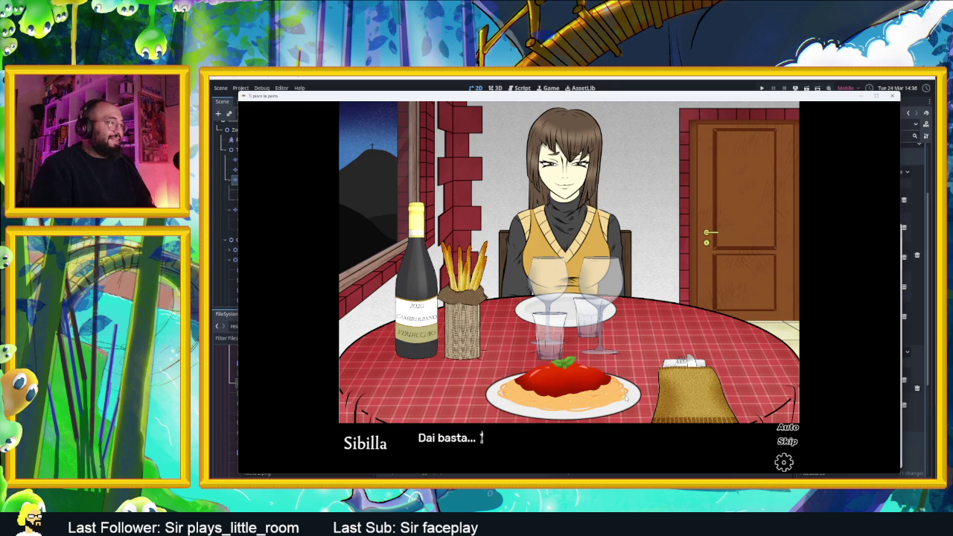
pyautogui.click(606, 400)
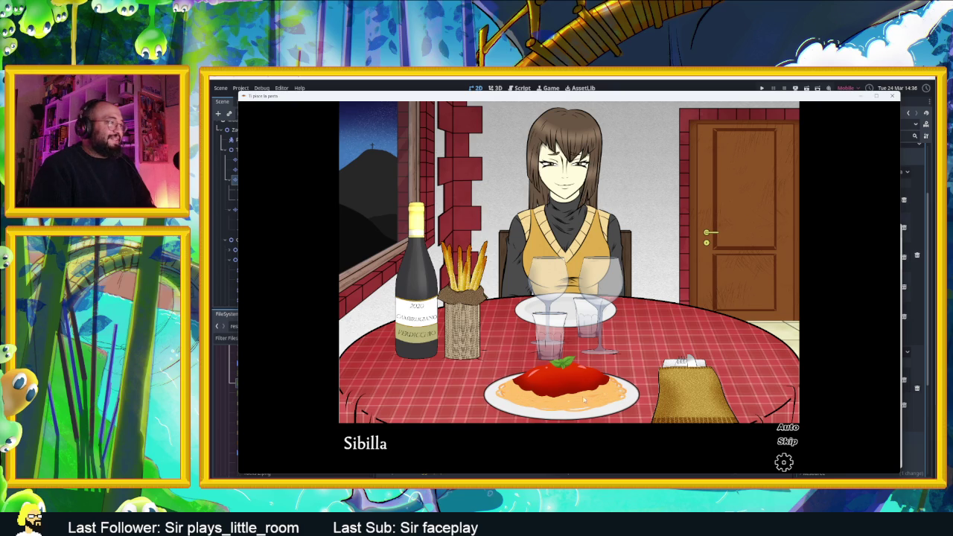
pyautogui.click(588, 206)
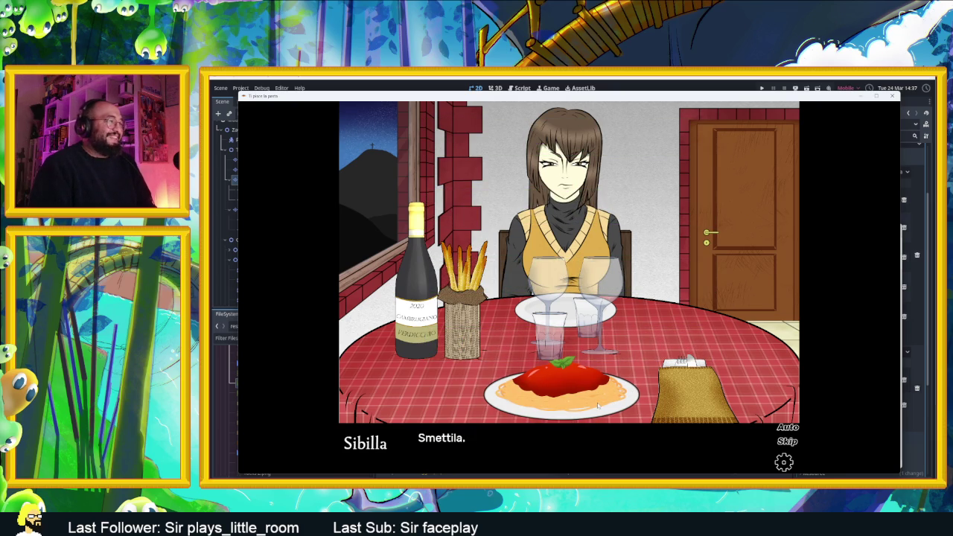
pyautogui.click(563, 400)
pyautogui.click(563, 400)
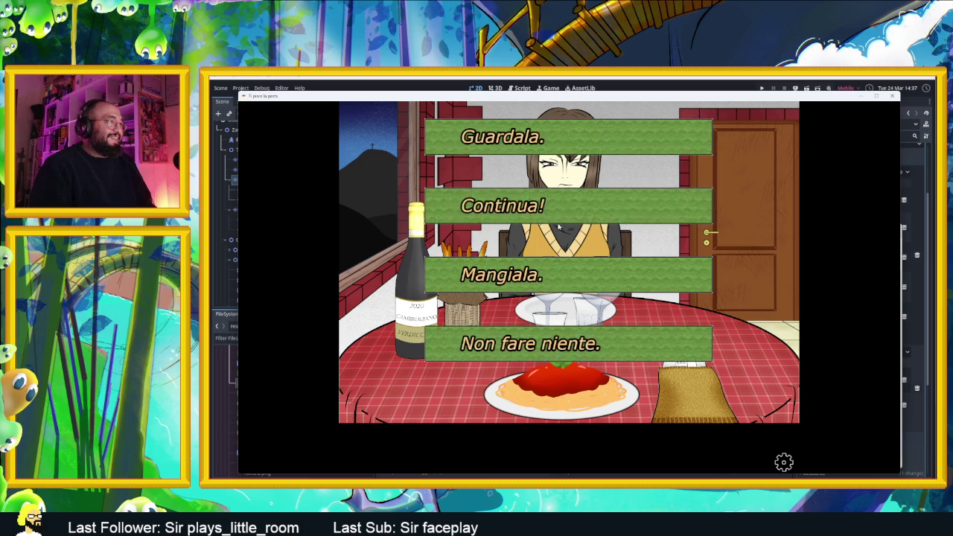
pyautogui.click(547, 215)
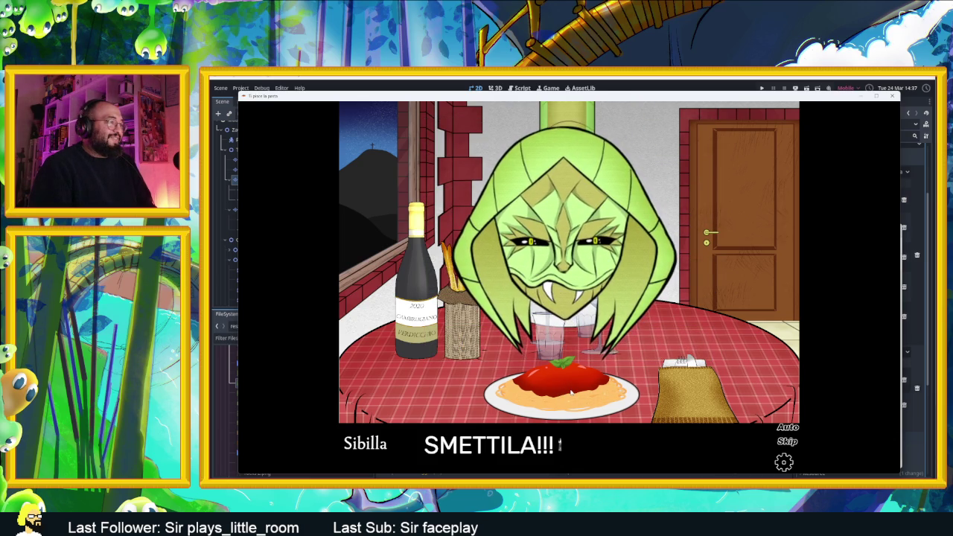
pyautogui.click(579, 374)
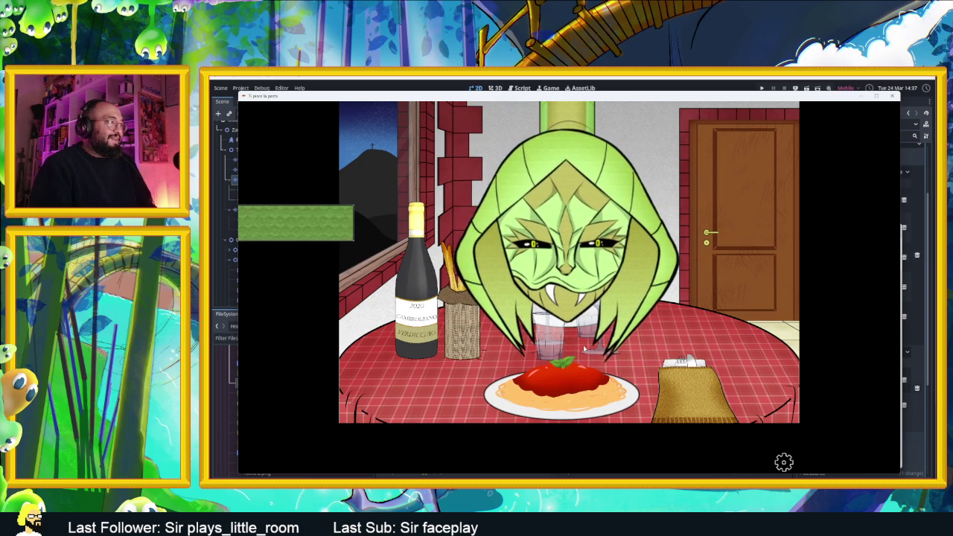
# Take the single offered choices and get past monster Sibilla's threats.
pyautogui.click(314, 220)
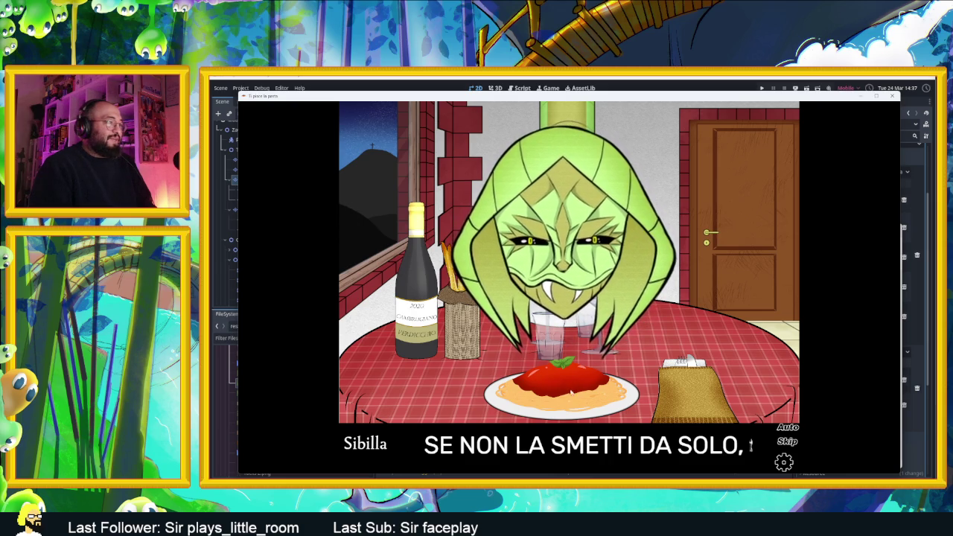
pyautogui.click(596, 396)
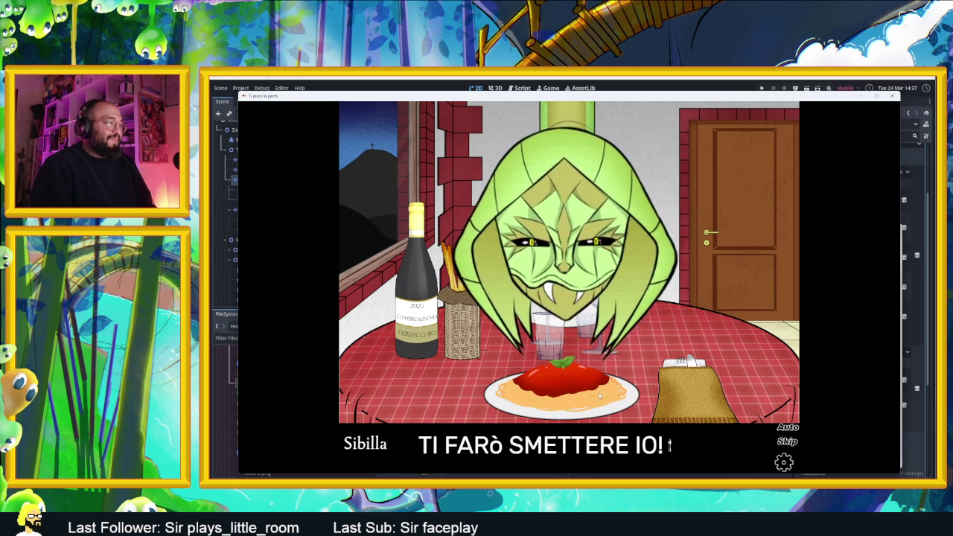
pyautogui.click(600, 396)
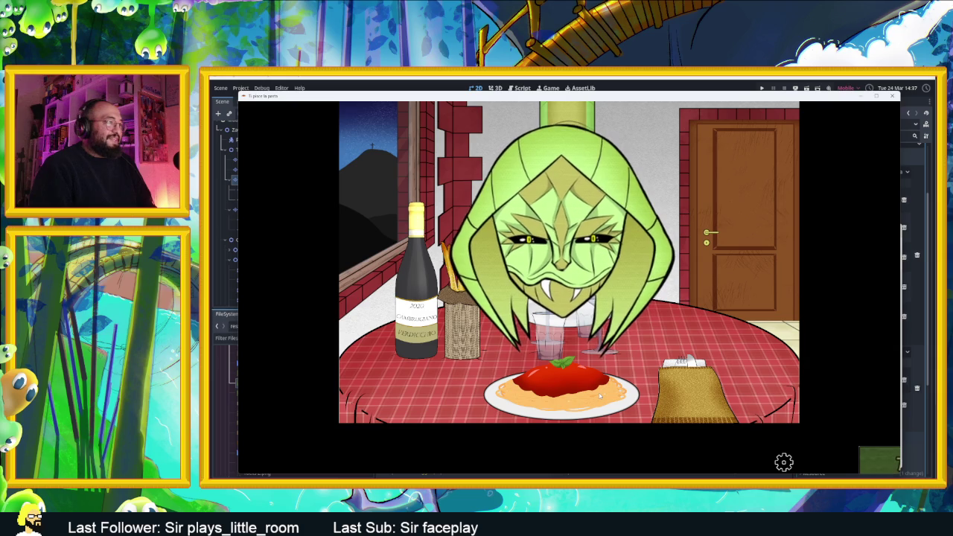
pyautogui.click(873, 463)
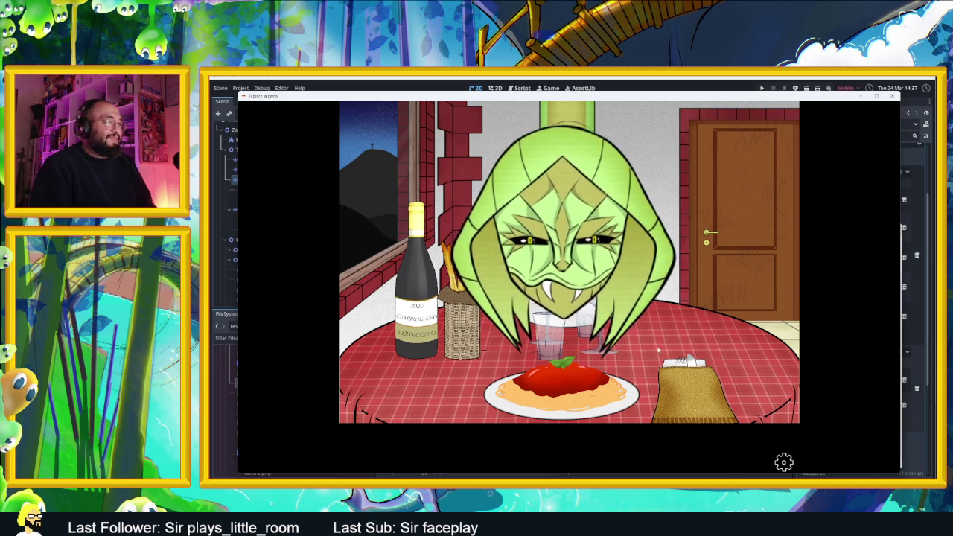
pyautogui.click(674, 361)
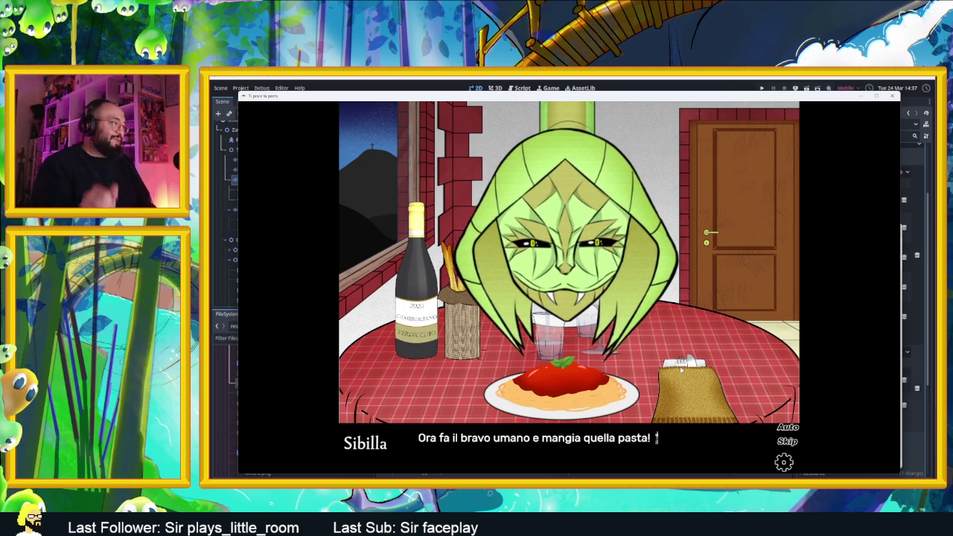
pyautogui.click(655, 357)
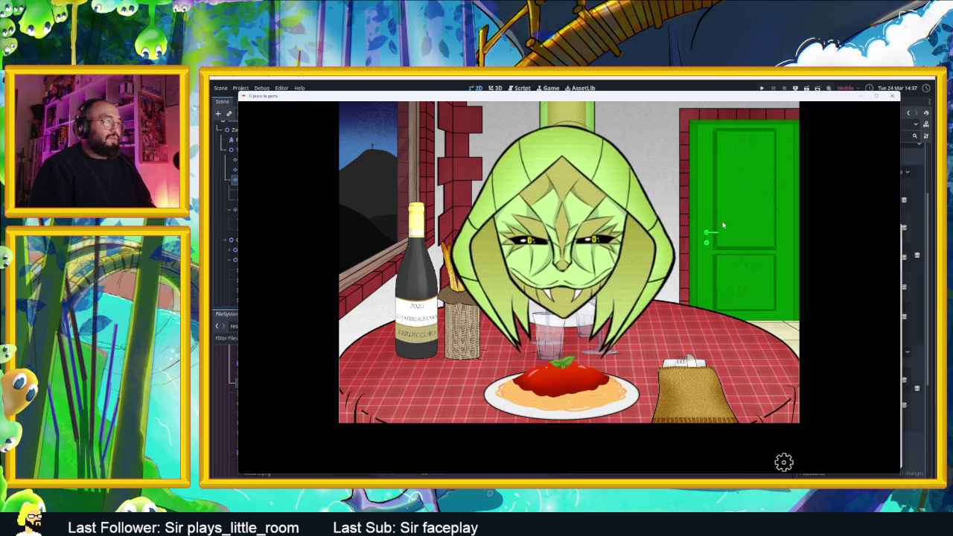
# Open the green door and follow the lines until the pasta asks "Che succede?!?! Dove sono?!?!".
pyautogui.click(710, 198)
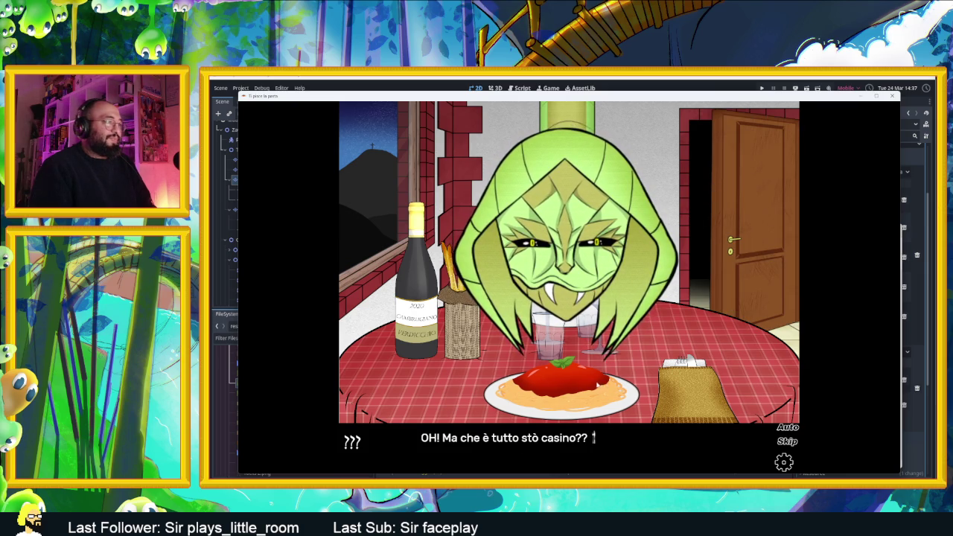
pyautogui.click(585, 376)
pyautogui.click(615, 367)
pyautogui.click(607, 367)
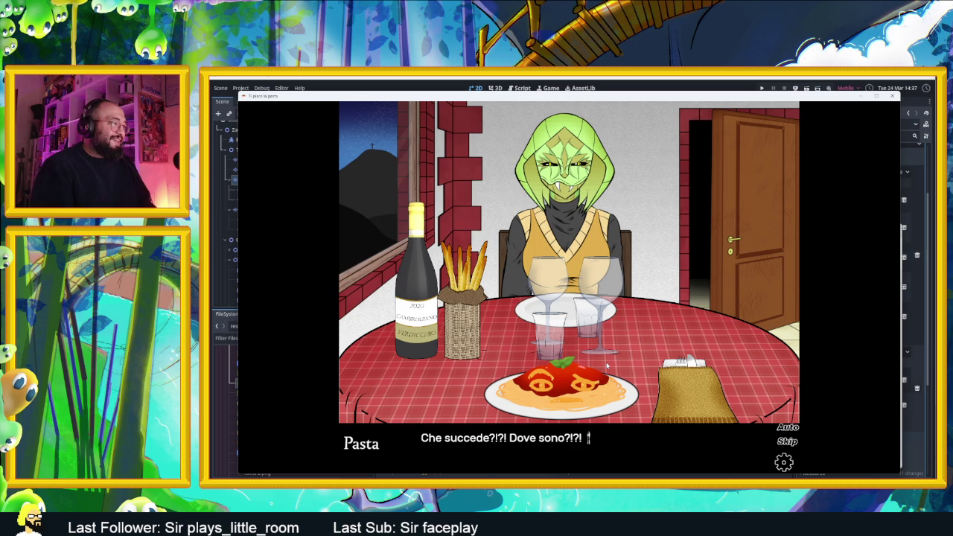
# Follow Pasta's lines, including "Sibilla! Mia cara!!", until "Che sta succedendo?!" and "Beh, io vado!" show.
pyautogui.click(599, 362)
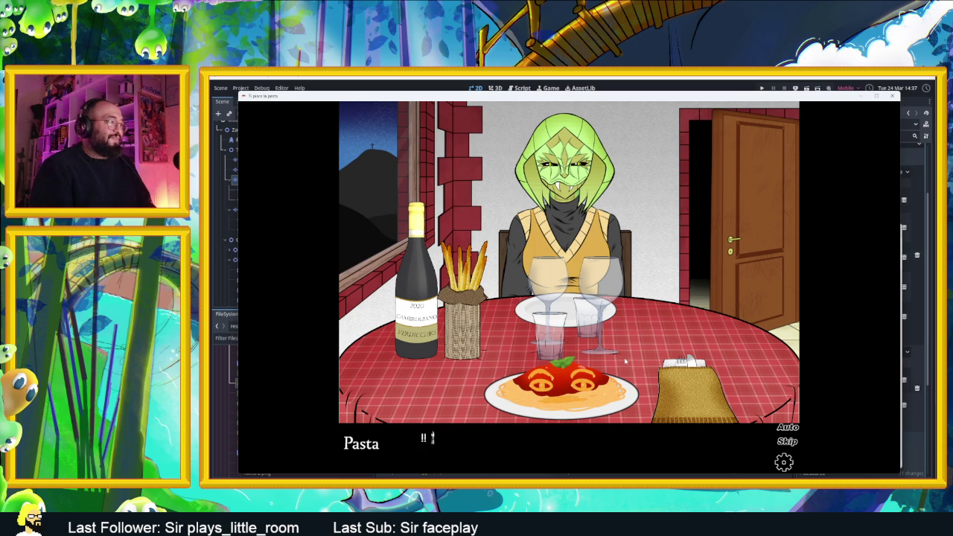
pyautogui.click(631, 361)
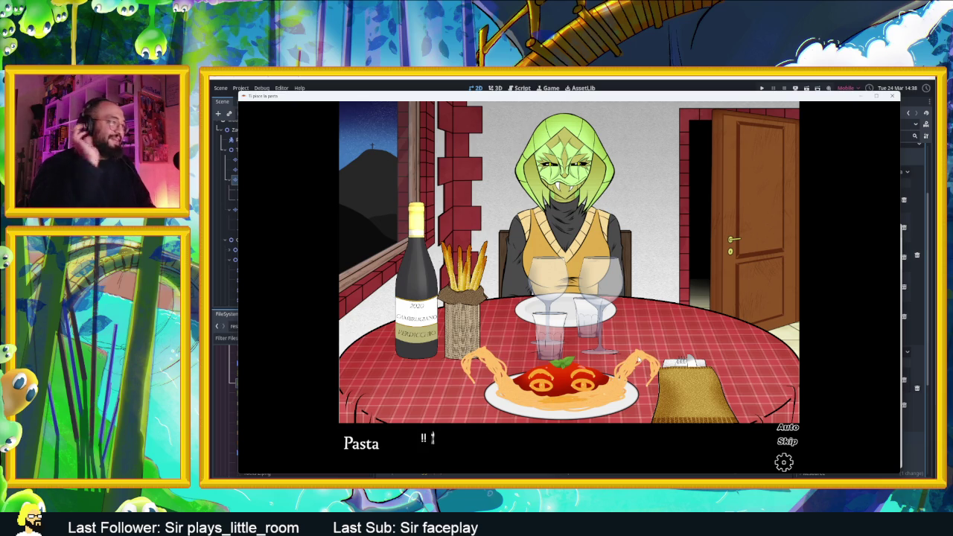
pyautogui.click(631, 361)
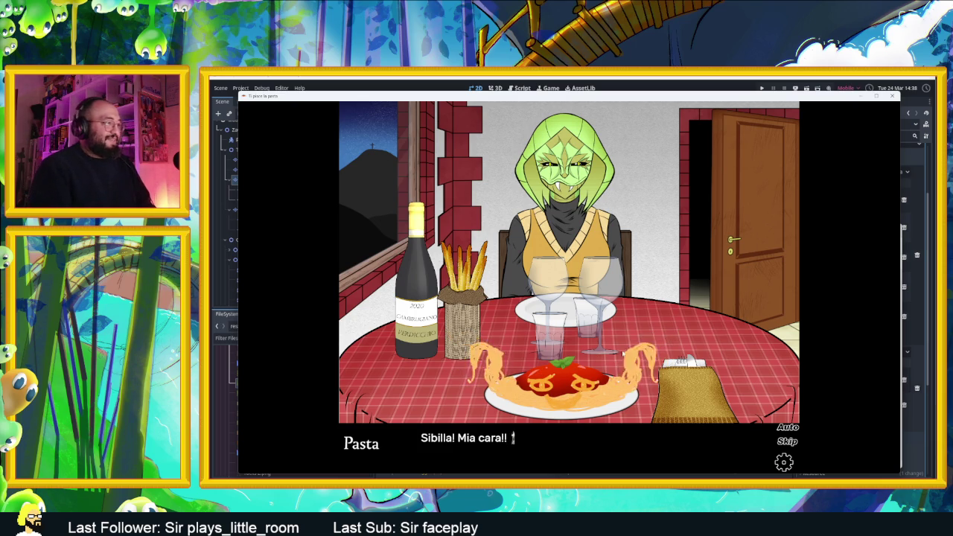
pyautogui.click(622, 353)
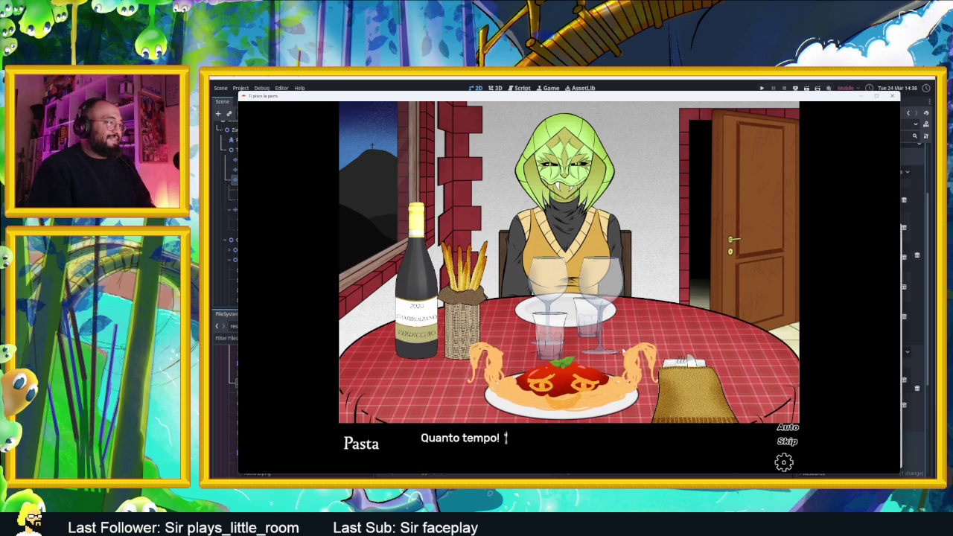
pyautogui.click(624, 351)
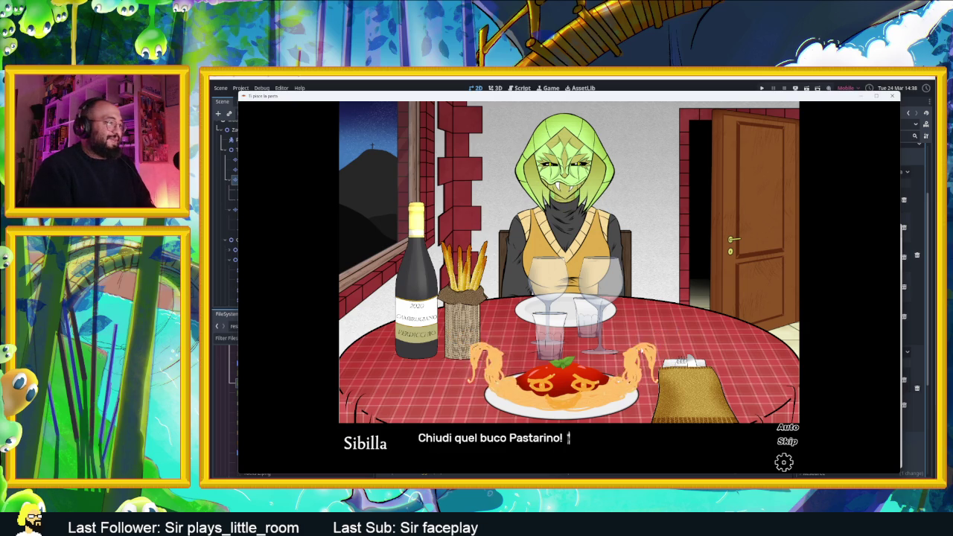
pyautogui.click(646, 350)
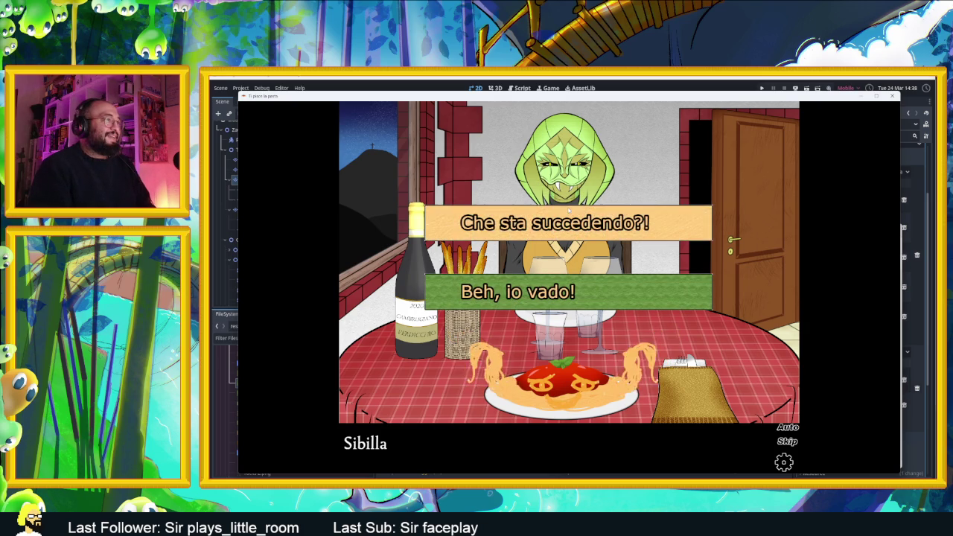
# Choose "Che sta succedendo?!" and follow Pastarino's explanation up to "Merito nostro!".
pyautogui.click(568, 211)
pyautogui.click(641, 380)
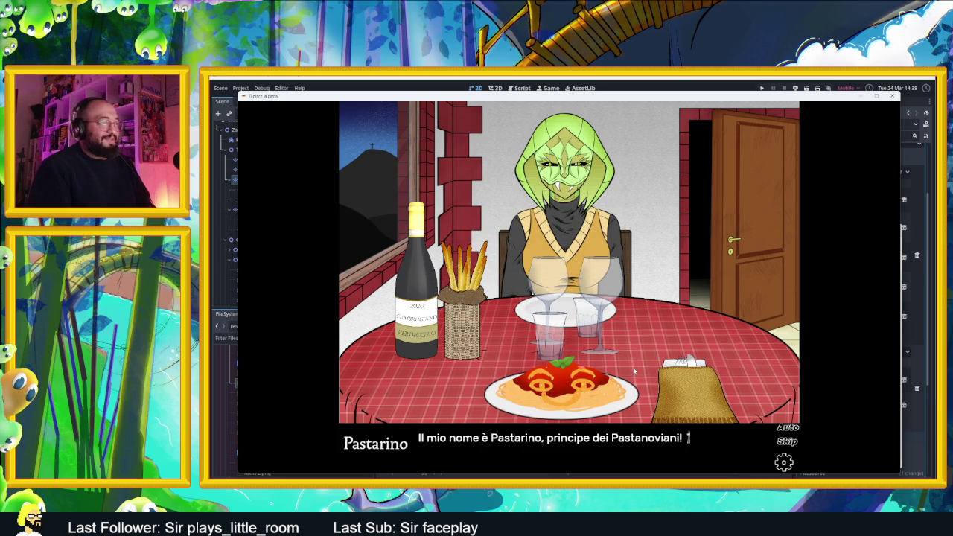
pyautogui.click(634, 370)
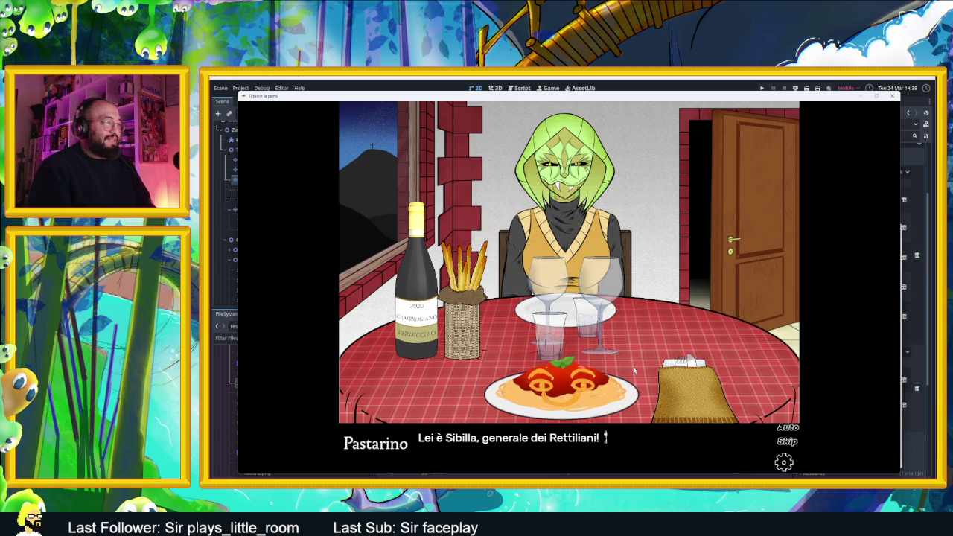
pyautogui.click(638, 366)
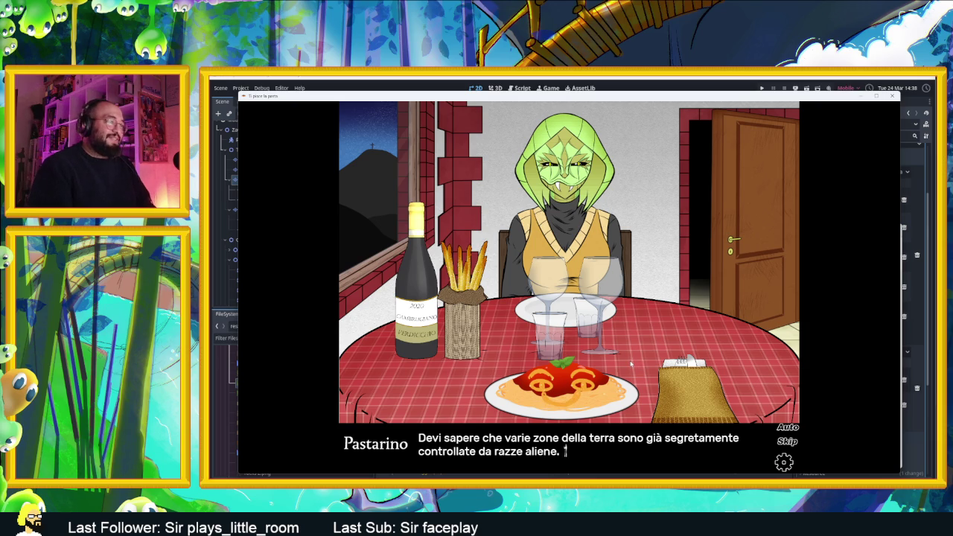
pyautogui.click(636, 353)
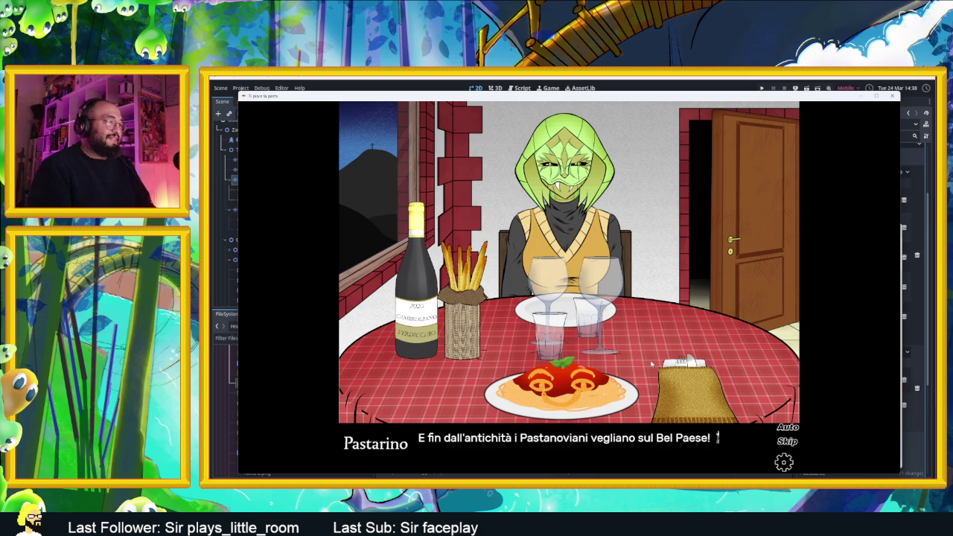
pyautogui.click(644, 367)
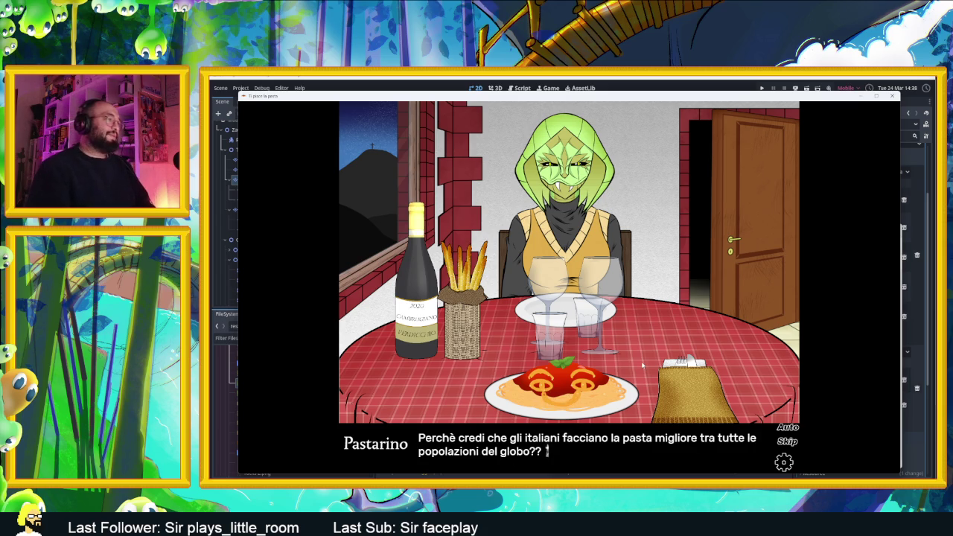
pyautogui.click(644, 365)
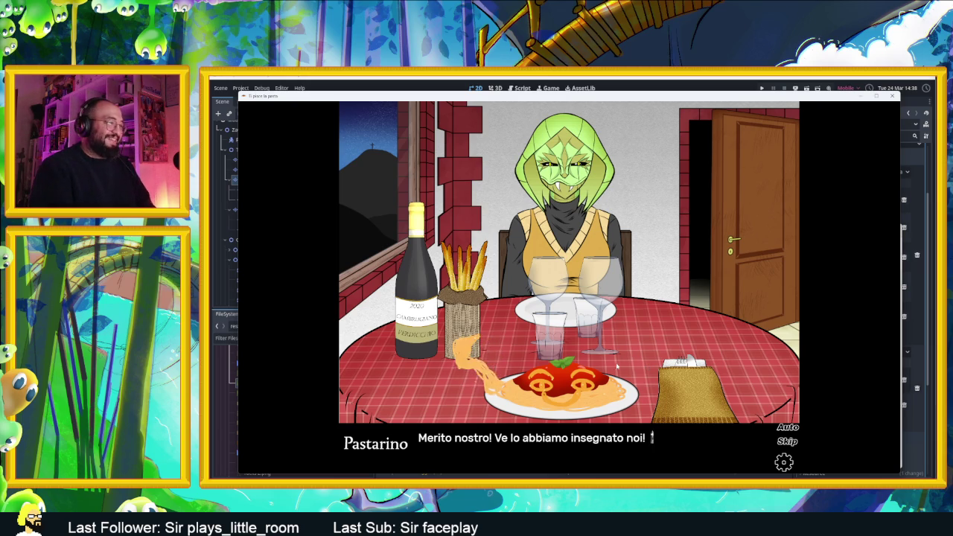
# Continue past Sibilla's interruption to "Umano... Infilzalo." and Pastarino's "Pubblico difficile!".
pyautogui.click(623, 365)
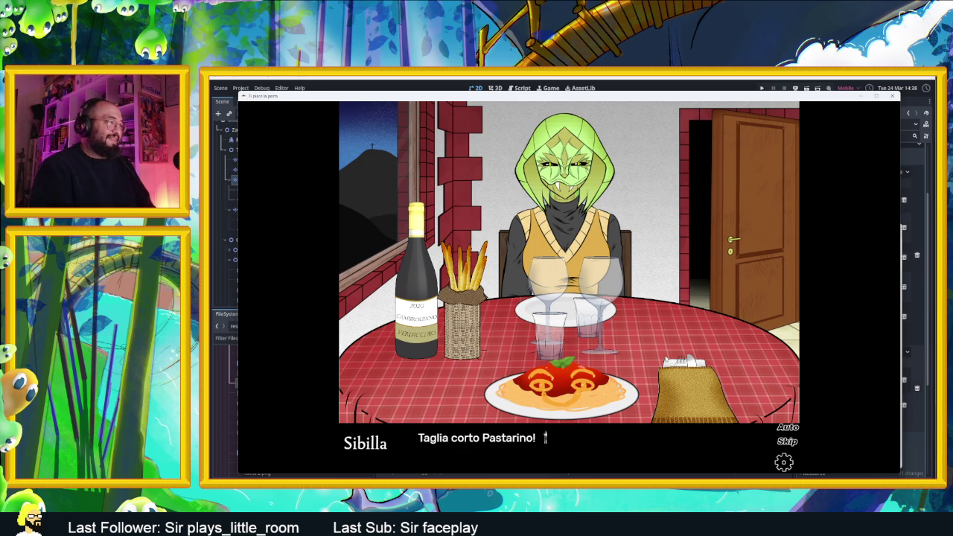
pyautogui.click(655, 362)
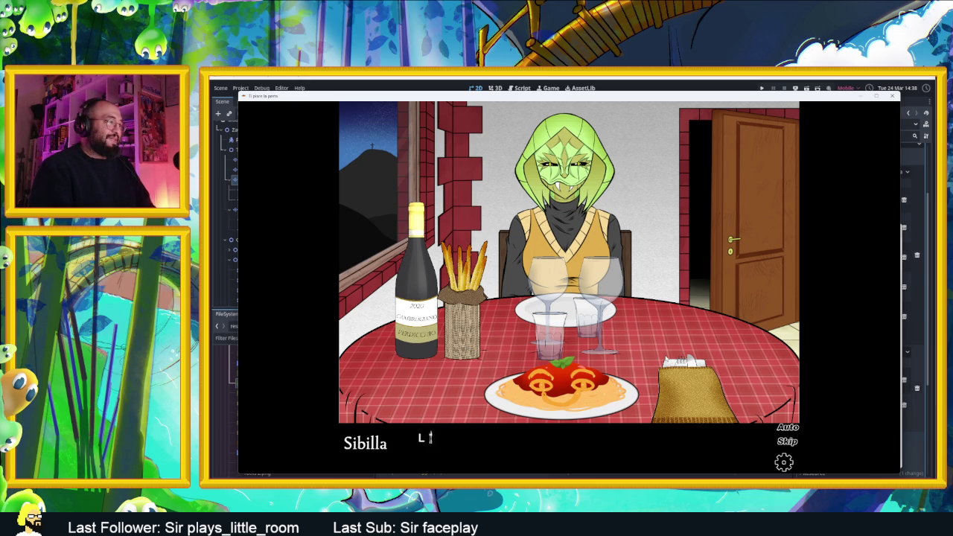
pyautogui.click(654, 362)
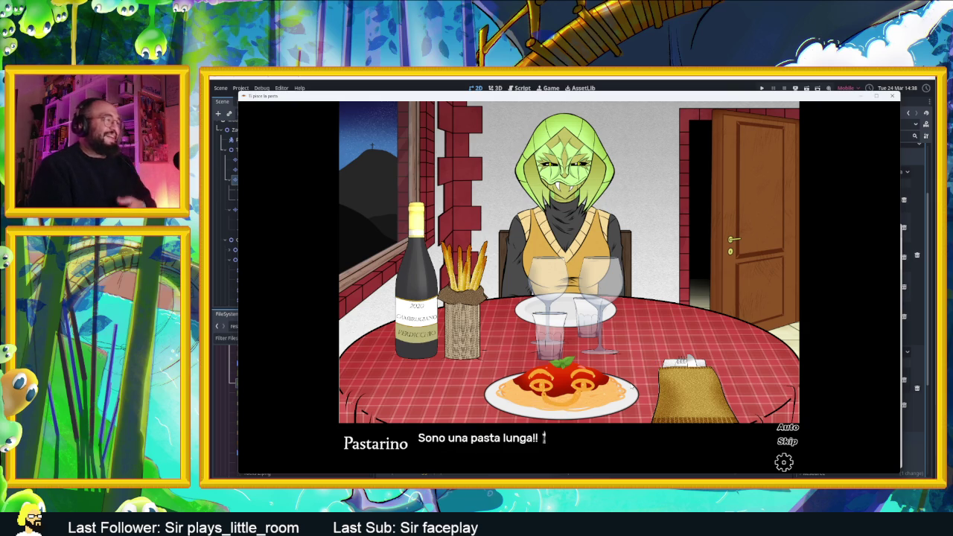
pyautogui.click(630, 365)
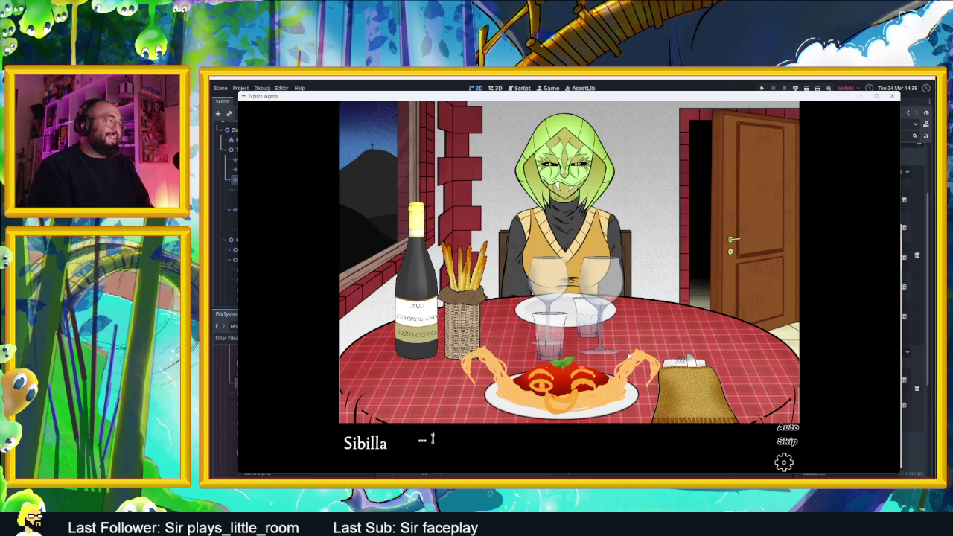
pyautogui.click(630, 360)
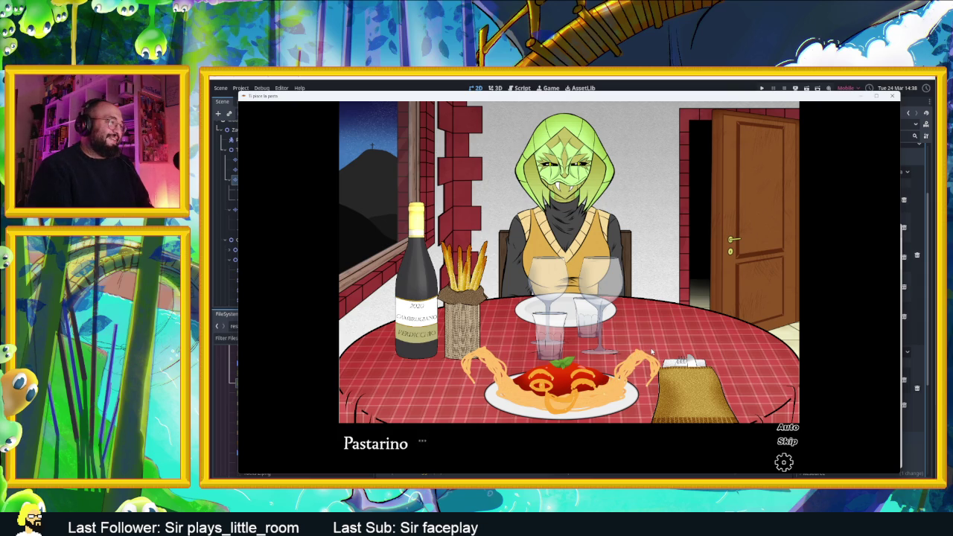
pyautogui.click(649, 352)
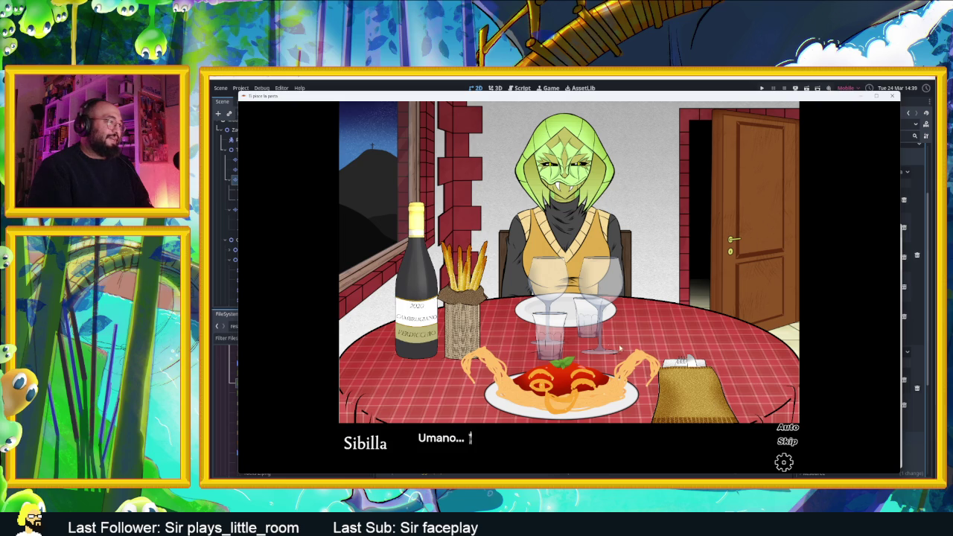
pyautogui.click(646, 342)
pyautogui.click(647, 344)
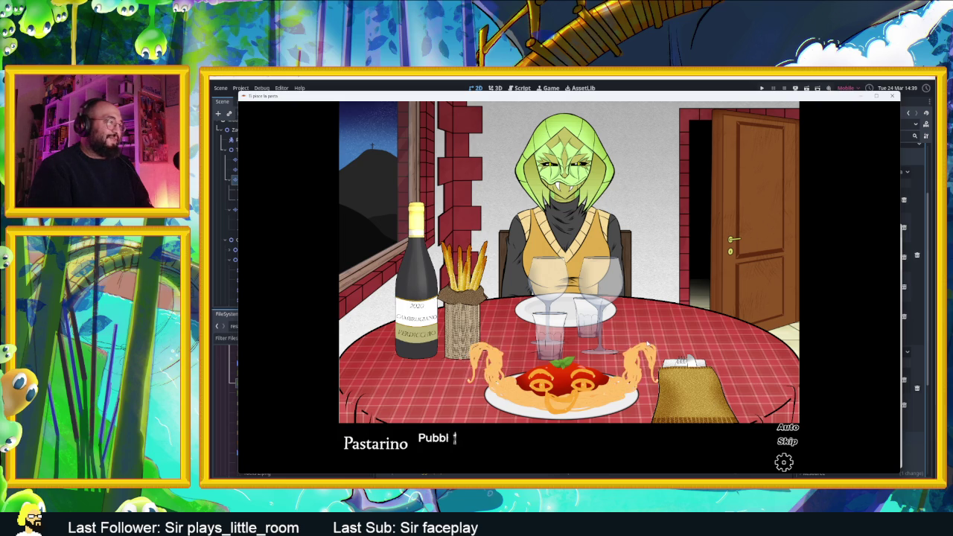
# Follow Sibilla's backstory until Pastarino calls himself "uno spaghettino libero" and the reply appears.
pyautogui.click(649, 335)
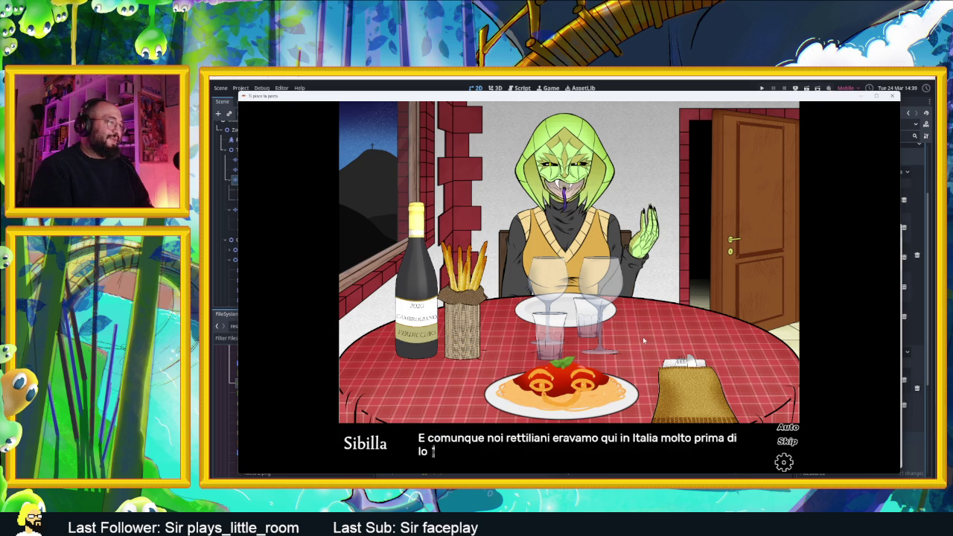
pyautogui.click(642, 342)
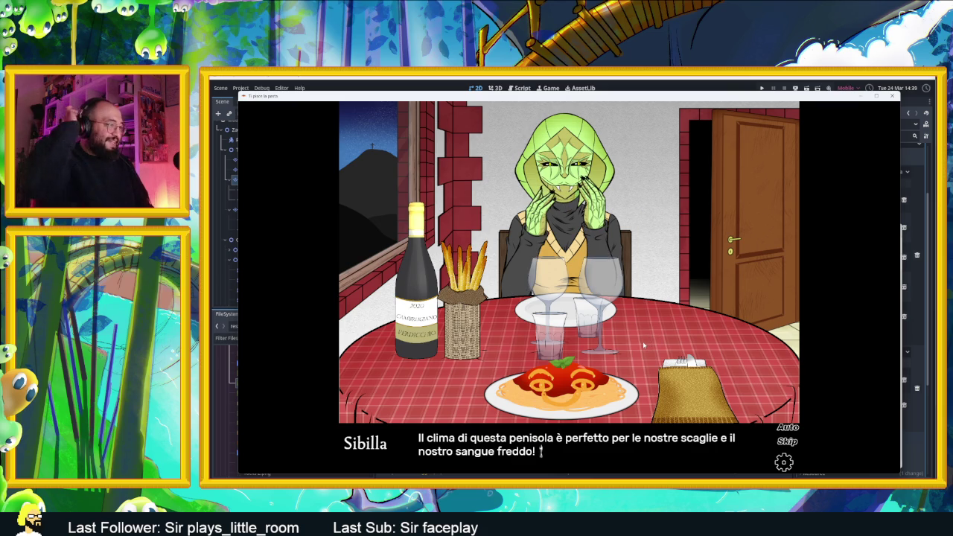
pyautogui.click(644, 344)
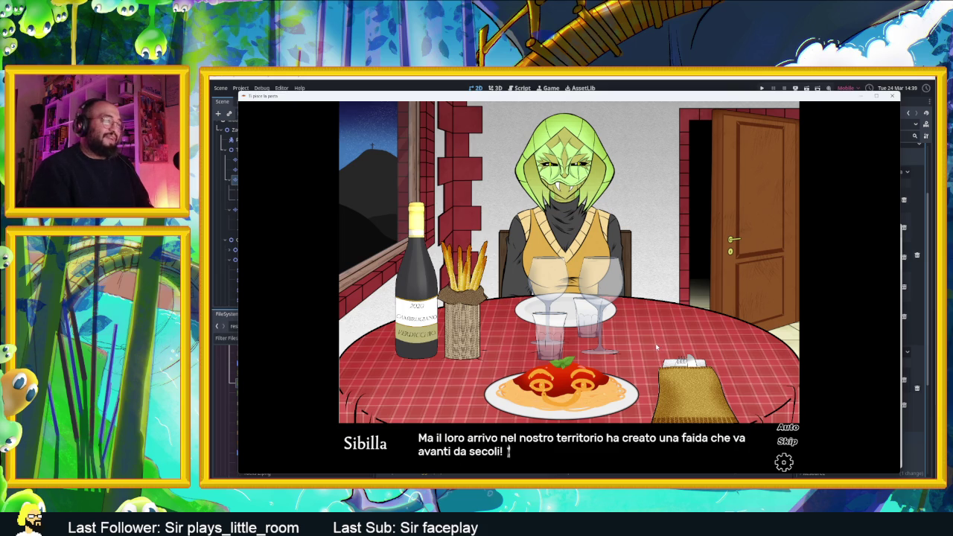
pyautogui.click(654, 361)
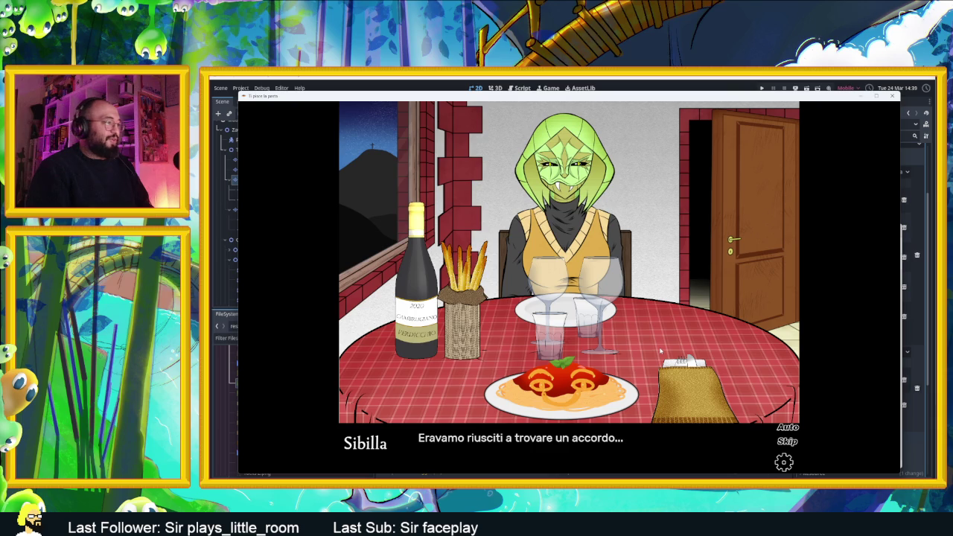
pyautogui.click(660, 351)
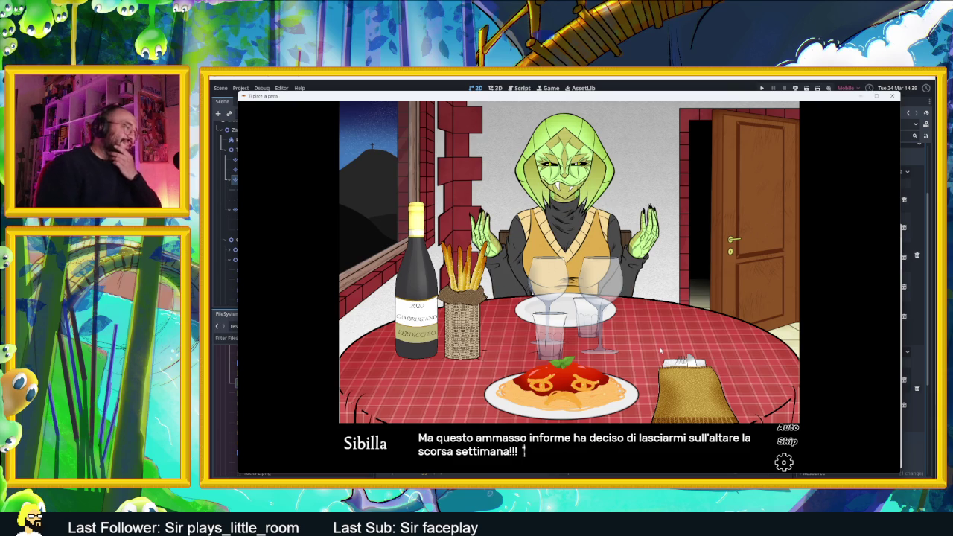
pyautogui.click(659, 351)
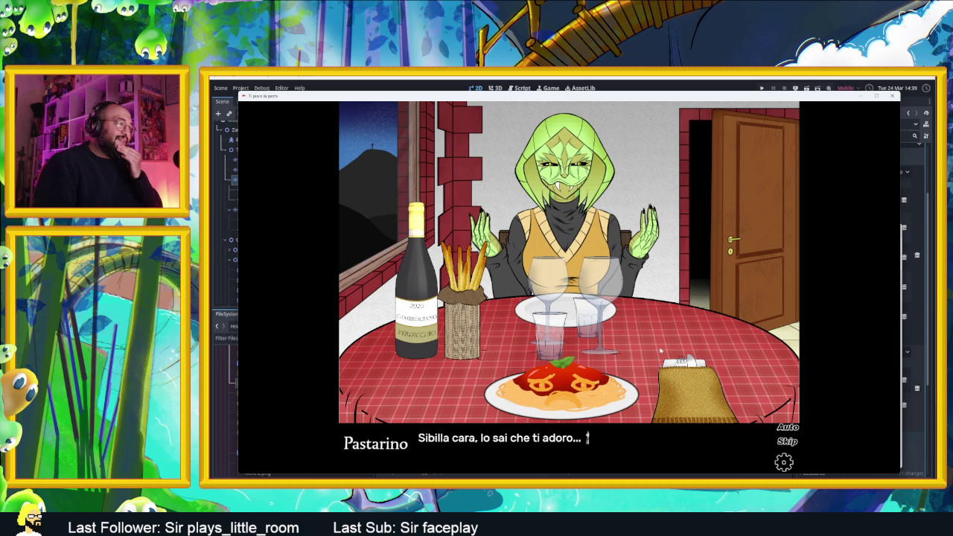
pyautogui.click(660, 351)
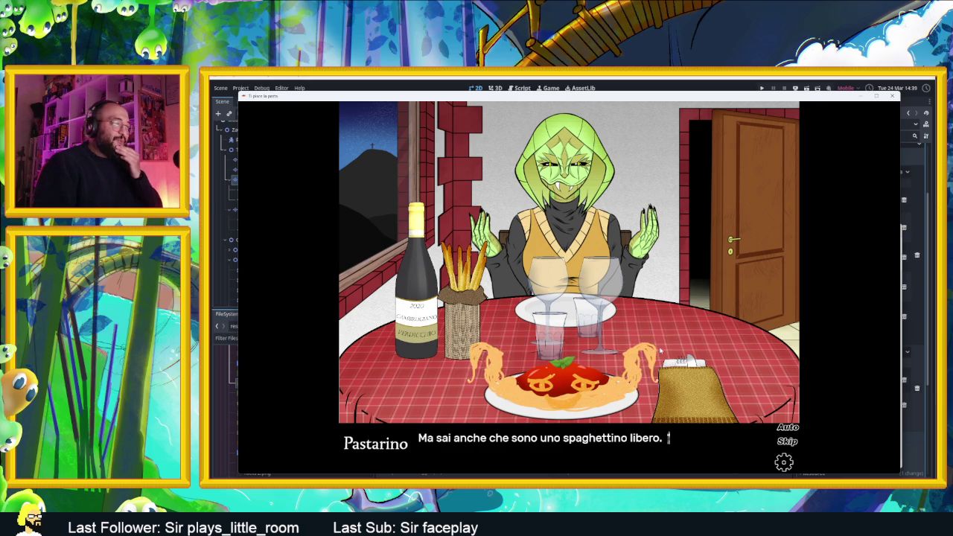
pyautogui.click(660, 351)
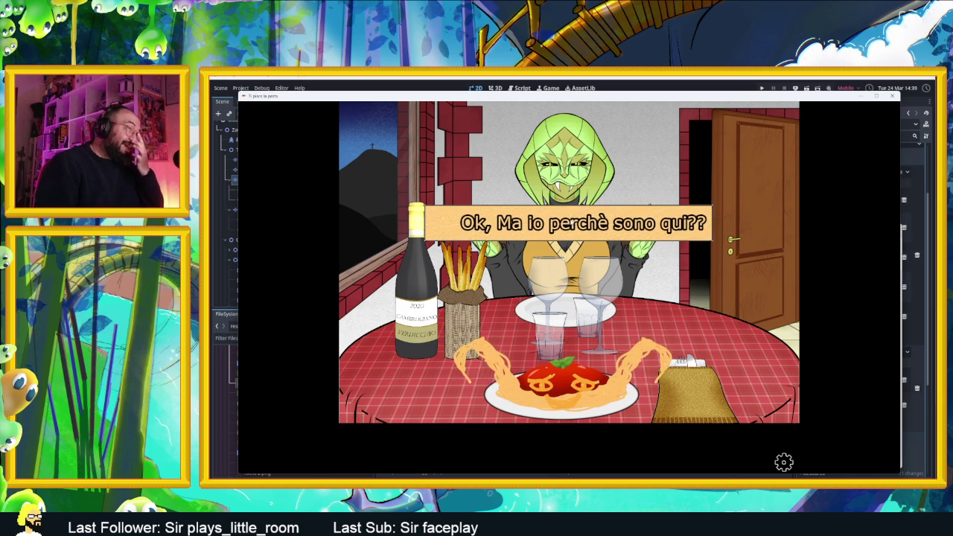
# Reply "Ok, Ma io perchè sono qui??" and follow Sibilla's lines through the allergy line.
pyautogui.click(568, 239)
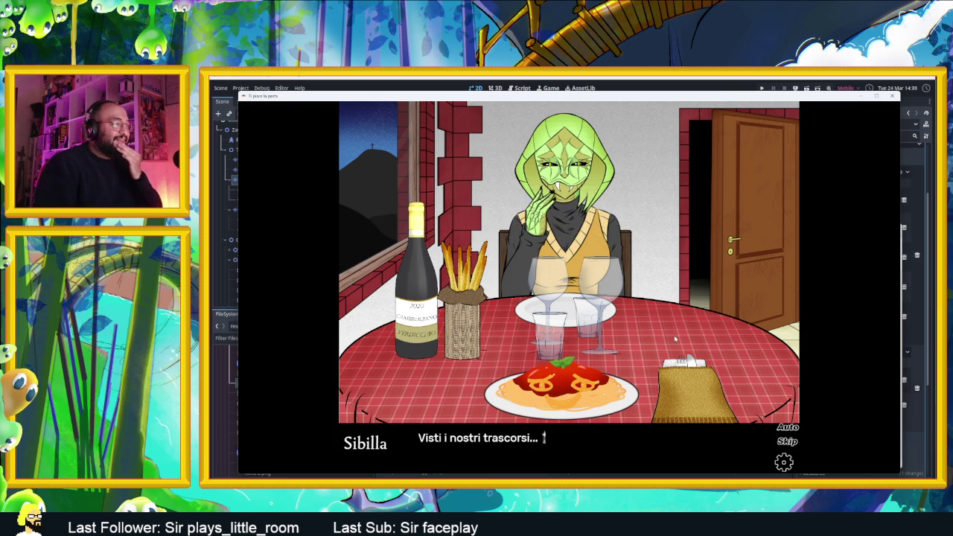
pyautogui.click(674, 335)
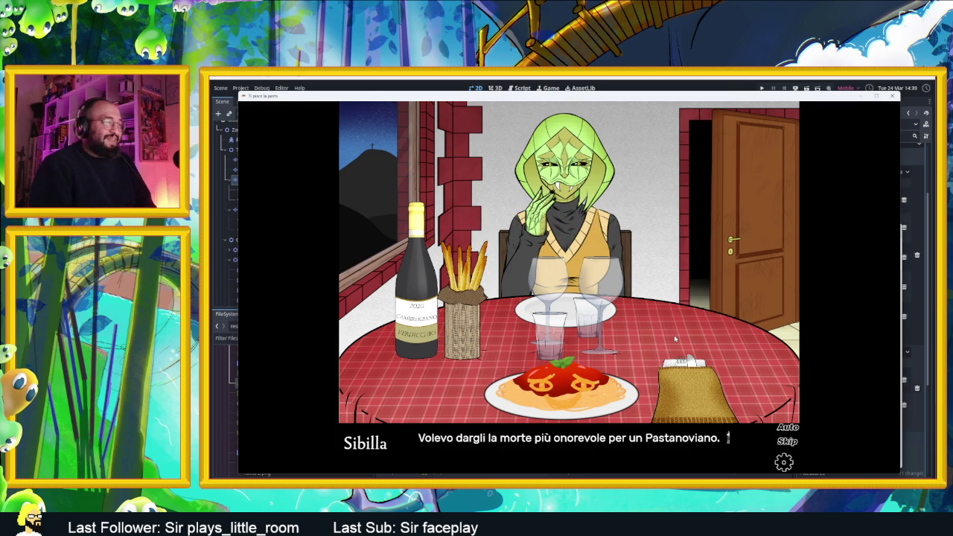
pyautogui.click(673, 335)
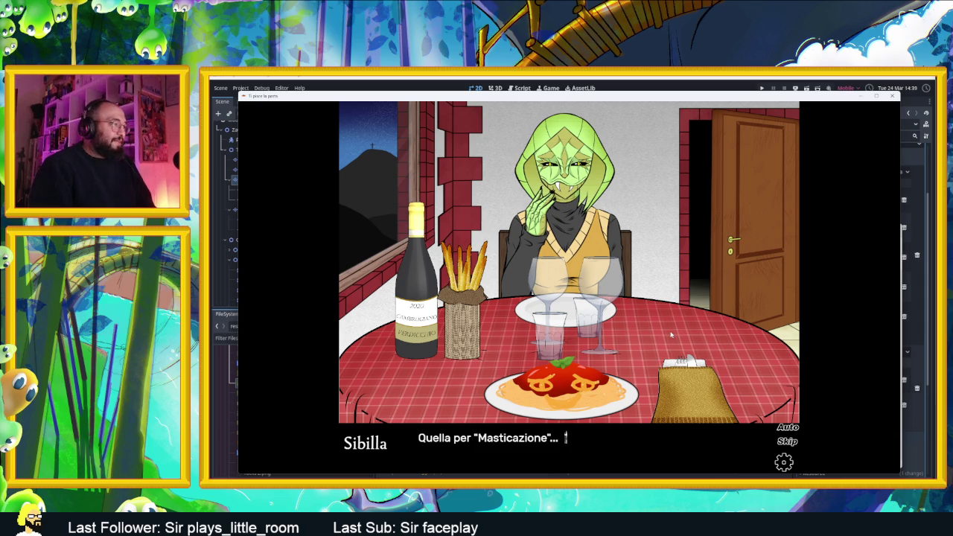
pyautogui.click(662, 335)
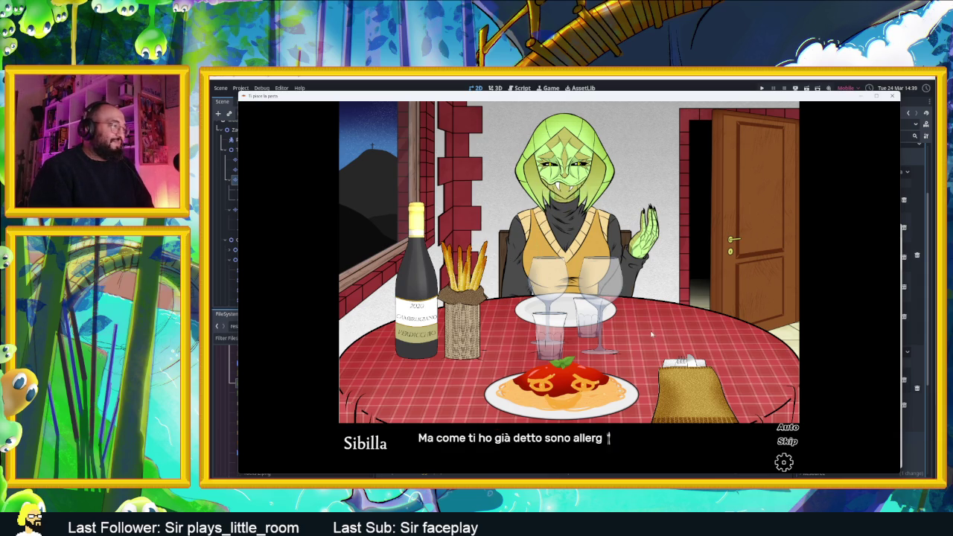
pyautogui.click(670, 341)
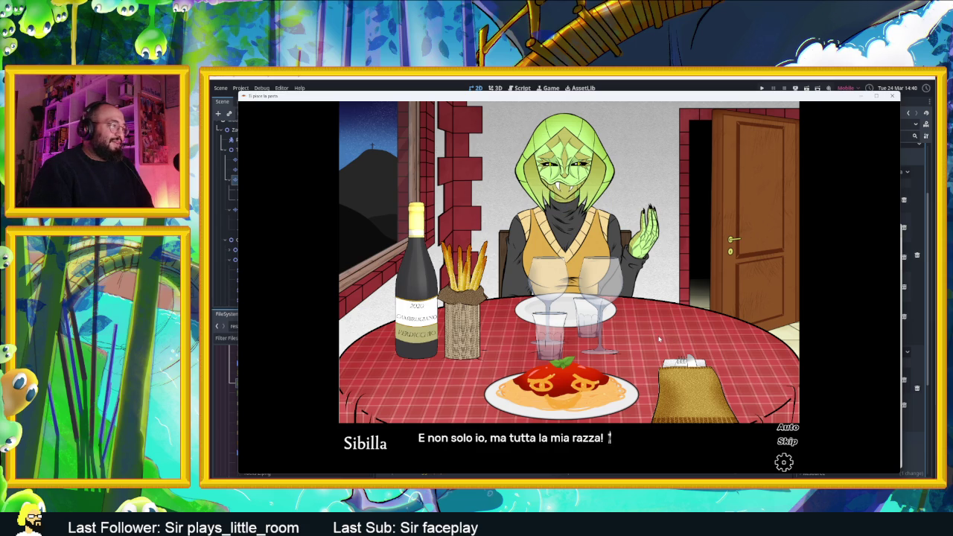
pyautogui.click(658, 339)
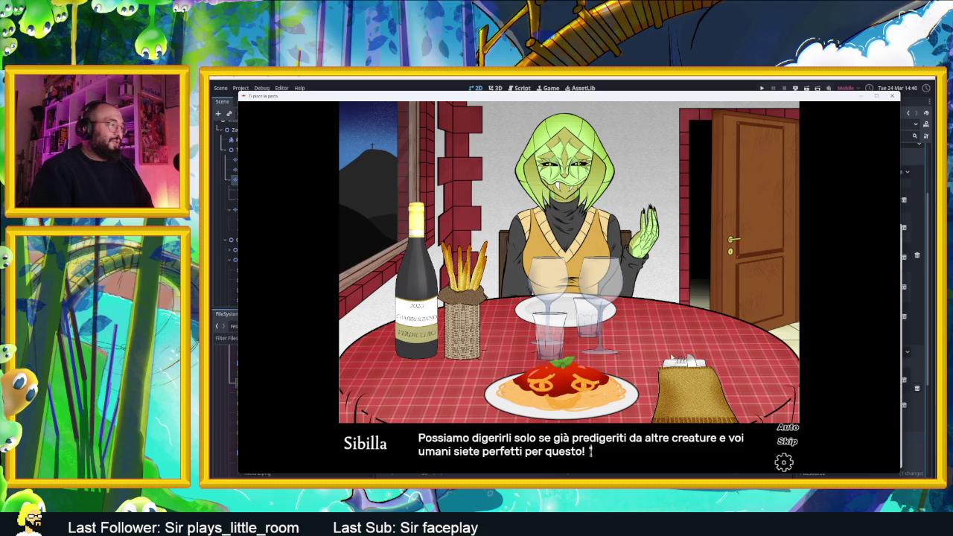
# Continue past the balanced diet line until Pastarino pleads "TI PREGO AIUTAMI UMANO!!!!".
pyautogui.press('space')
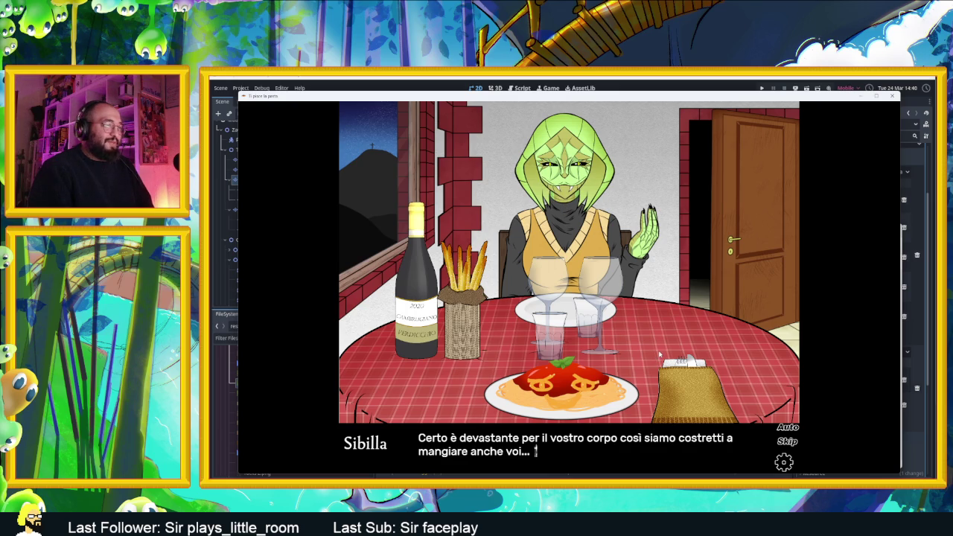
pyautogui.click(658, 355)
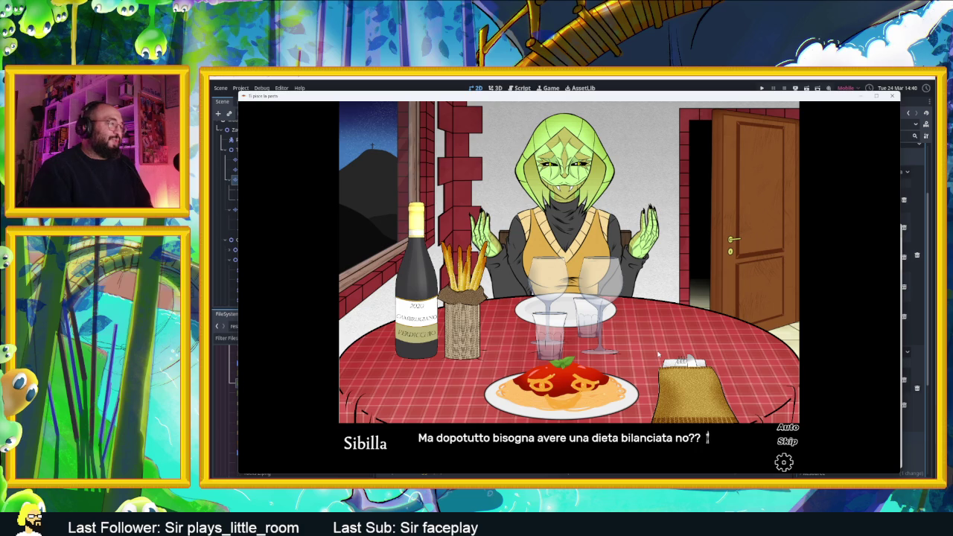
pyautogui.click(658, 355)
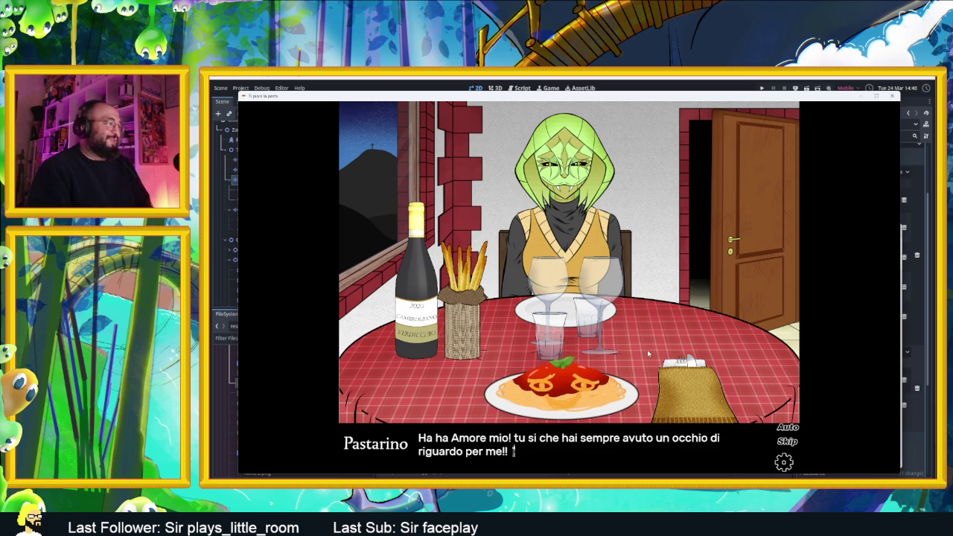
pyautogui.click(648, 354)
pyautogui.click(645, 348)
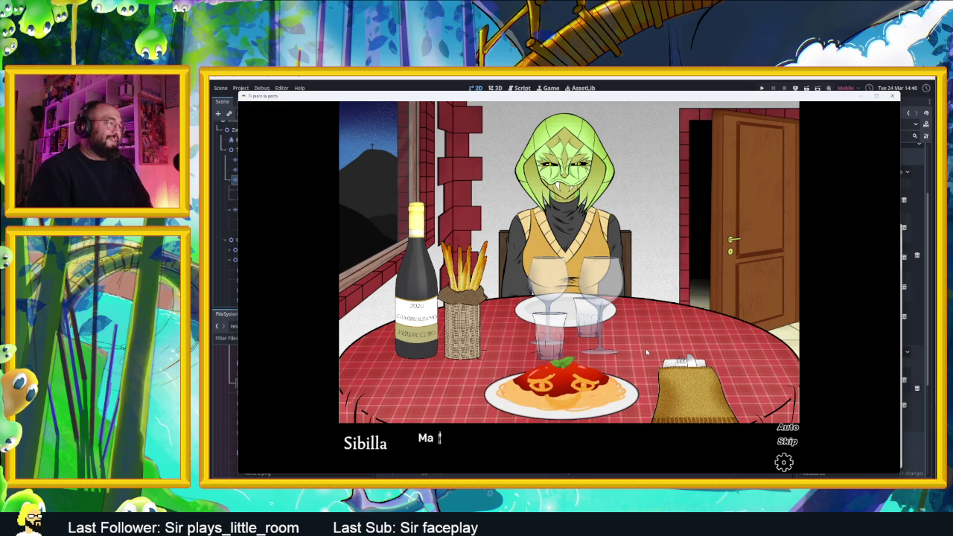
pyautogui.click(644, 346)
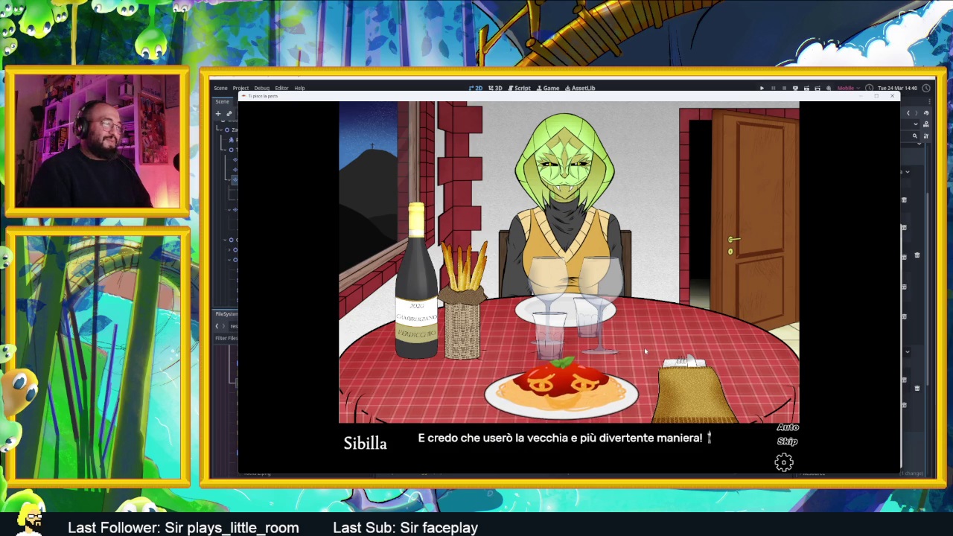
pyautogui.click(645, 351)
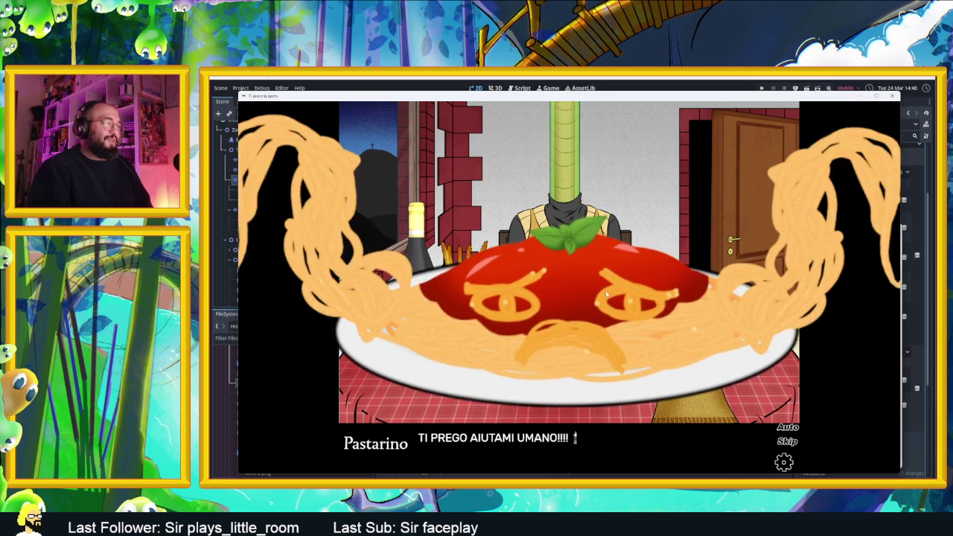
# Play through the red-splatter ending to Sibilla's thanks, unlocking "Finale 3: Nessun rancore!".
pyautogui.click(623, 249)
pyautogui.click(684, 342)
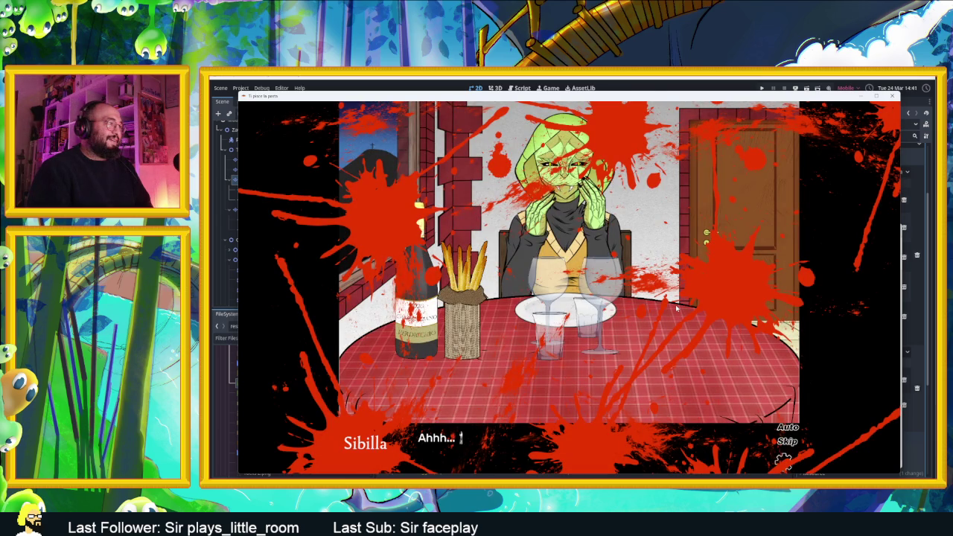
pyautogui.click(676, 305)
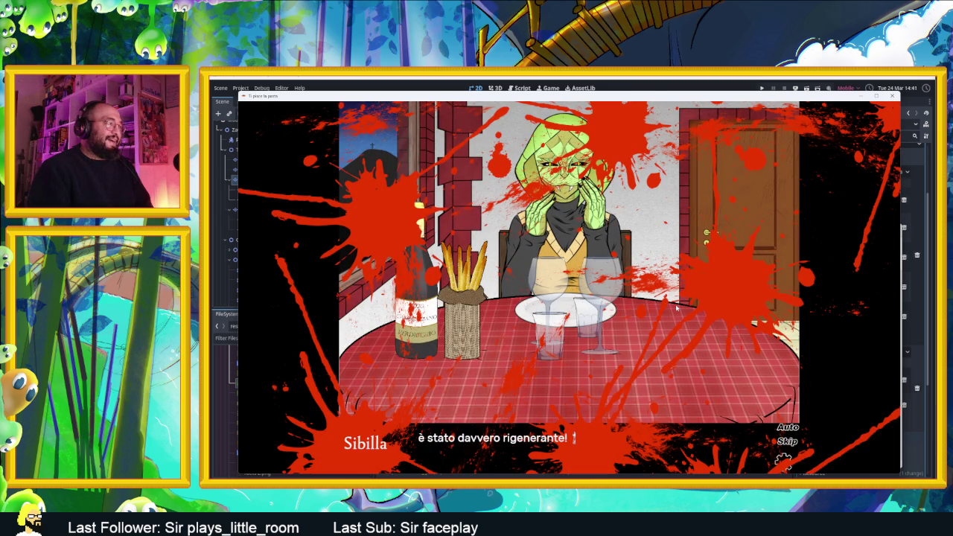
pyautogui.click(676, 305)
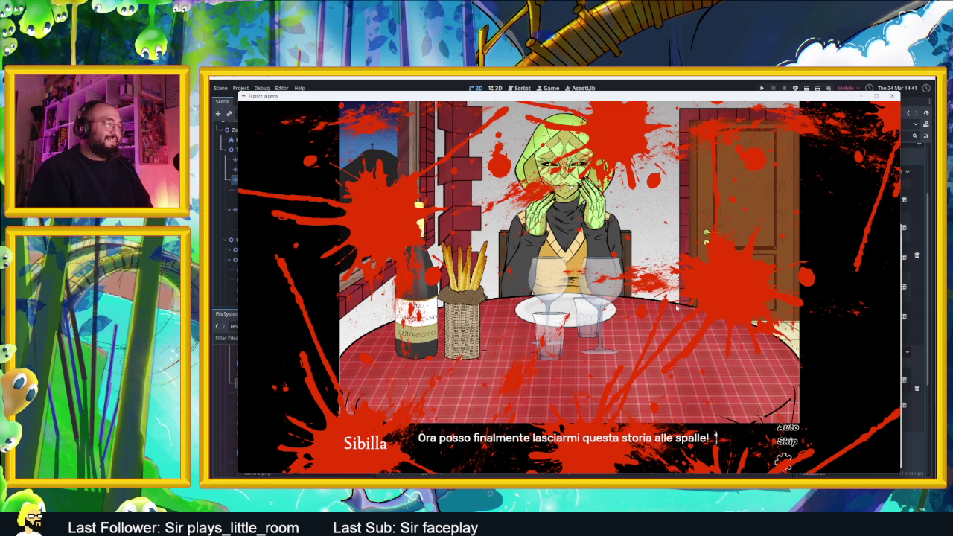
pyautogui.click(675, 305)
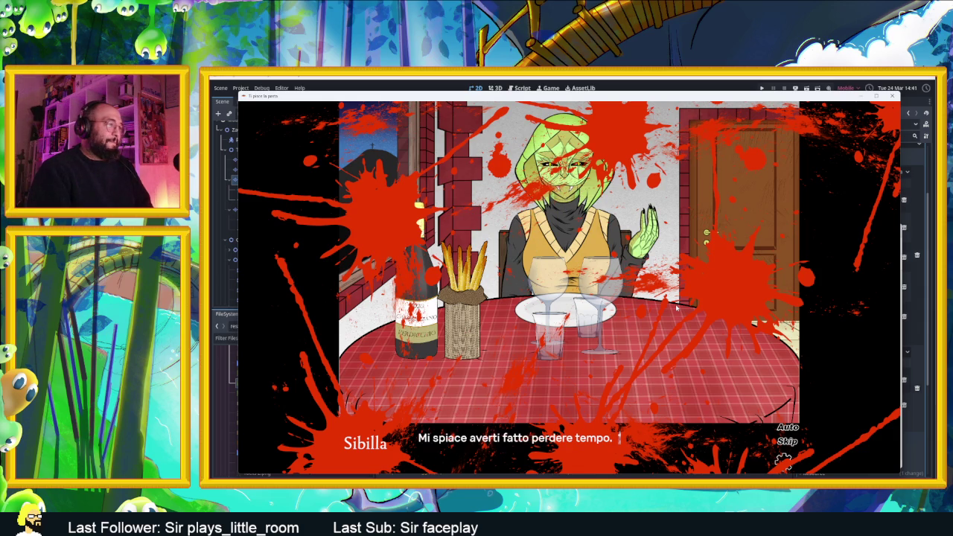
pyautogui.click(676, 305)
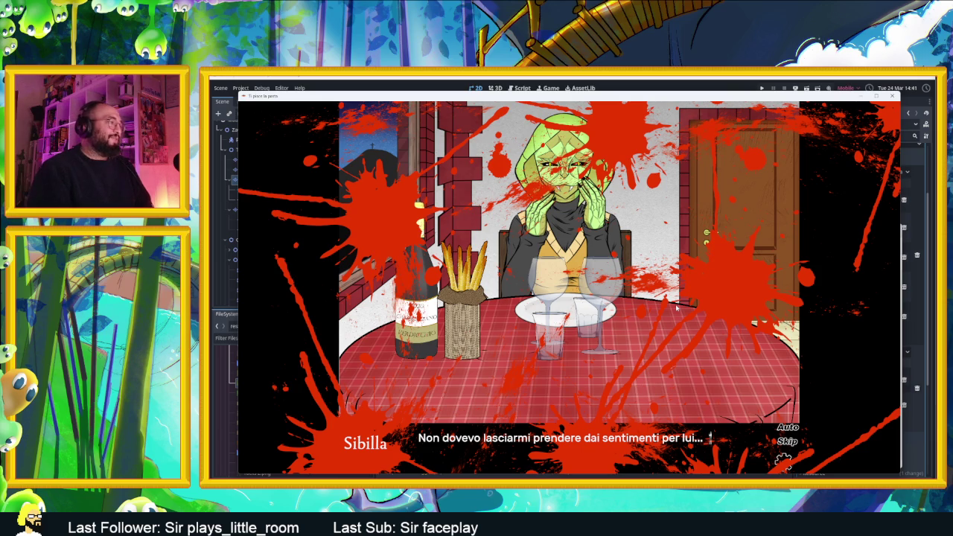
pyautogui.click(676, 305)
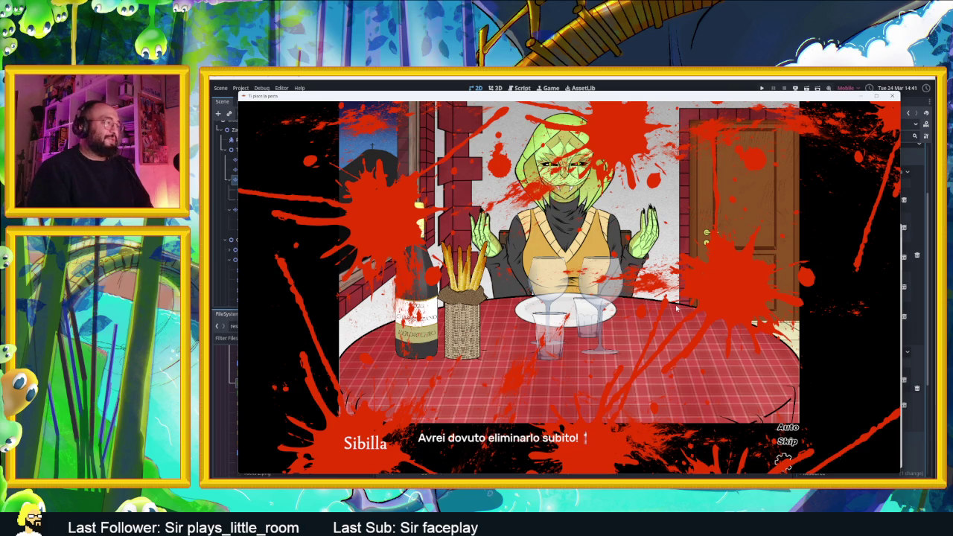
pyautogui.click(674, 307)
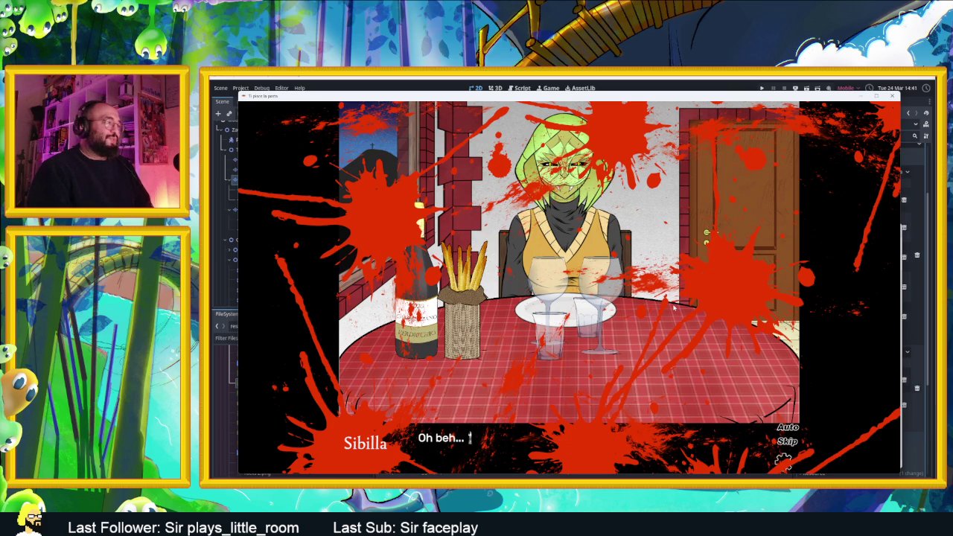
pyautogui.click(675, 307)
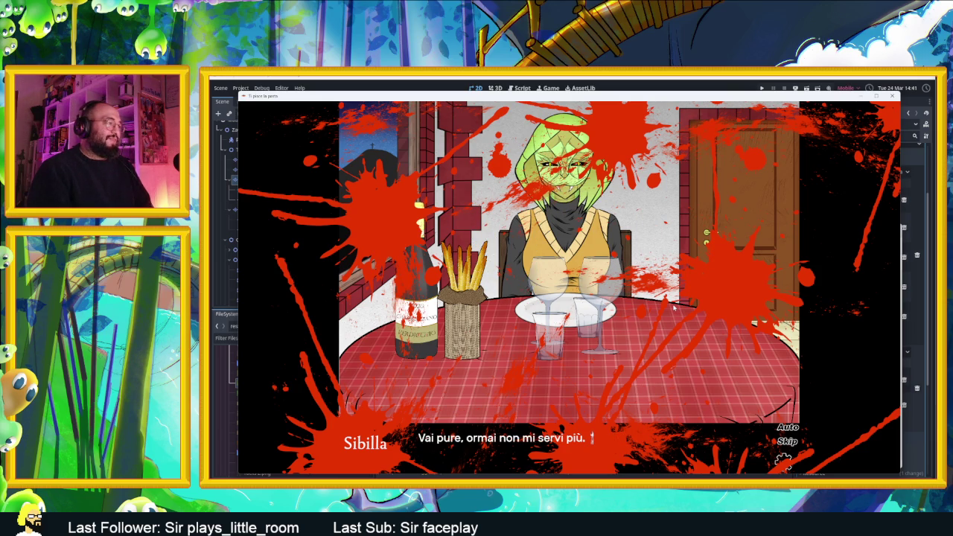
pyautogui.click(674, 306)
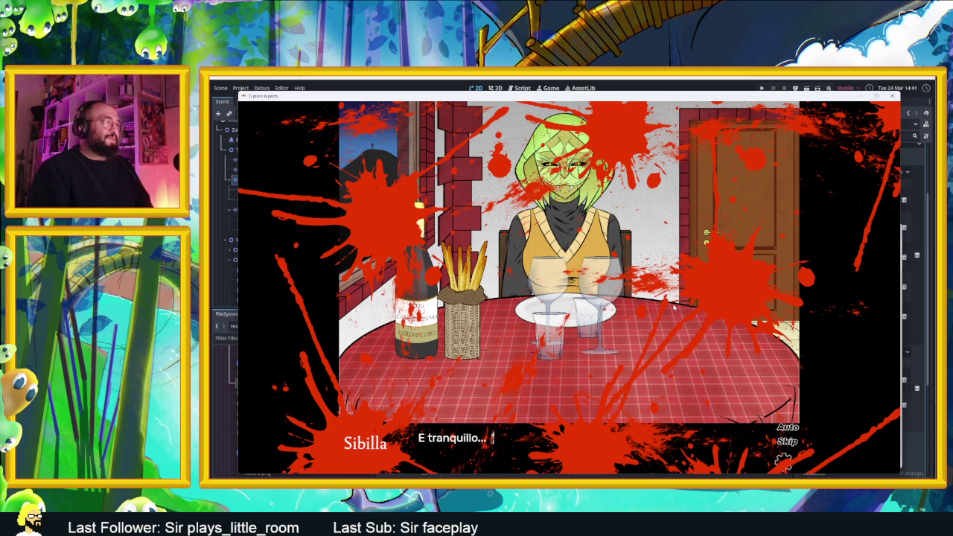
pyautogui.click(675, 306)
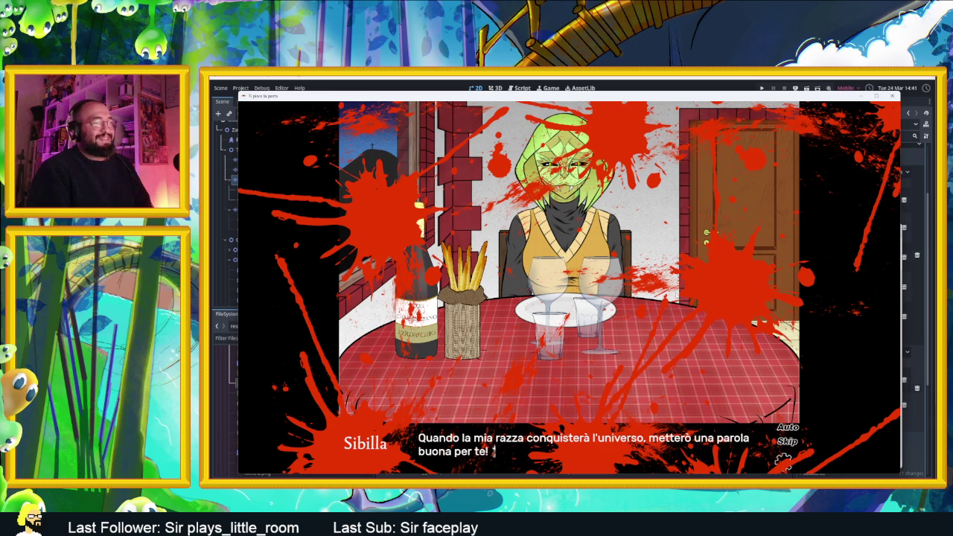
pyautogui.click(674, 307)
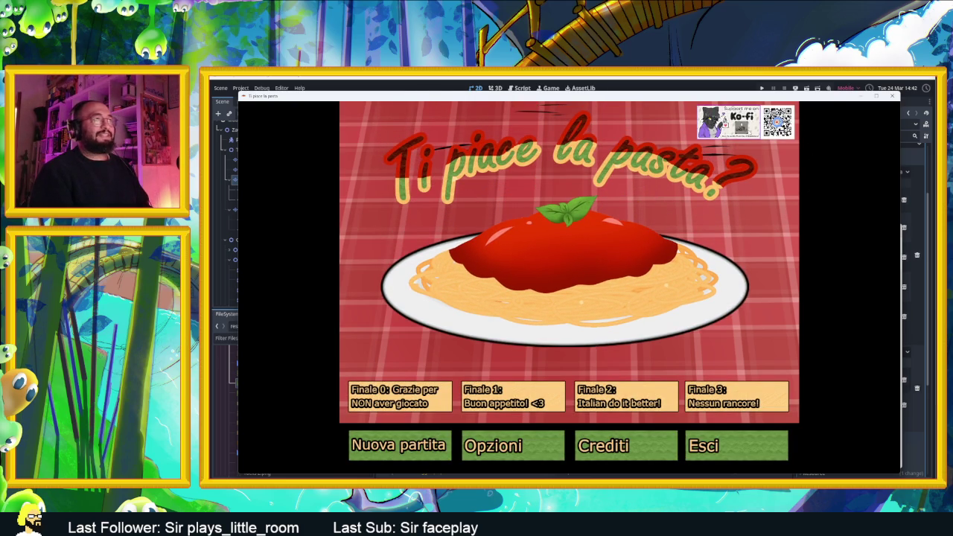
# Close the Ti piace la pasta? game window to return to the Godot editor.
pyautogui.click(892, 98)
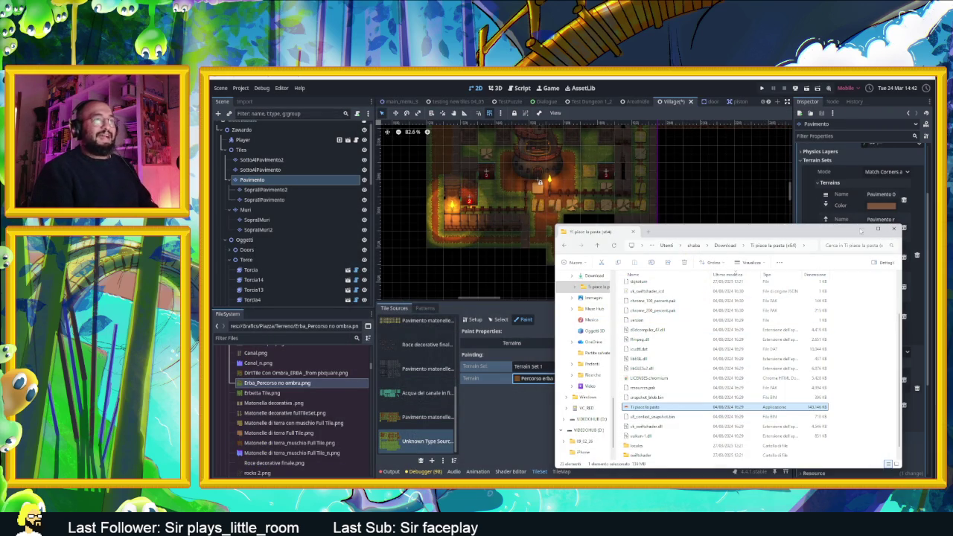
# Close File Explorer and show the Village TileMap's terrains, such as Pavimento 0 and Dirt.
pyautogui.click(893, 228)
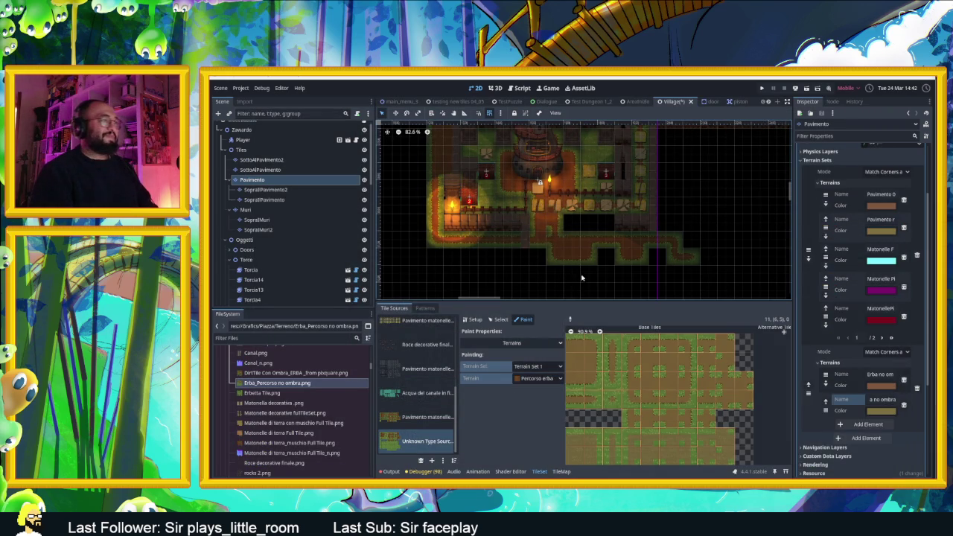
pyautogui.scroll(-1, 636, 337)
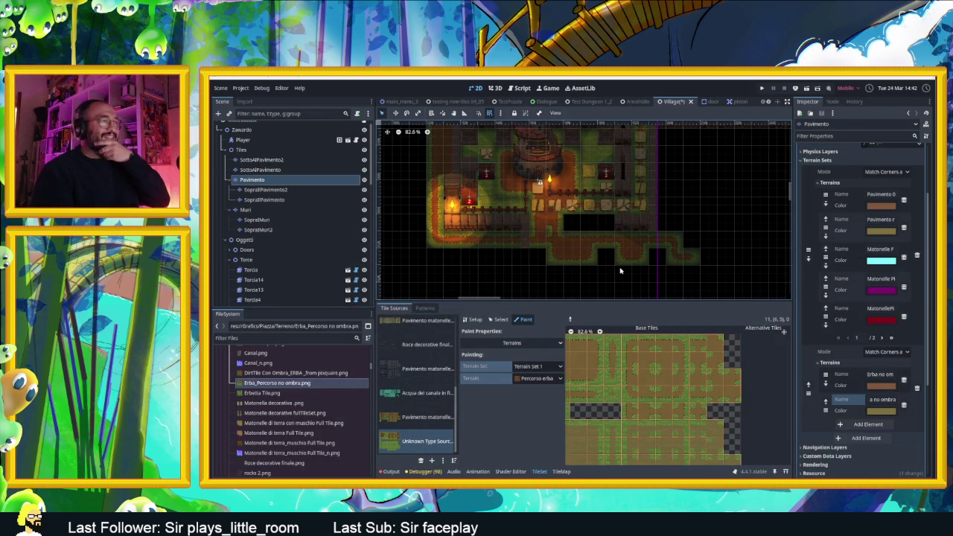
pyautogui.scroll(3, 617, 269)
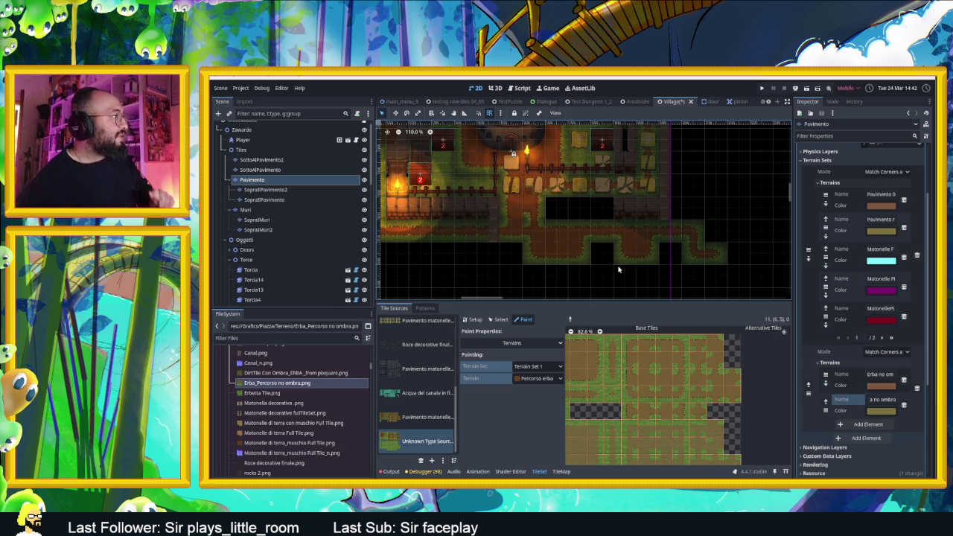
pyautogui.scroll(-3, 514, 245)
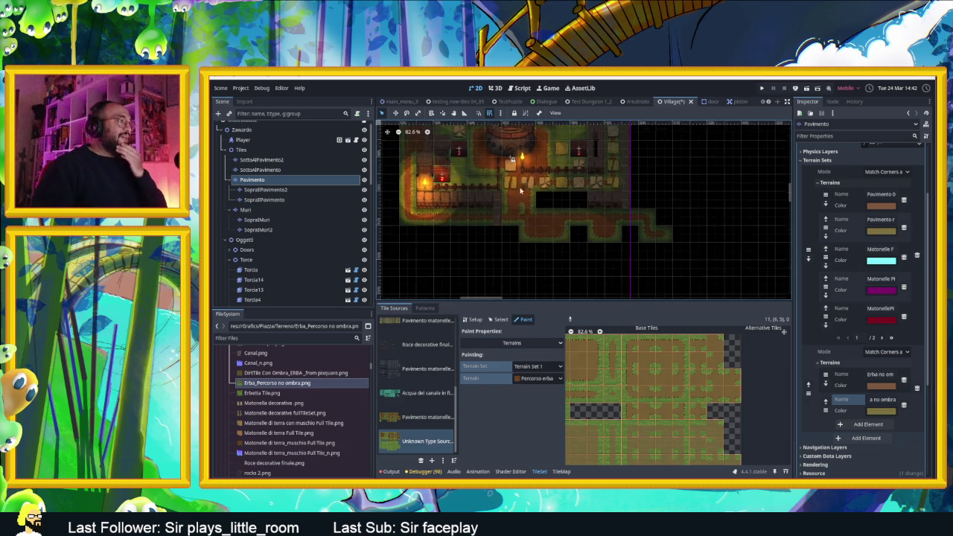
pyautogui.click(561, 471)
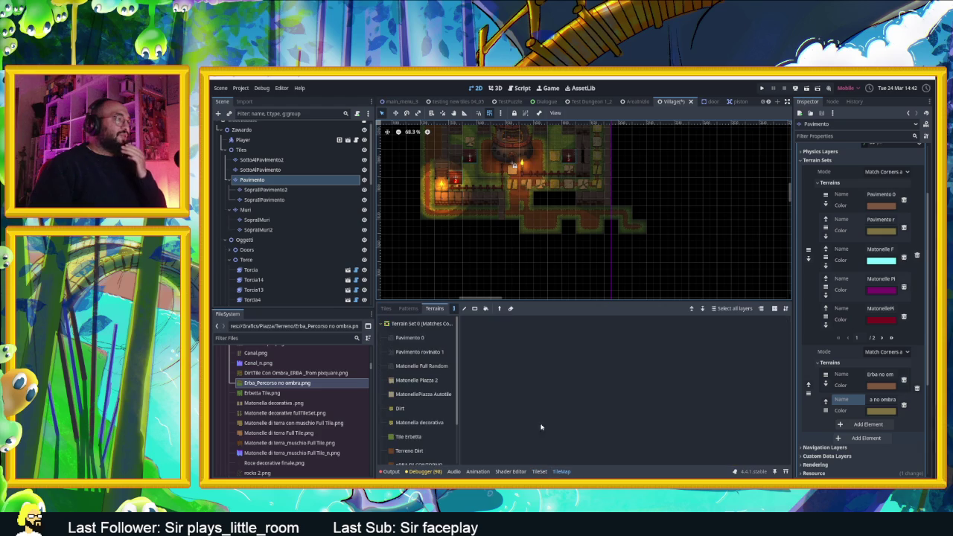
# Choose the Erba no ombra terrain in Terrain Set 1 and paint grass below the village map.
pyautogui.click(381, 324)
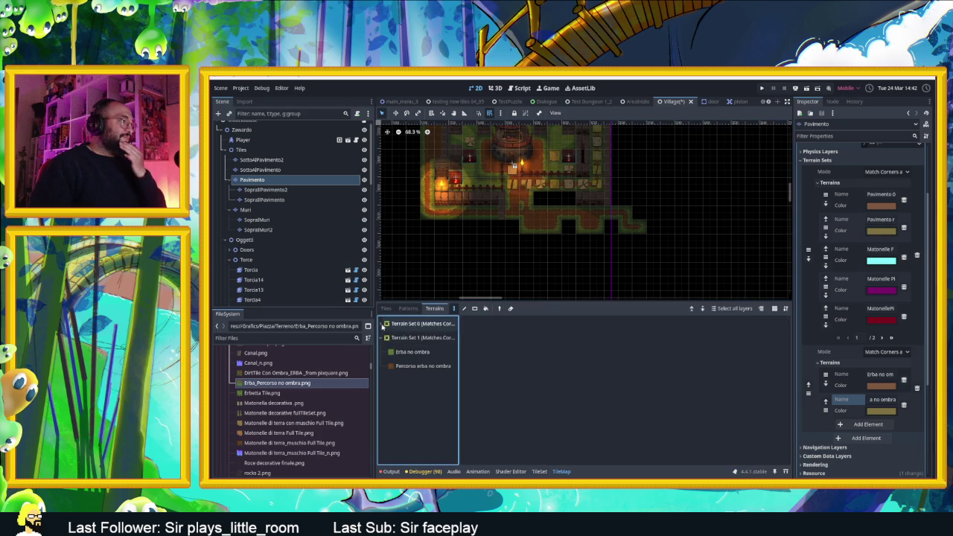
pyautogui.click(406, 352)
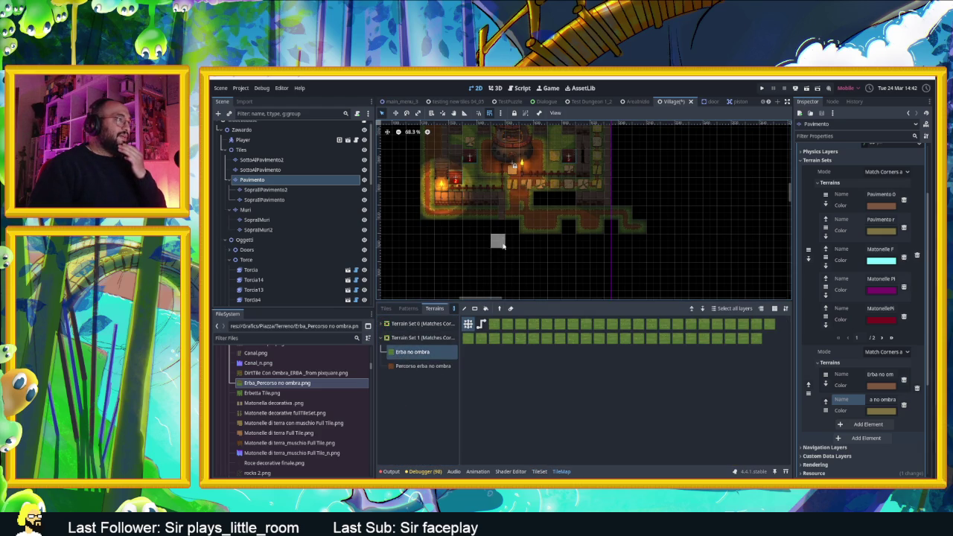
pyautogui.scroll(2, 521, 245)
pyautogui.moveTo(543, 248)
pyautogui.mouseDown()
pyautogui.moveTo(587, 273)
pyautogui.moveTo(541, 267)
pyautogui.moveTo(536, 277)
pyautogui.mouseUp()
# Paint Percorso erba no ombra path tiles onto the new grass, extending them right.
pyautogui.click(423, 366)
pyautogui.click(533, 273)
pyautogui.click(559, 260)
pyautogui.moveTo(556, 258)
pyautogui.mouseDown()
pyautogui.moveTo(574, 257)
pyautogui.moveTo(541, 276)
pyautogui.mouseUp()
# Fill the black gaps with path terrain, running down and left along the lower path.
pyautogui.scroll(-1, 585, 285)
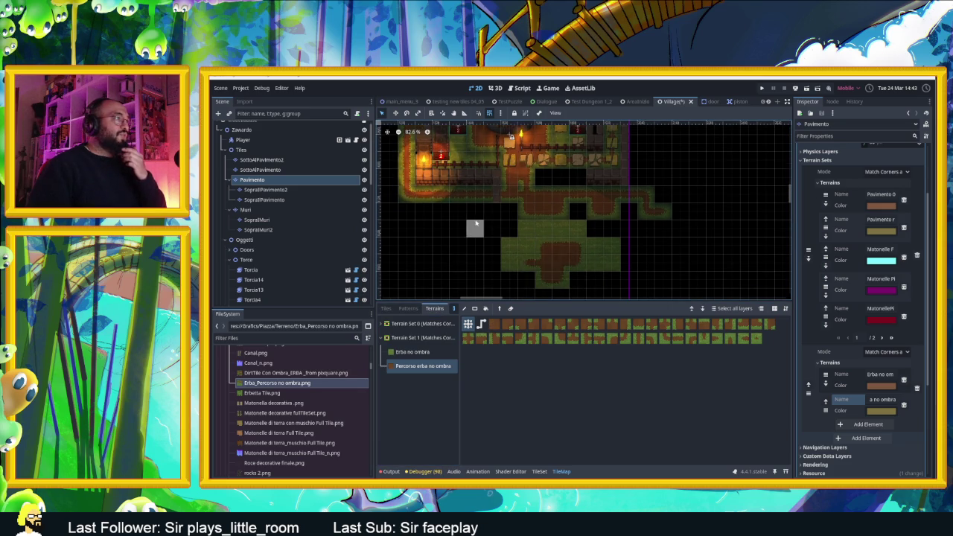
pyautogui.scroll(3, 583, 251)
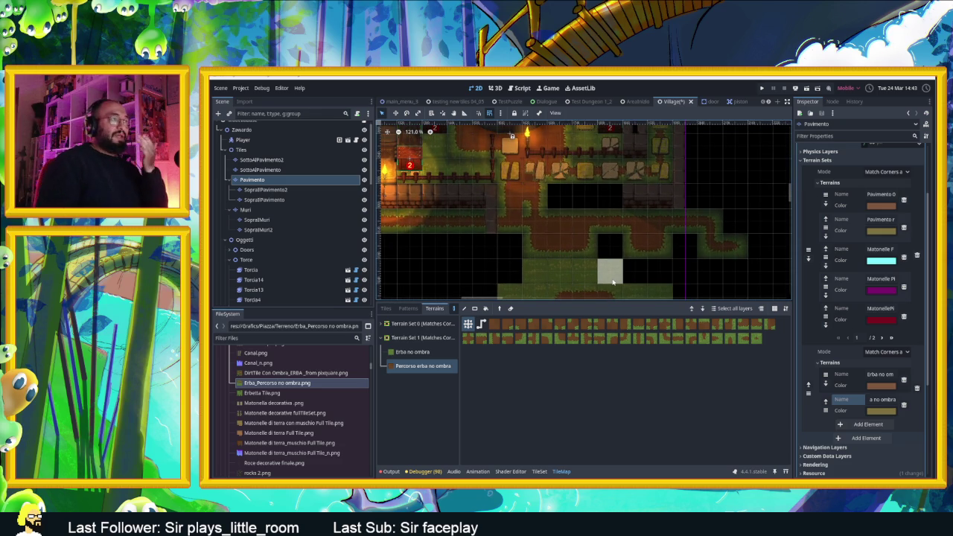
pyautogui.scroll(-3, 607, 289)
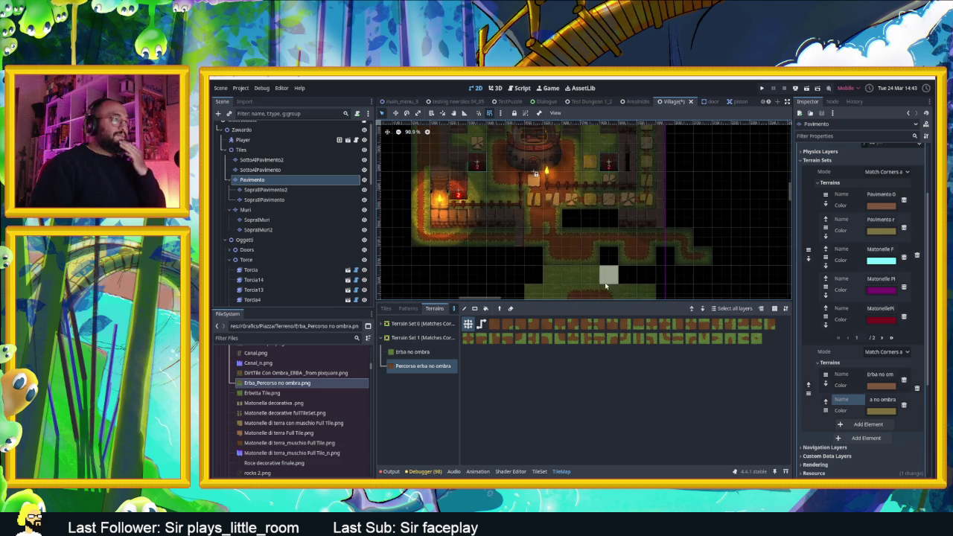
pyautogui.scroll(-3, 571, 254)
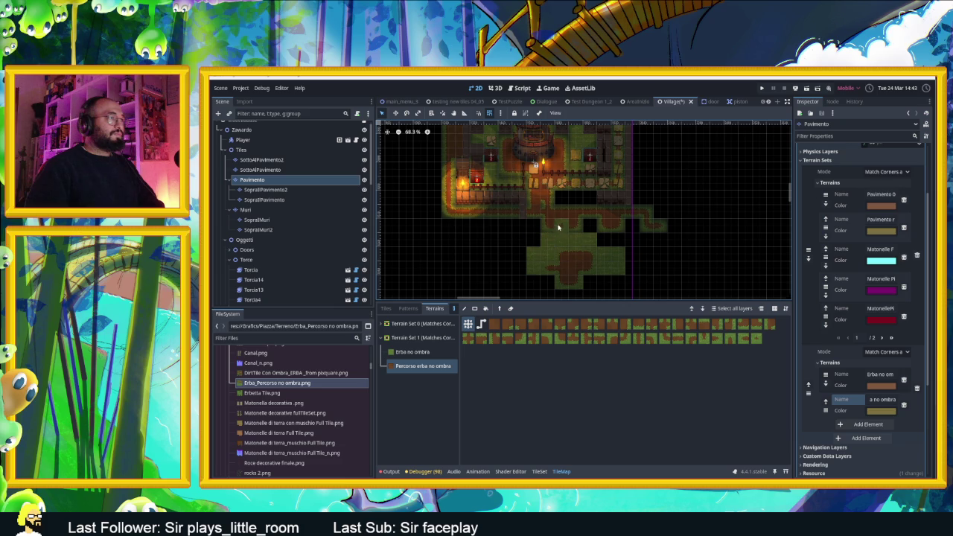
pyautogui.moveTo(585, 236)
pyautogui.mouseDown()
pyautogui.moveTo(602, 236)
pyautogui.moveTo(574, 228)
pyautogui.moveTo(538, 235)
pyautogui.mouseUp()
pyautogui.moveTo(606, 222)
pyautogui.mouseDown()
pyautogui.moveTo(620, 240)
pyautogui.moveTo(591, 276)
pyautogui.moveTo(527, 265)
pyautogui.mouseUp()
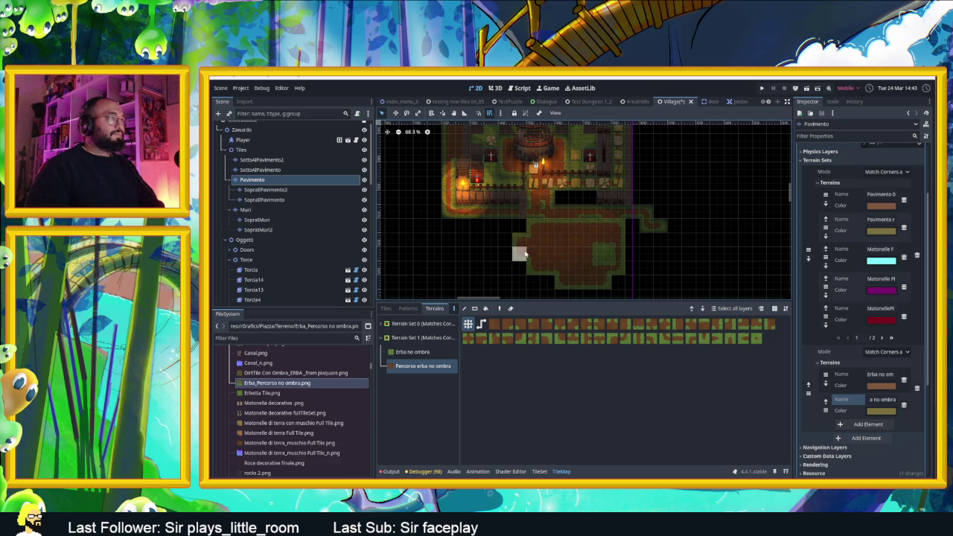
# Erase the floor tiles in the lower green strip back to empty.
pyautogui.scroll(3, 591, 238)
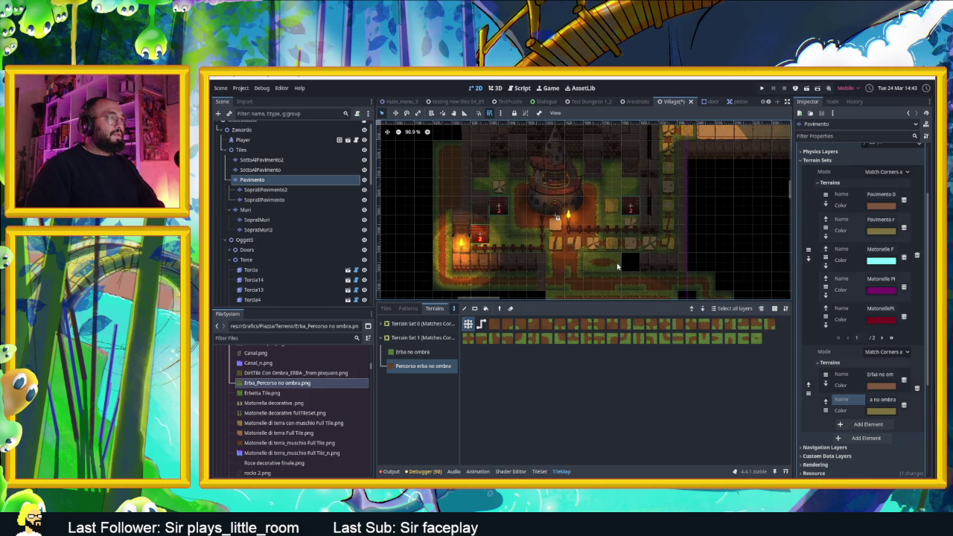
pyautogui.scroll(-1, 600, 284)
pyautogui.scroll(7, 600, 284)
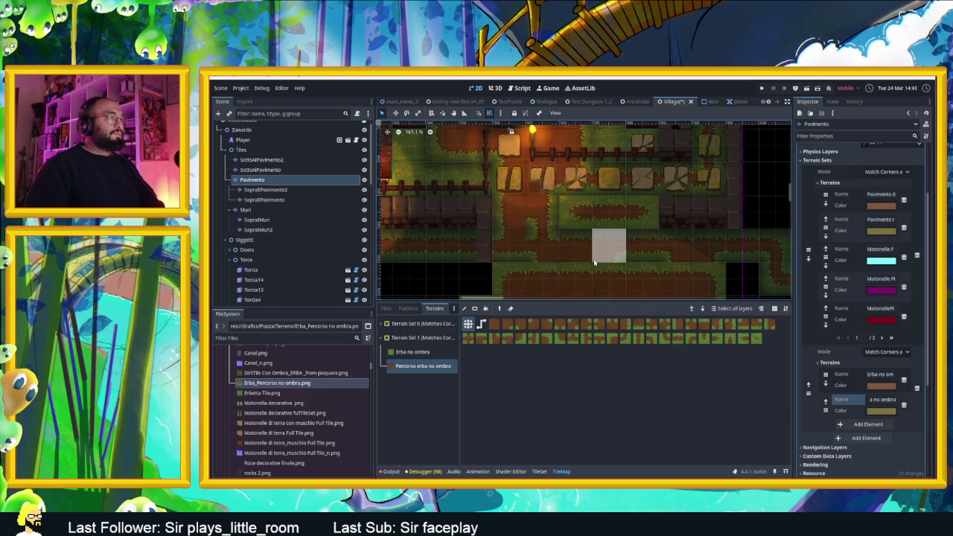
pyautogui.scroll(-4, 591, 259)
pyautogui.scroll(-8, 591, 259)
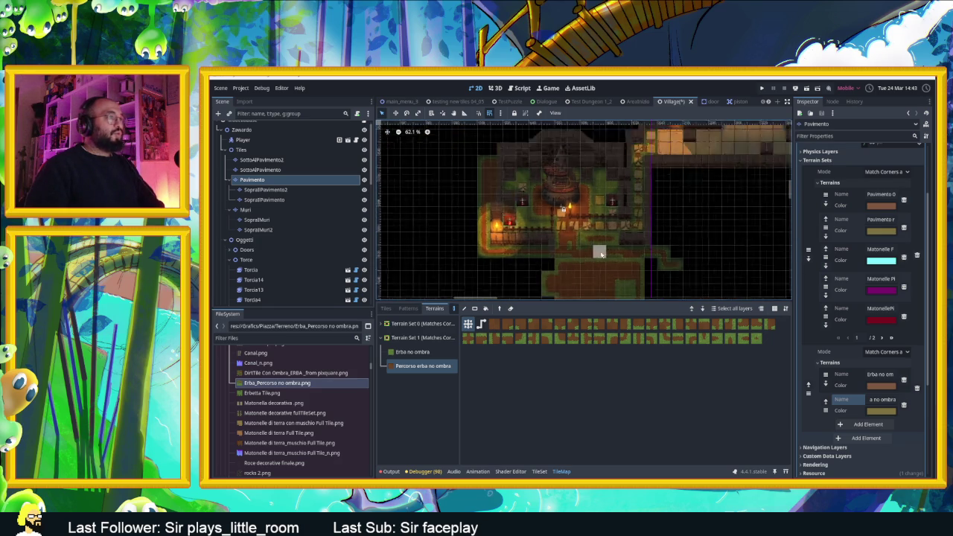
pyautogui.moveTo(577, 275)
pyautogui.mouseDown()
pyautogui.moveTo(574, 262)
pyautogui.moveTo(611, 261)
pyautogui.moveTo(607, 282)
pyautogui.mouseUp()
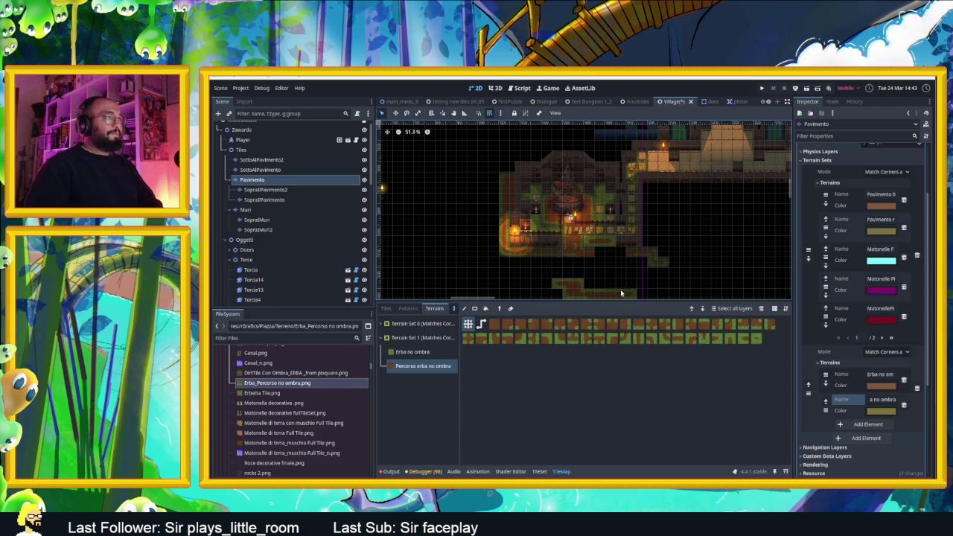
pyautogui.scroll(6, 592, 269)
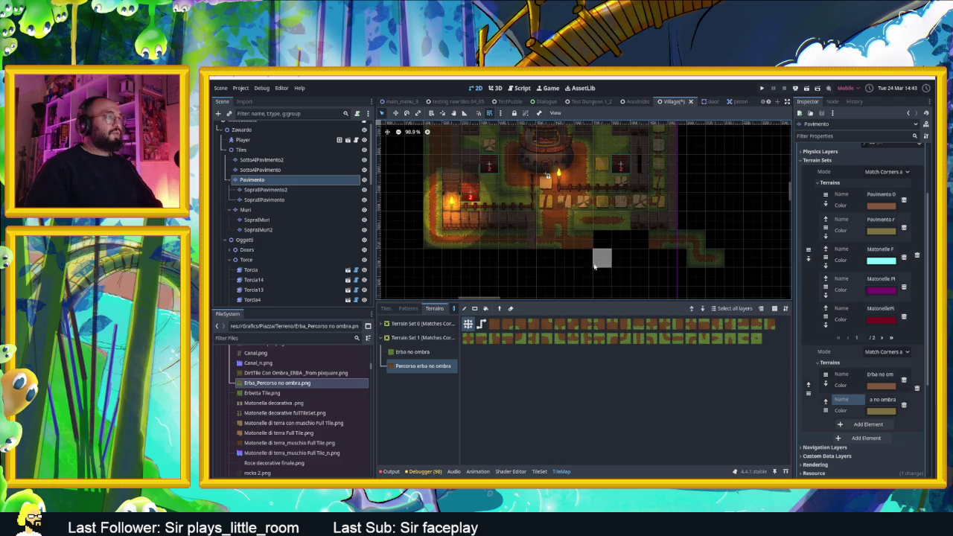
pyautogui.moveTo(587, 247)
pyautogui.mouseDown()
pyautogui.moveTo(551, 243)
pyautogui.moveTo(580, 216)
pyautogui.moveTo(609, 223)
pyautogui.mouseUp()
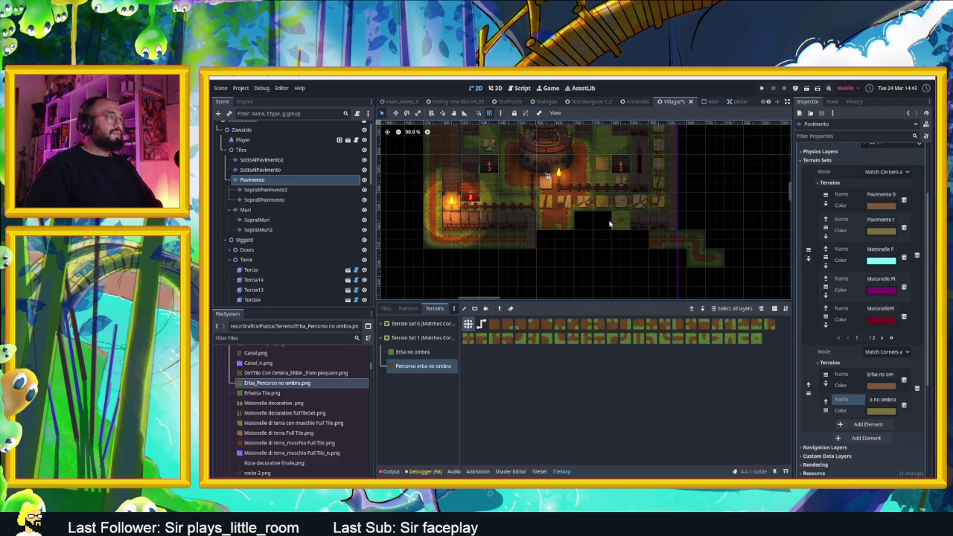
pyautogui.moveTo(616, 269); pyautogui.dragTo(626, 286)
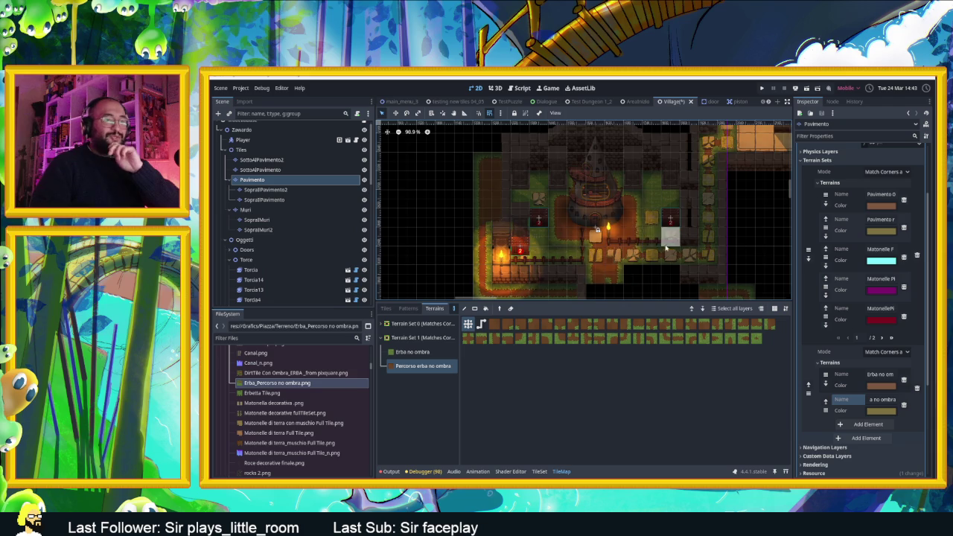
# Enlarge the map canvas and list Terrain Set 0's terrains instead of Terrain Set 1's.
pyautogui.scroll(-3, 664, 244)
pyautogui.moveTo(633, 300); pyautogui.dragTo(644, 427)
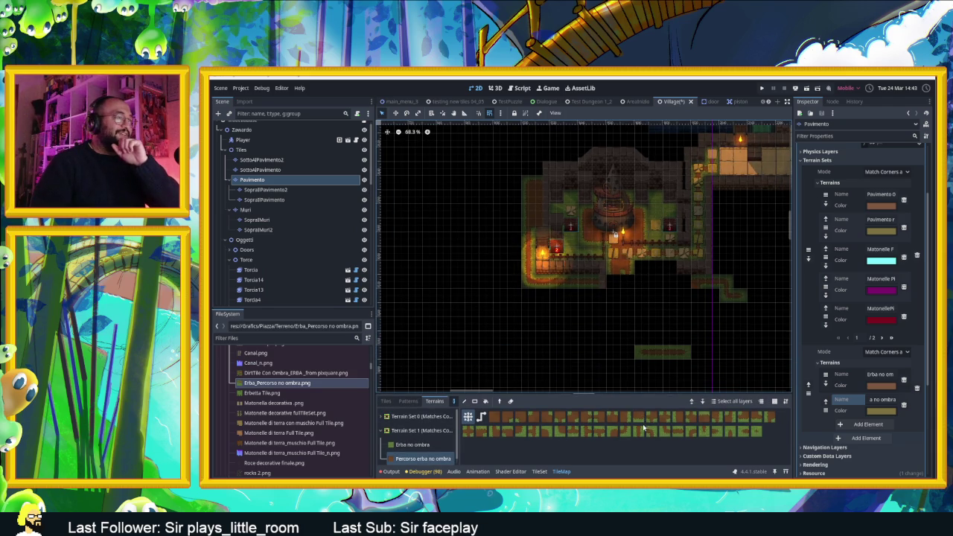
pyautogui.click(380, 430)
pyautogui.click(381, 417)
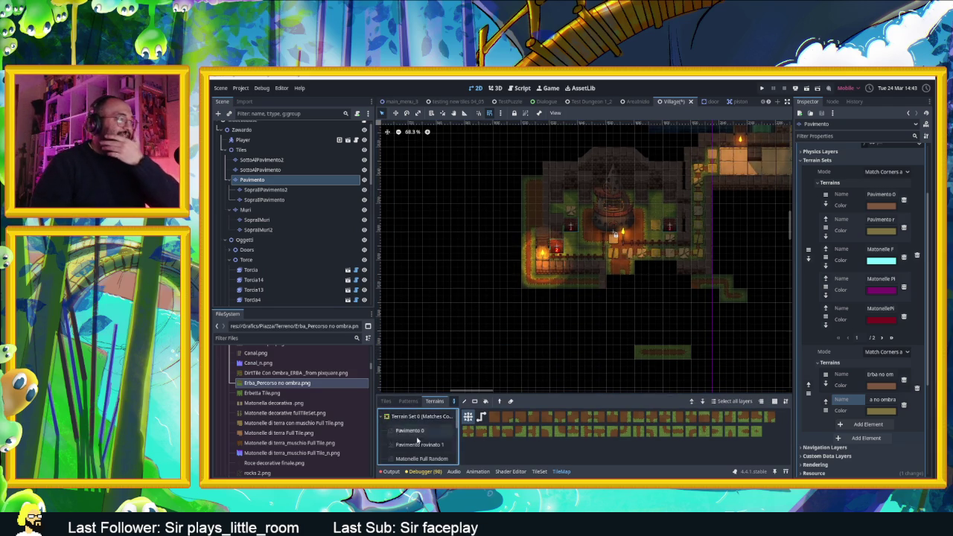
# Look over the village building on the map, then switch to the AreaIniziale scene.
pyautogui.scroll(-1, 419, 439)
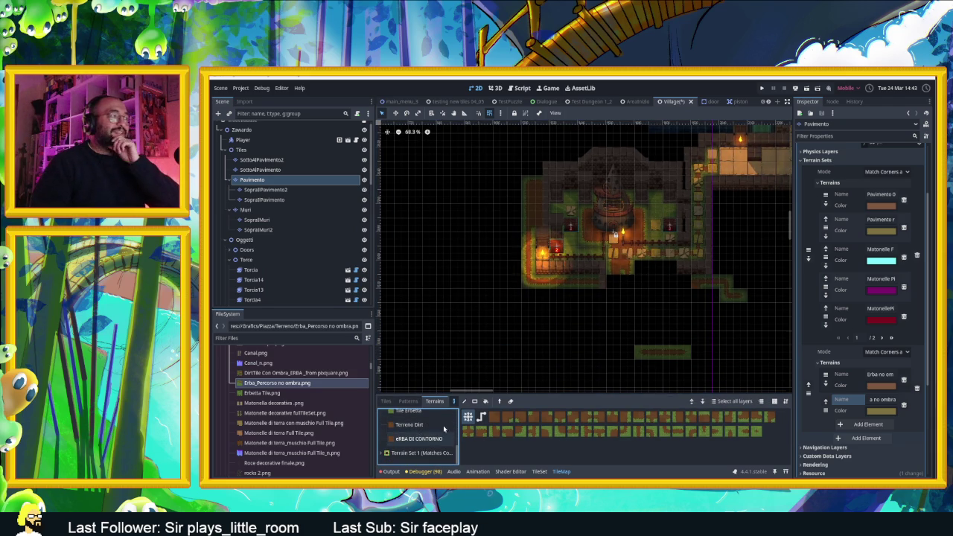
pyautogui.moveTo(755, 206)
pyautogui.mouseDown()
pyautogui.moveTo(638, 251)
pyautogui.moveTo(679, 218)
pyautogui.moveTo(640, 279)
pyautogui.mouseUp()
pyautogui.moveTo(702, 211)
pyautogui.mouseDown()
pyautogui.moveTo(625, 242)
pyautogui.moveTo(640, 242)
pyautogui.mouseUp()
pyautogui.scroll(3, 613, 288)
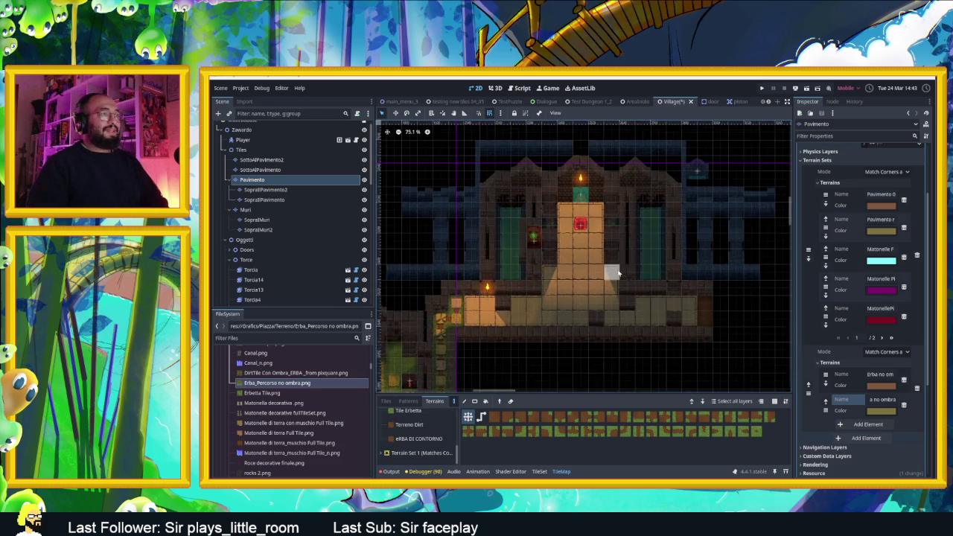
pyautogui.moveTo(495, 341)
pyautogui.mouseDown()
pyautogui.moveTo(523, 270)
pyautogui.moveTo(655, 306)
pyautogui.mouseUp()
pyautogui.hscroll(5, 619, 279)
pyautogui.scroll(2, 633, 283)
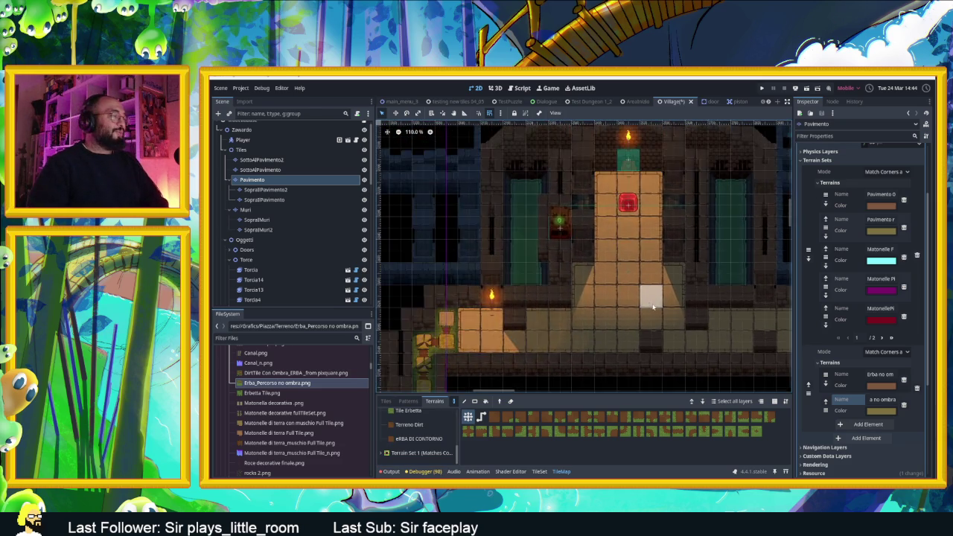
pyautogui.scroll(-2, 599, 230)
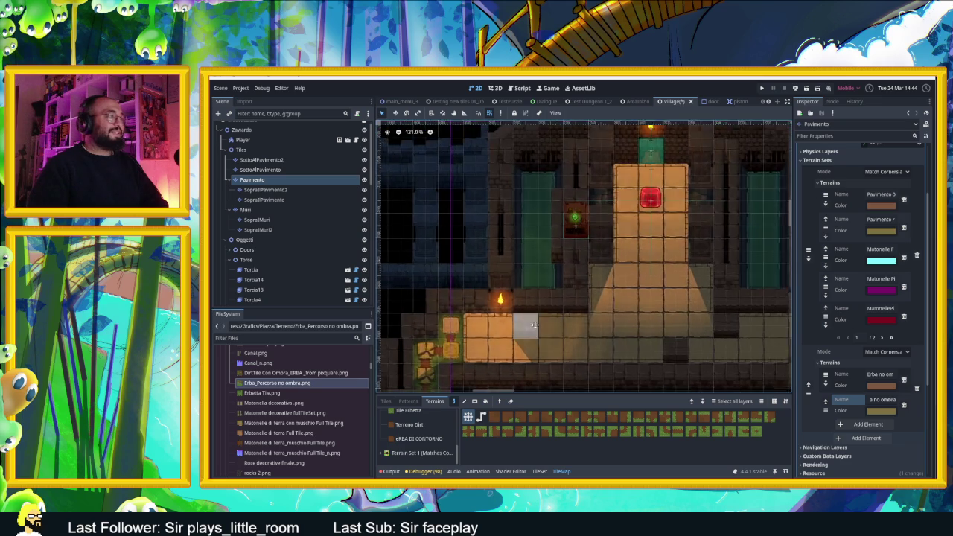
pyautogui.hscroll(-5, 618, 253)
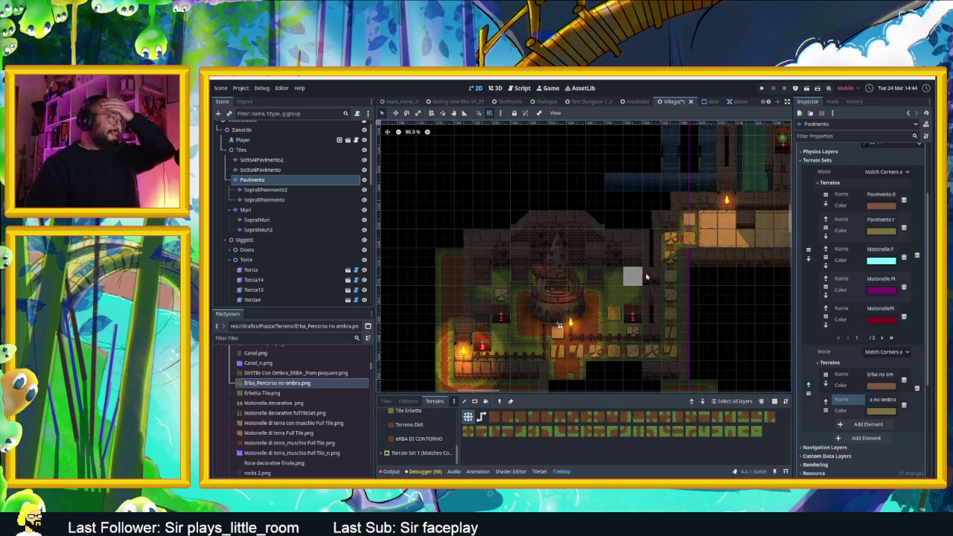
pyautogui.click(636, 101)
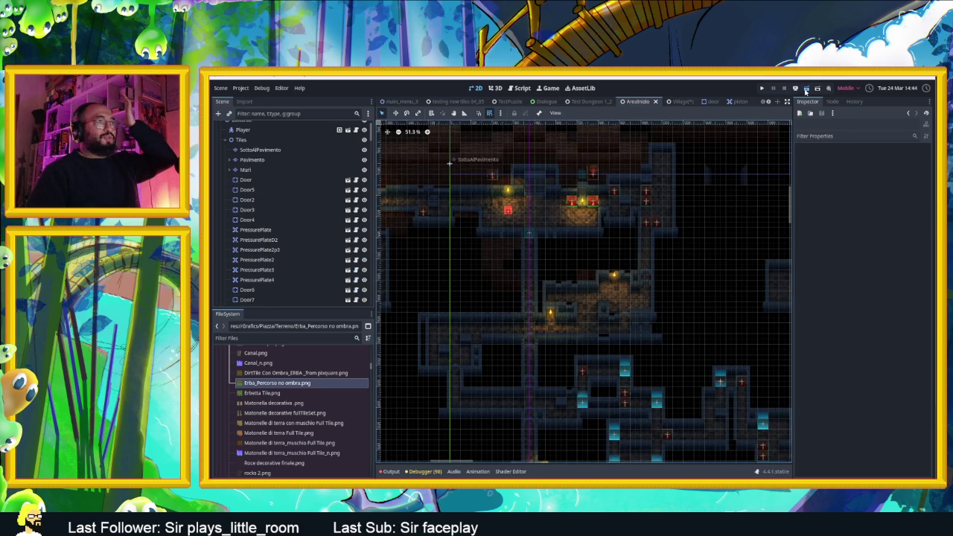
# Run the scene and slide the slime through the opening rooms and corridors into a new area.
pyautogui.click(804, 89)
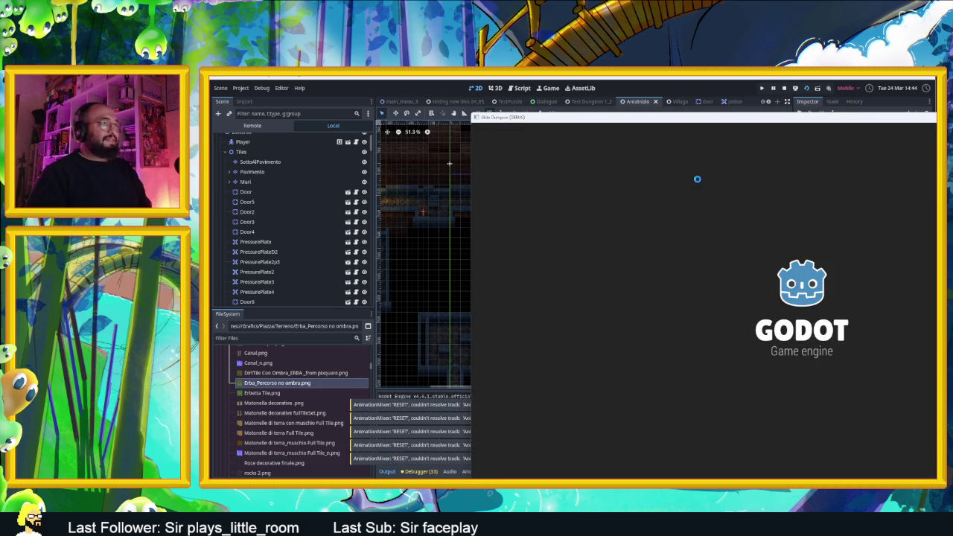
pyautogui.press('Down')
pyautogui.press('Right')
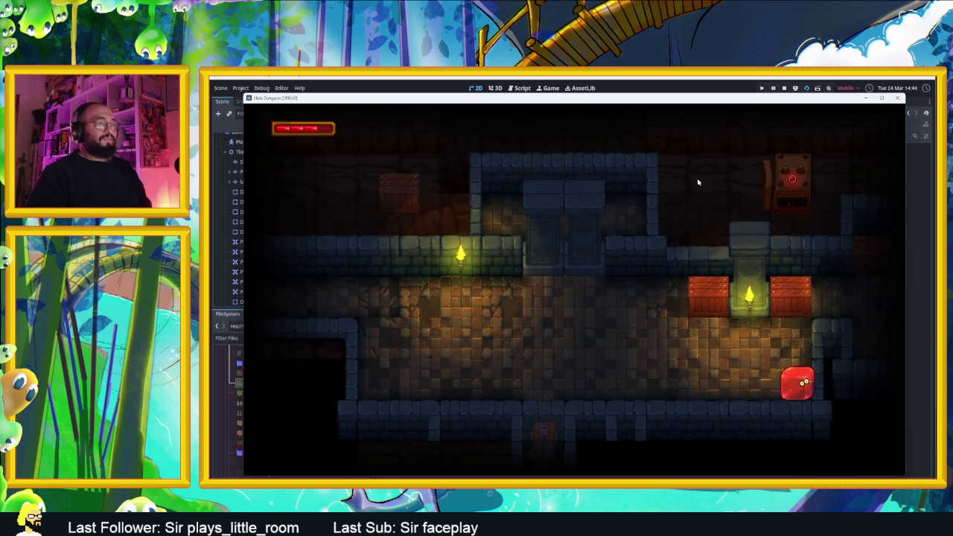
pyautogui.press('Up')
pyautogui.press('Right')
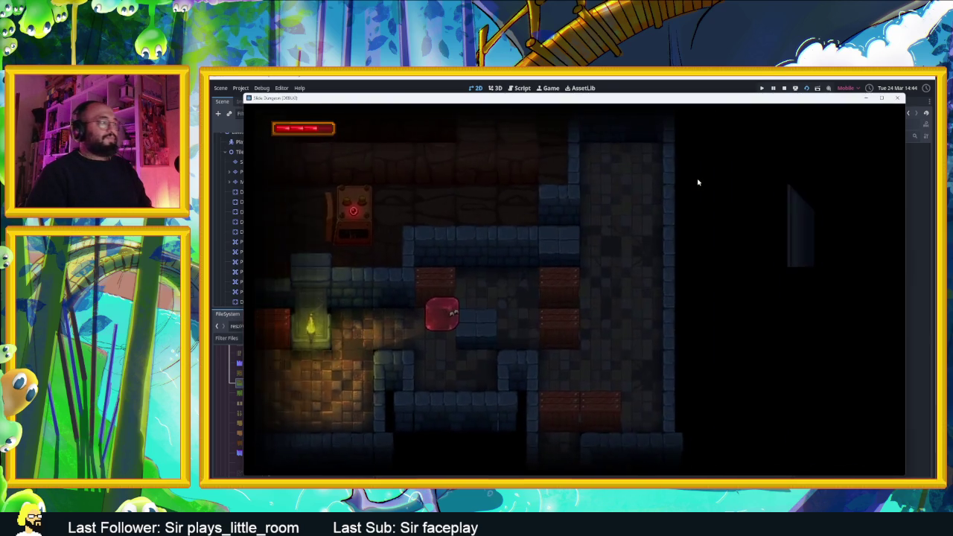
pyautogui.press('Up')
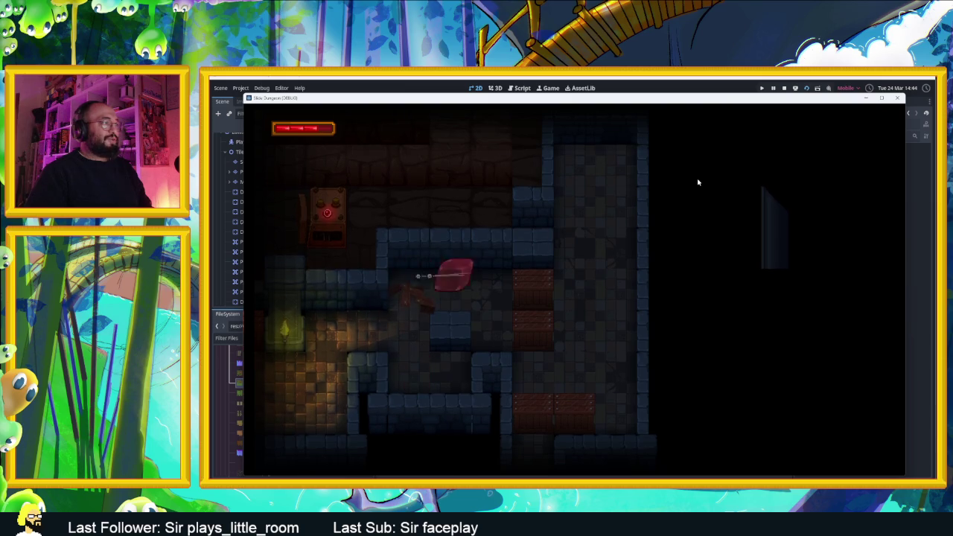
pyautogui.press('Up')
pyautogui.press('Left')
pyautogui.press('Up')
pyautogui.press('Left')
pyautogui.press('Up')
pyautogui.press('Left')
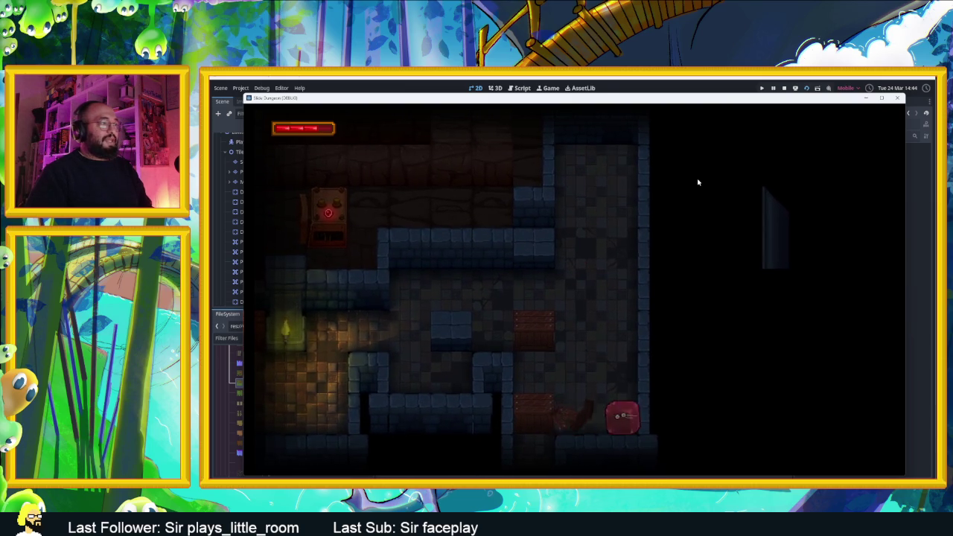
pyautogui.press('Up')
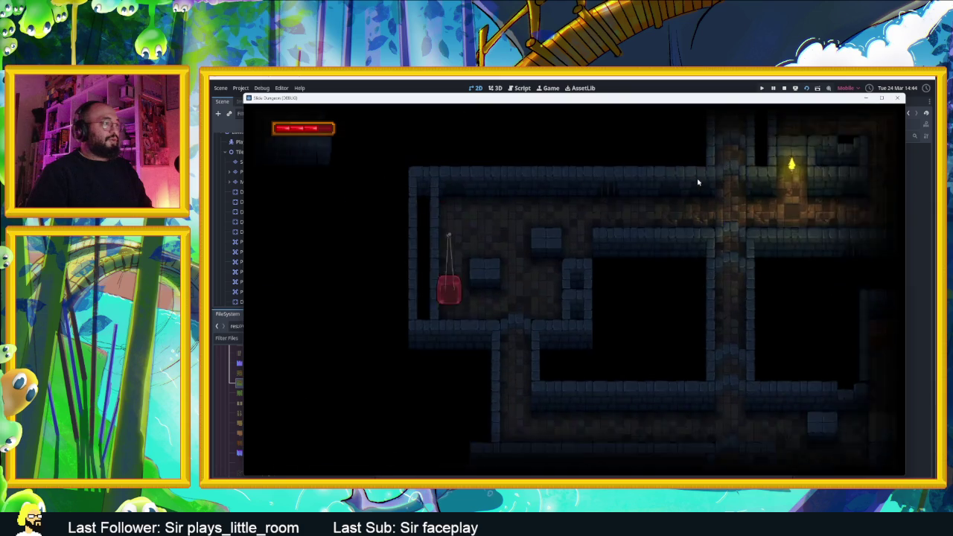
pyautogui.press('Right')
pyautogui.press('Down')
pyautogui.press('Left')
pyautogui.press('Right')
pyautogui.press('Up')
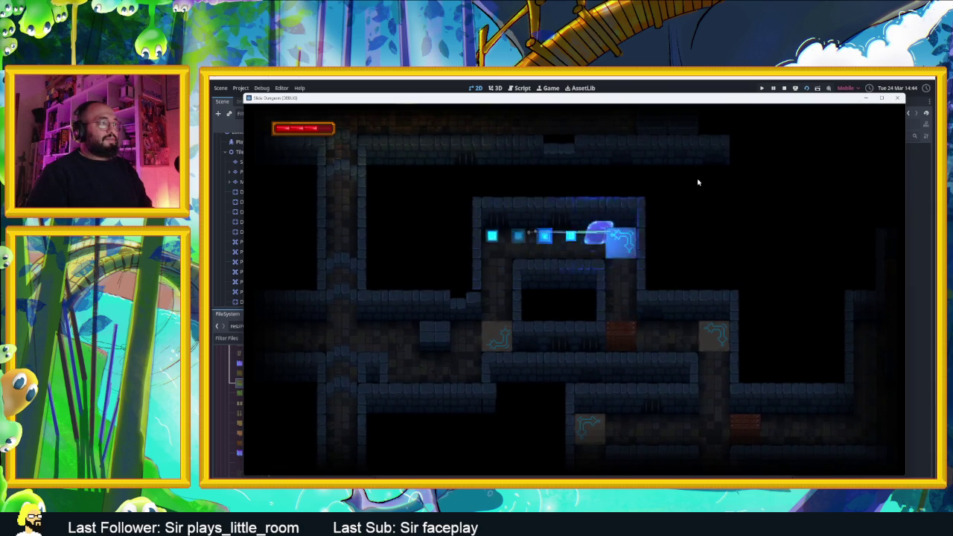
pyautogui.press('Down')
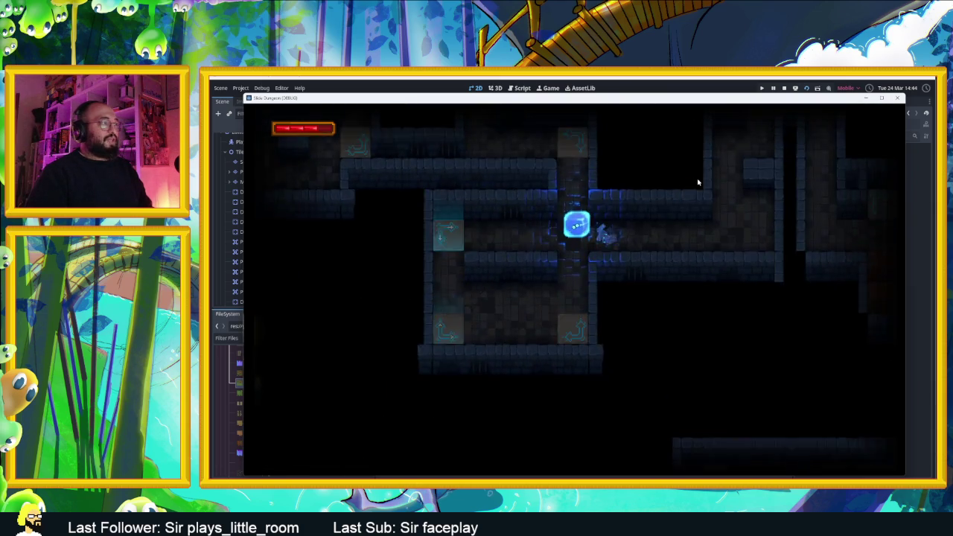
pyautogui.press('Right')
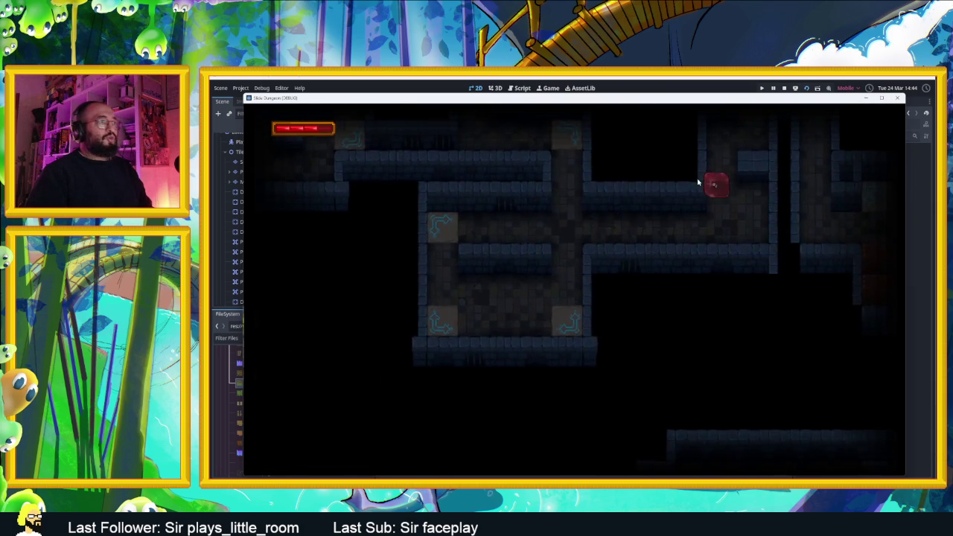
pyautogui.press('Down')
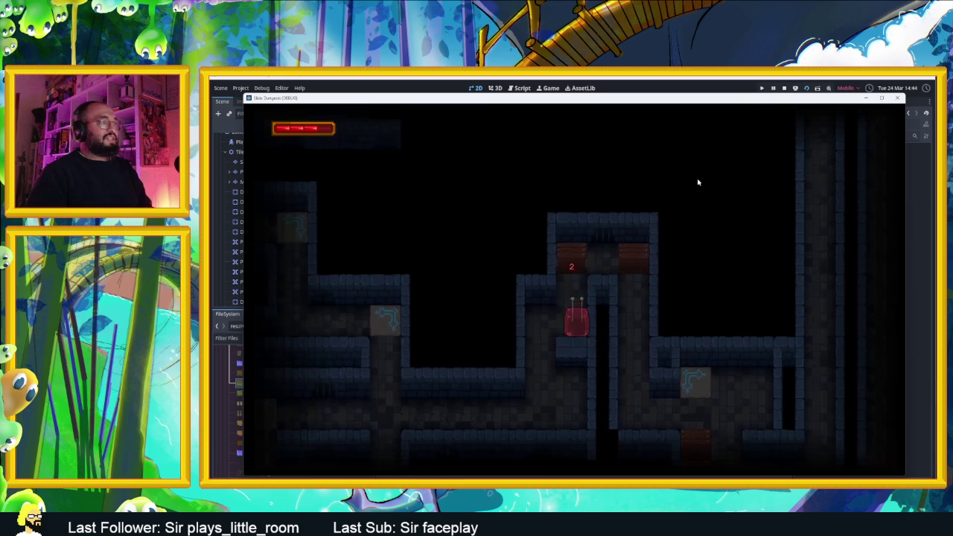
# Slide the slime through further rooms and shafts and across the arrow tiles.
pyautogui.press('Left')
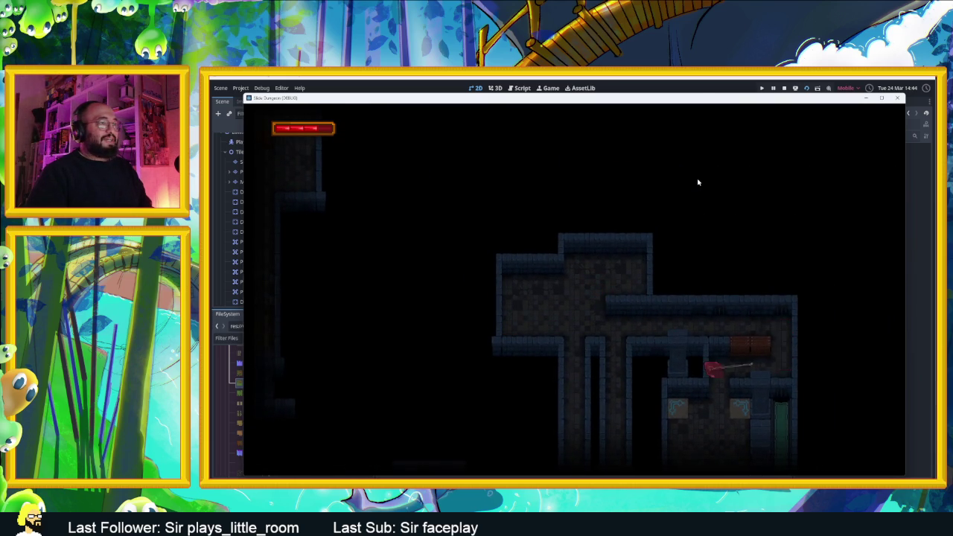
pyautogui.press('Up')
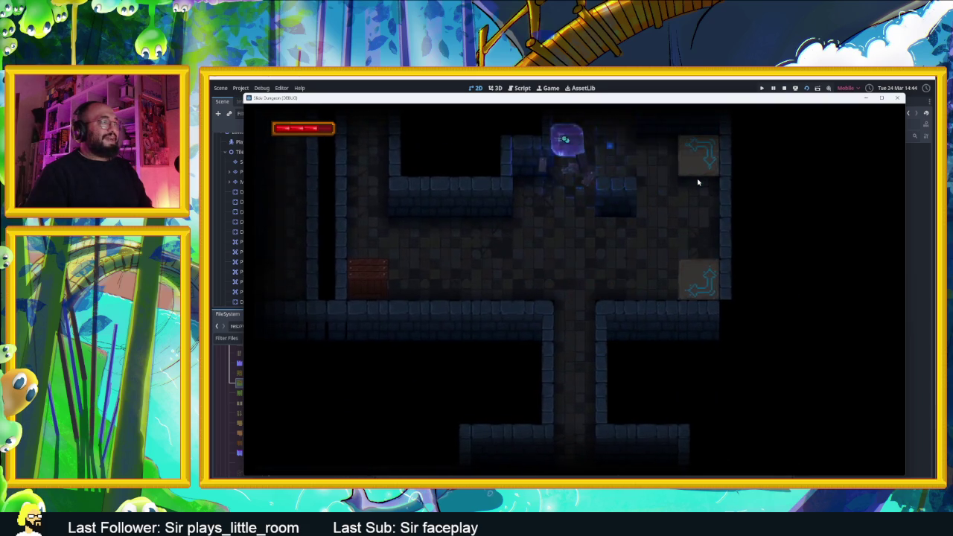
pyautogui.press('Down')
pyautogui.press('Down')
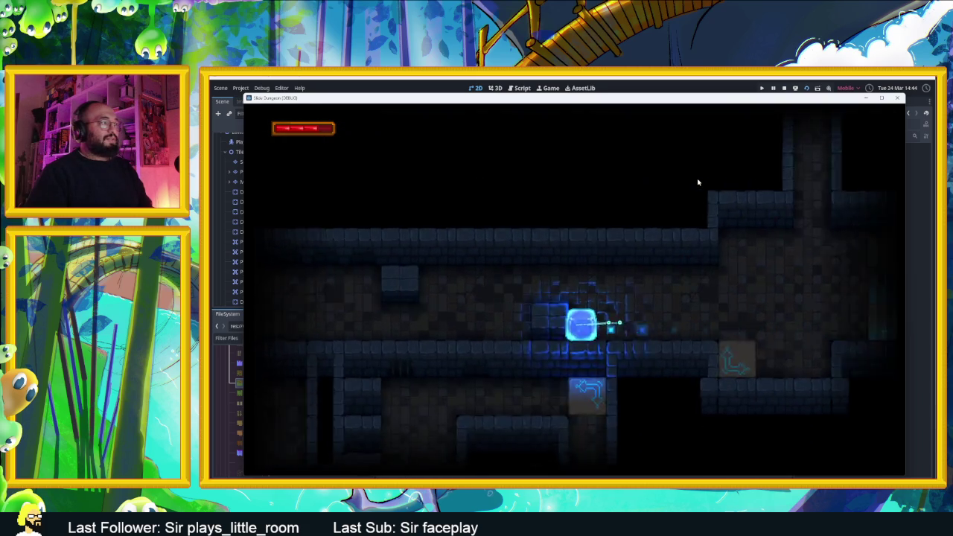
pyautogui.press('Down')
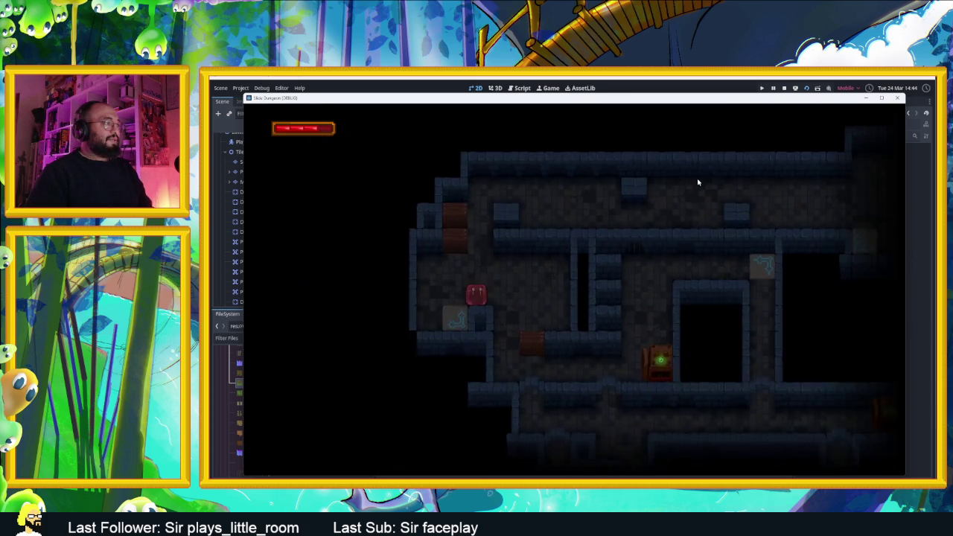
pyautogui.press('Right')
pyautogui.press('Up')
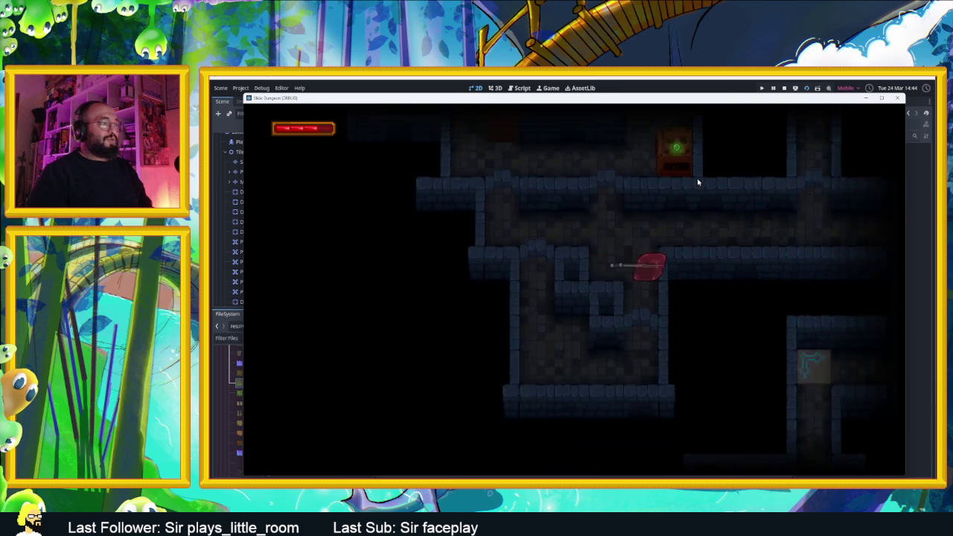
pyautogui.press('Right')
pyautogui.press('Down')
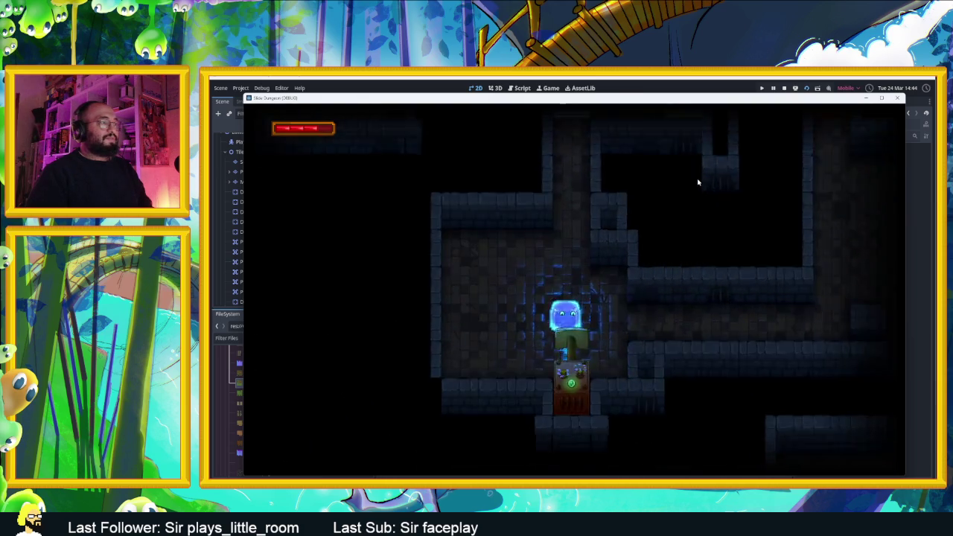
pyautogui.press('Right')
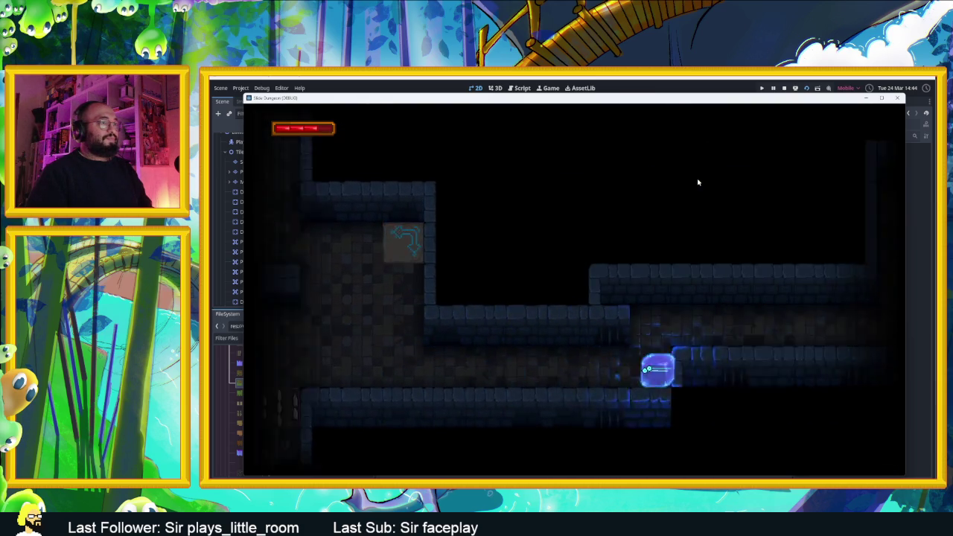
pyautogui.press('Left')
pyautogui.press('Up')
pyautogui.press('Left')
pyautogui.press('Down')
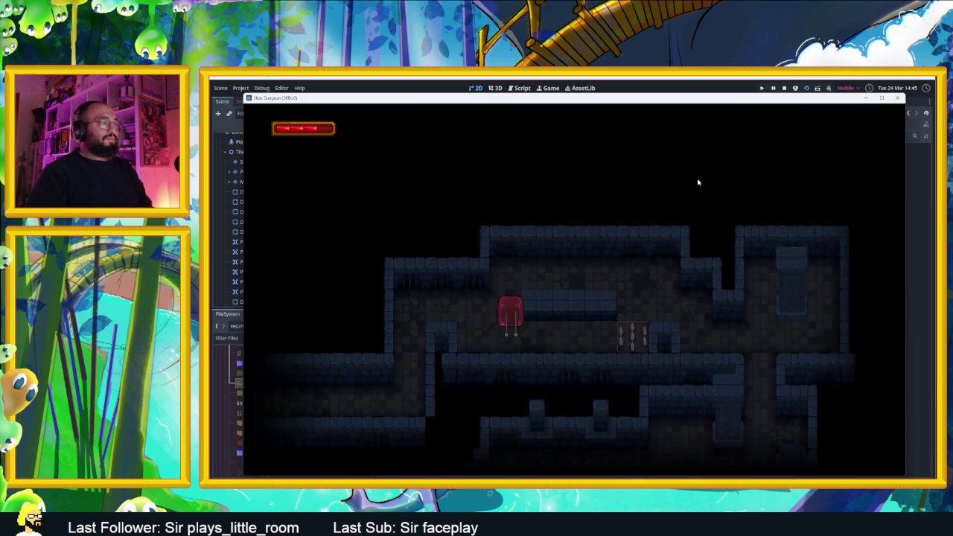
pyautogui.press('Up')
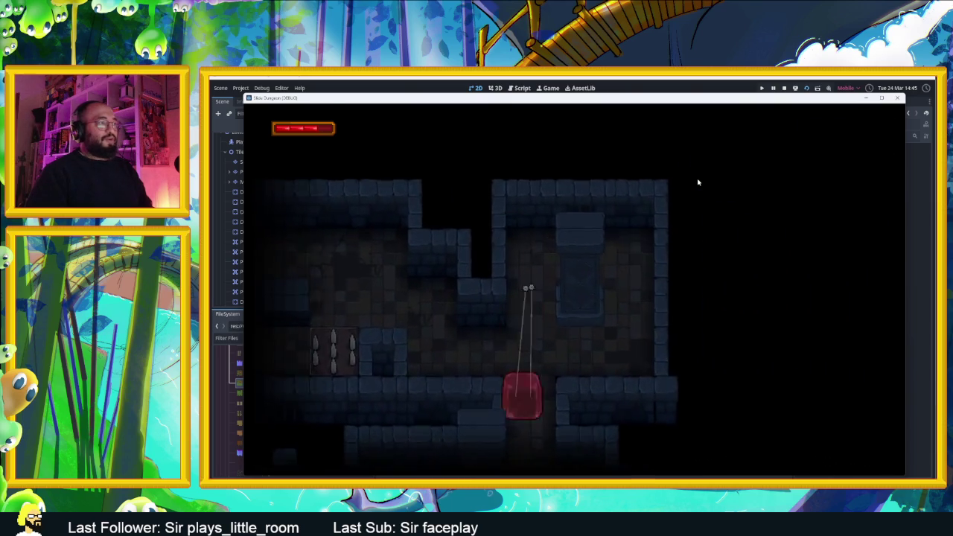
pyautogui.press('Down')
pyautogui.press('Left')
pyautogui.press('Up')
pyautogui.press('Right')
pyautogui.press('Down')
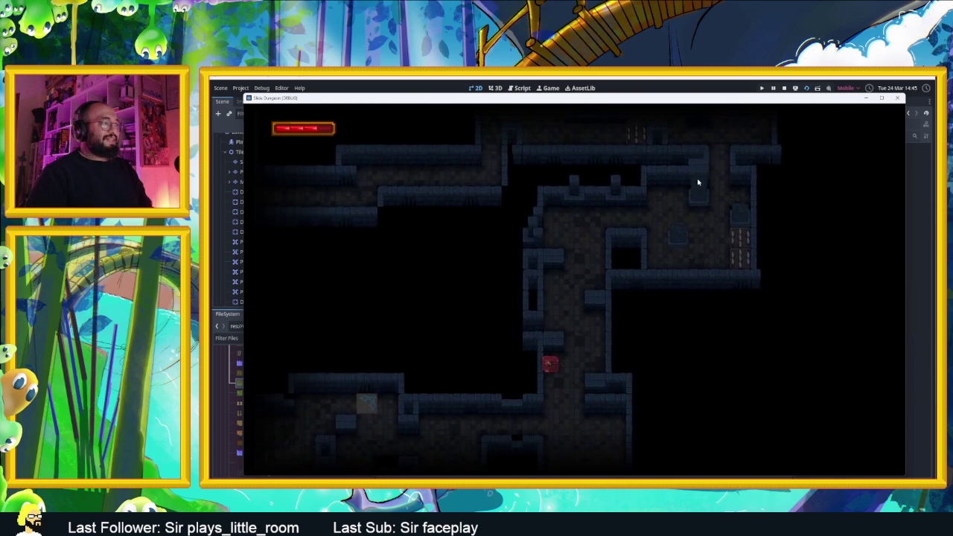
# Slide the slime past the right-hand door and up the corridor into the cross-shaped room.
pyautogui.press('Down')
pyautogui.press('Up')
pyautogui.press('Left')
pyautogui.press('Down')
pyautogui.press('Right')
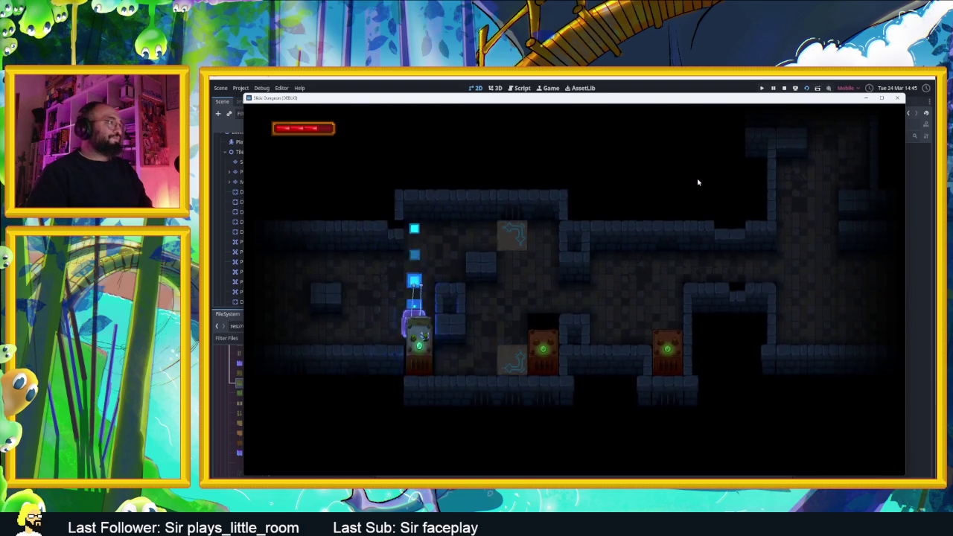
pyautogui.press('Right')
pyautogui.press('Left')
pyautogui.press('Up')
pyautogui.press('Down')
pyautogui.press('Left')
pyautogui.press('Down')
pyautogui.press('Left')
pyautogui.press('Up')
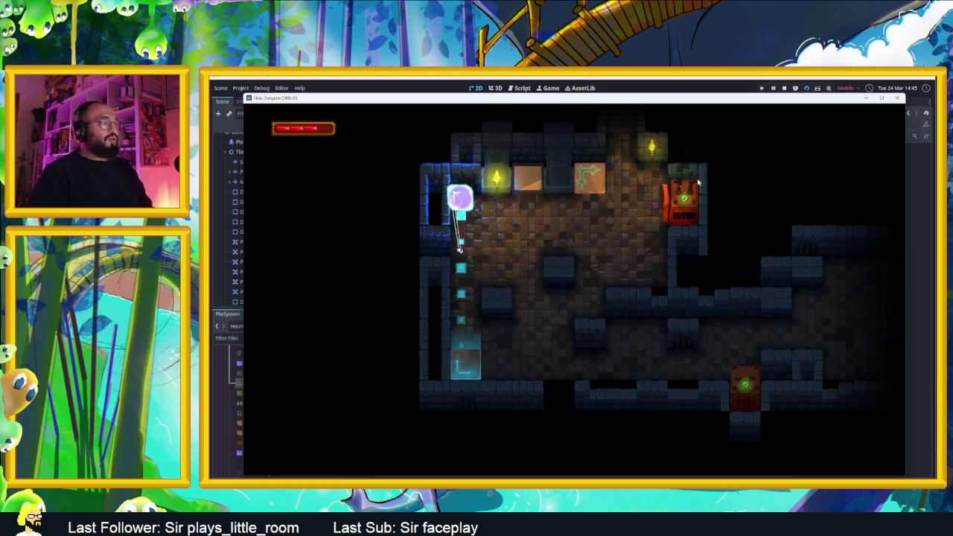
pyautogui.press('Up')
pyautogui.press('Left')
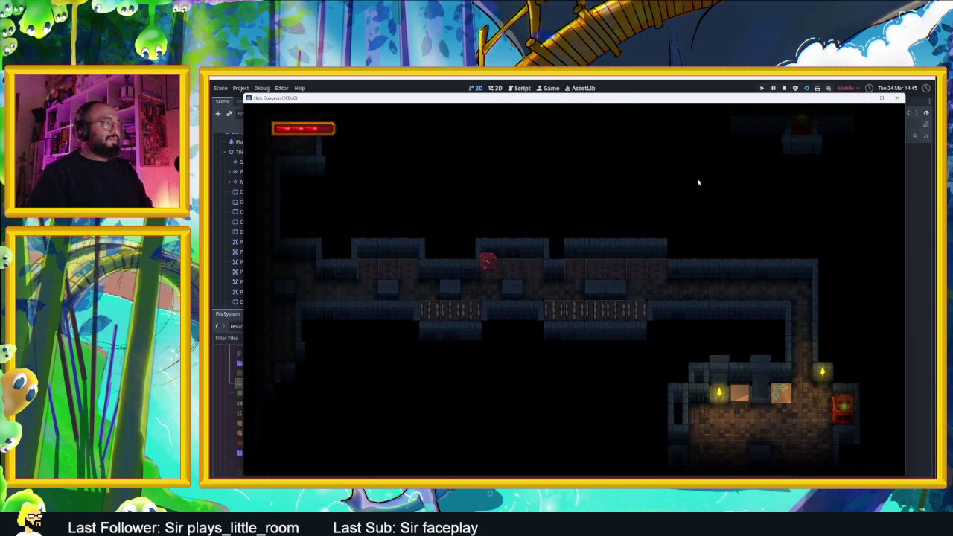
pyautogui.press('Up')
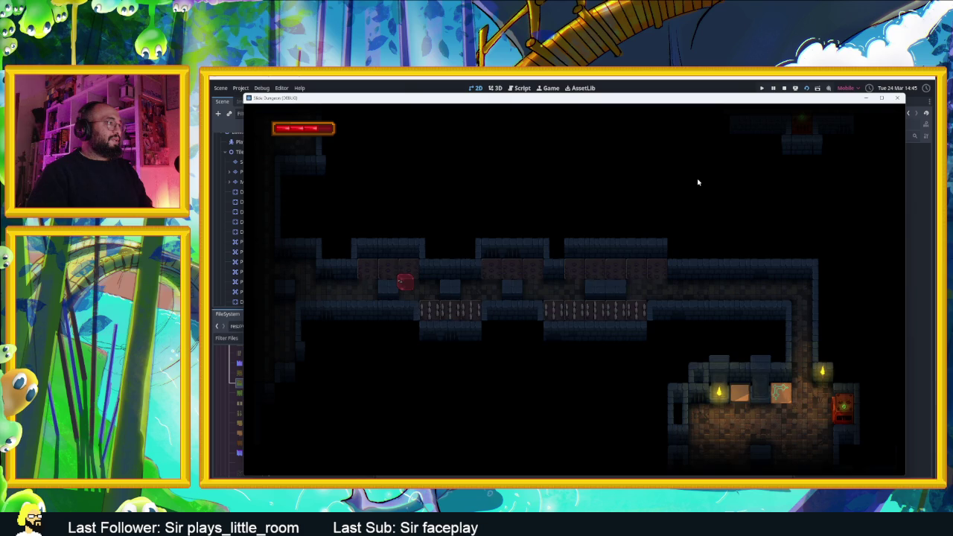
pyautogui.press('Left')
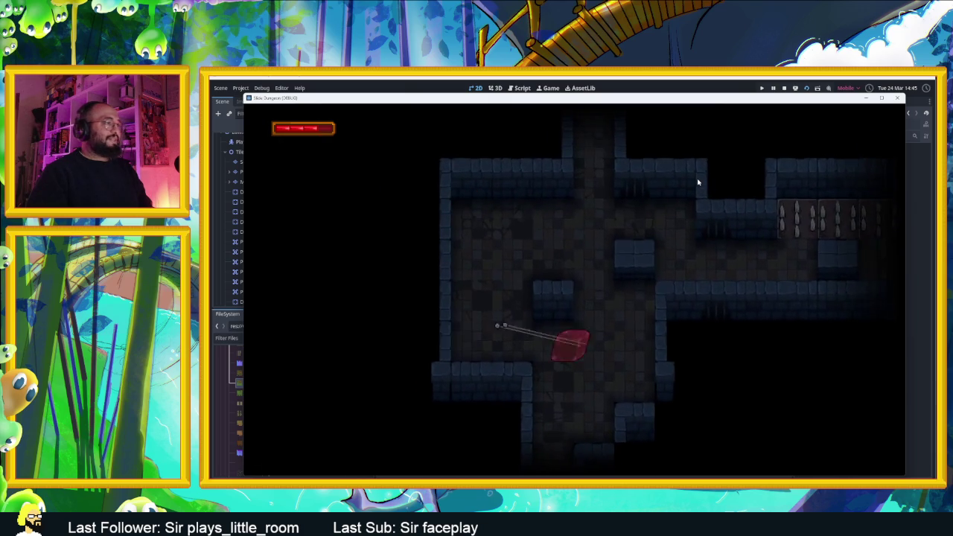
# Slide the slime down into the lit room, then through the rooms and corridors beyond.
pyautogui.press('Down')
pyautogui.press('Right')
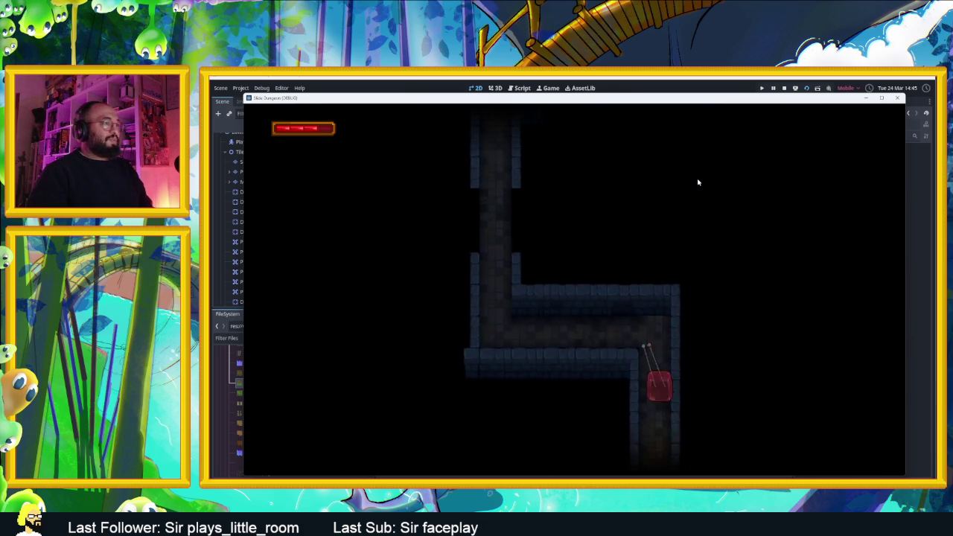
pyautogui.press('Down')
pyautogui.press('Left')
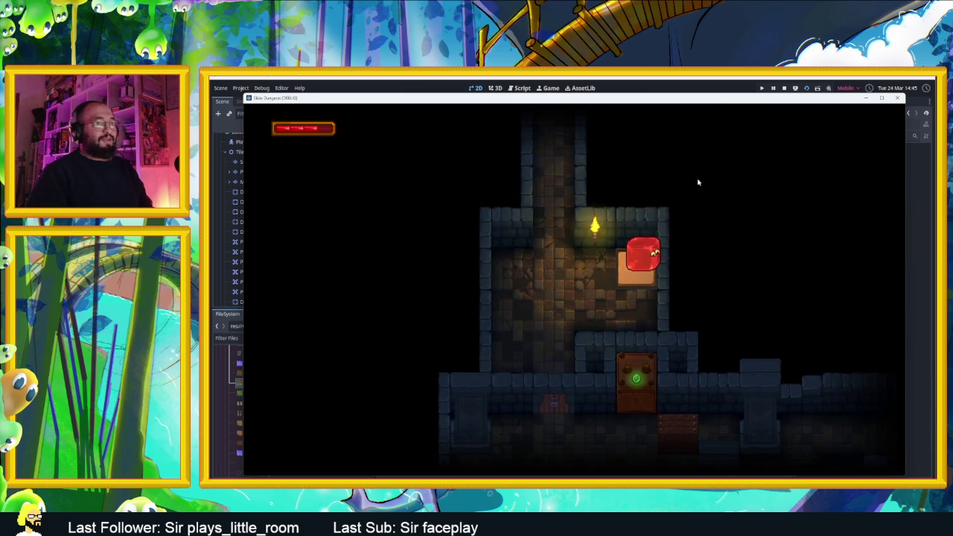
pyautogui.press('Down')
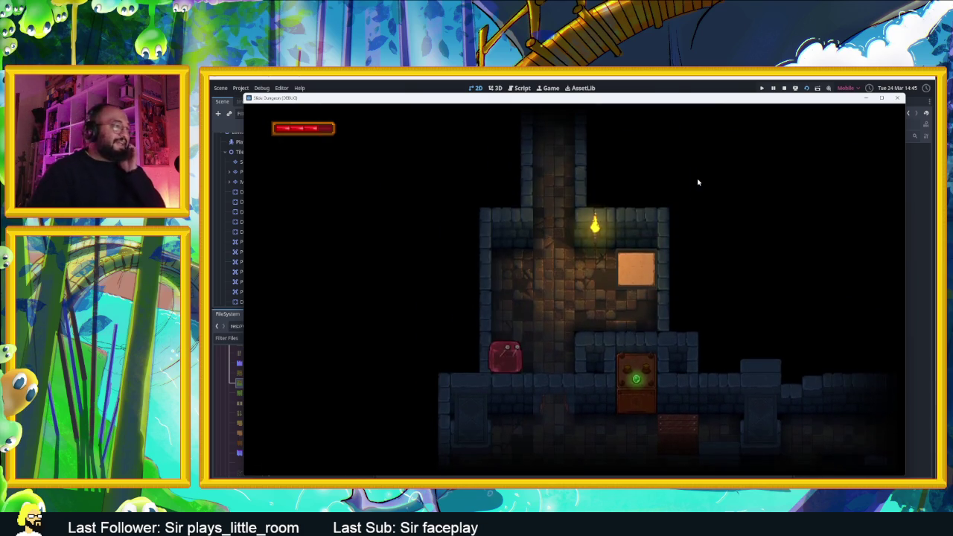
pyautogui.press('Down')
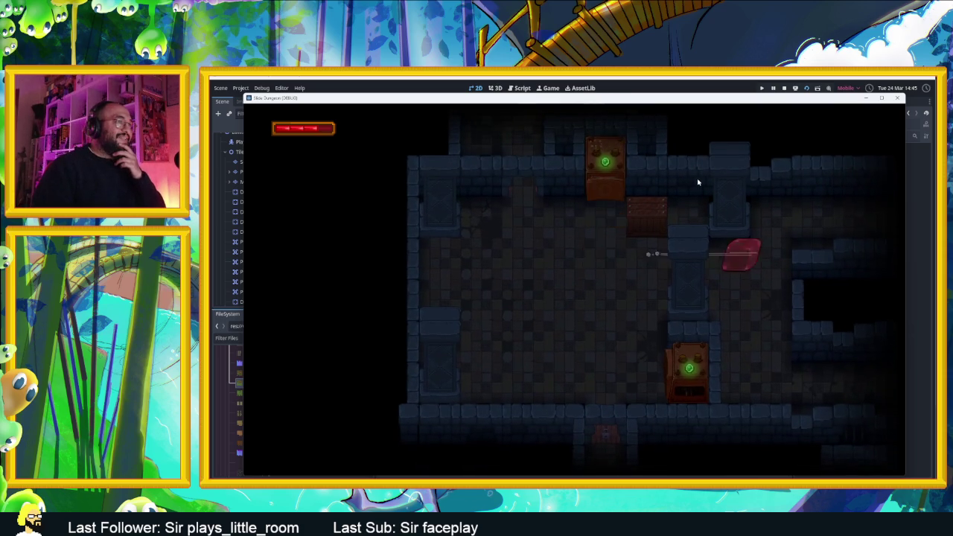
pyautogui.press('Up')
pyautogui.press('Right')
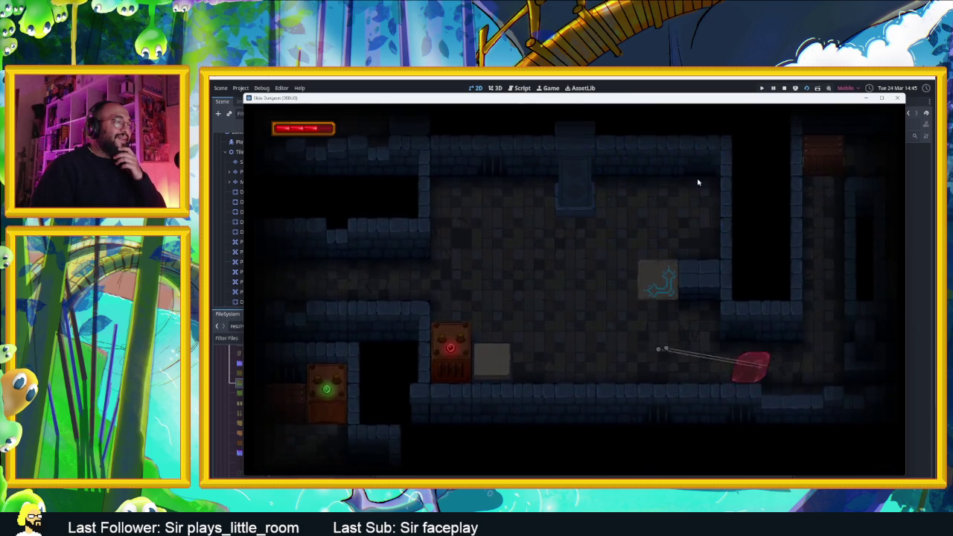
pyautogui.press('Up')
pyautogui.press('Down')
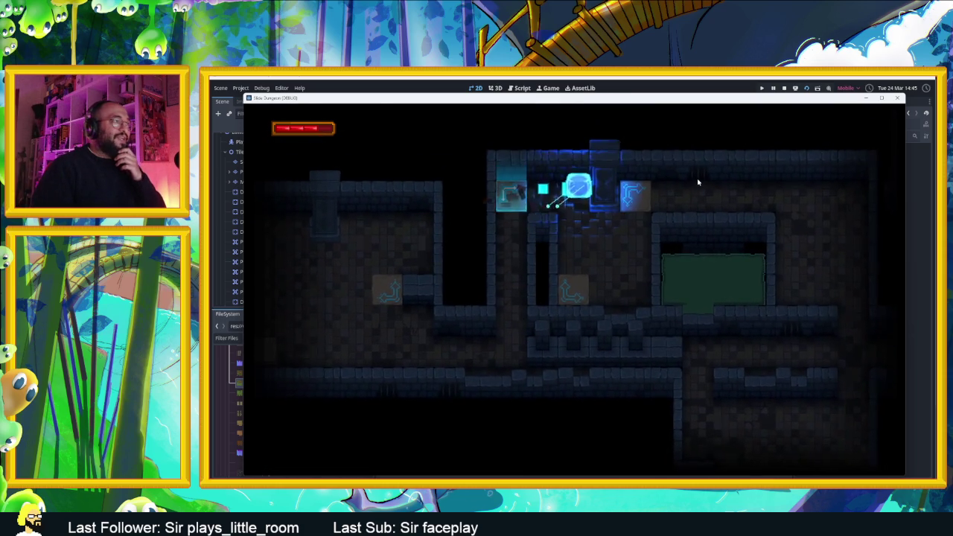
pyautogui.press('Right')
pyautogui.press('Down')
pyautogui.press('Left')
pyautogui.press('Up')
pyautogui.press('Right')
pyautogui.press('Up')
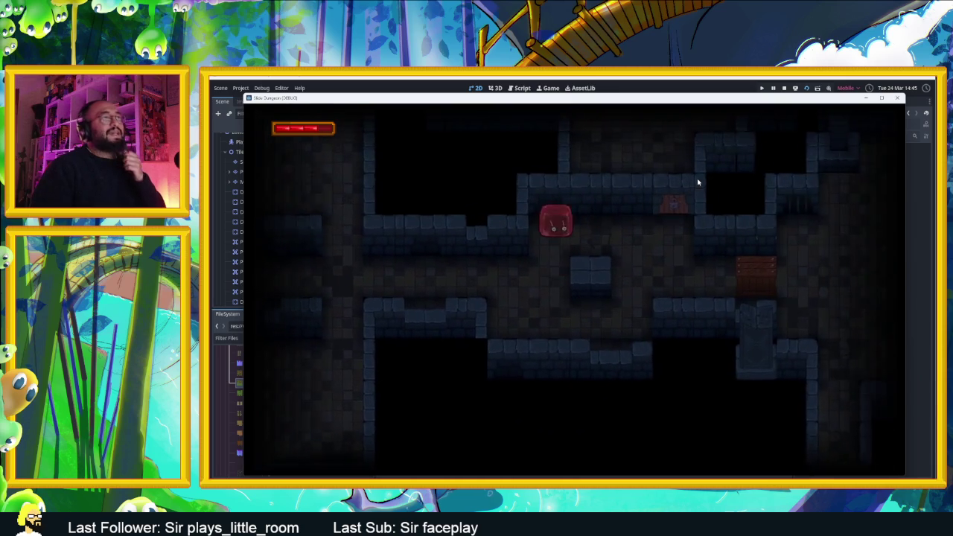
pyautogui.press('Right')
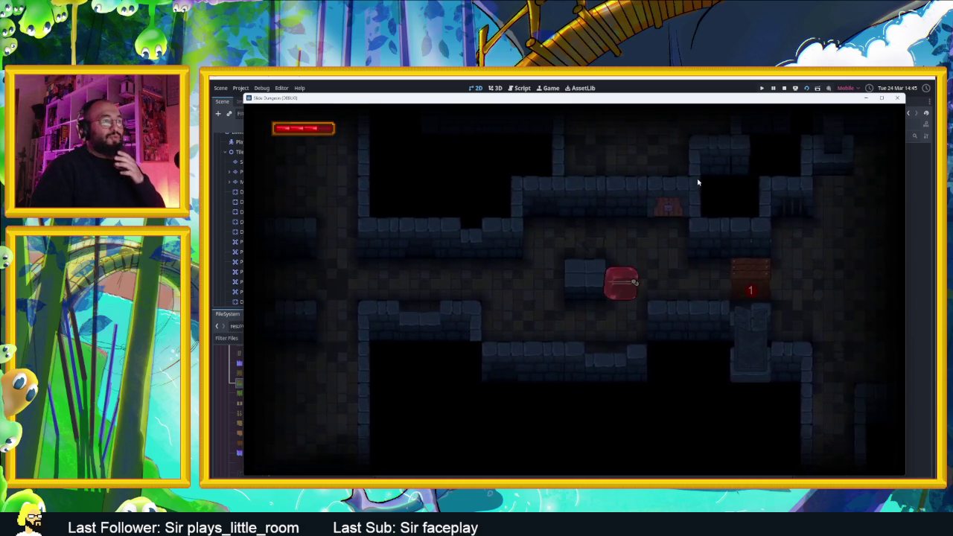
pyautogui.press('Right')
pyautogui.press('Up')
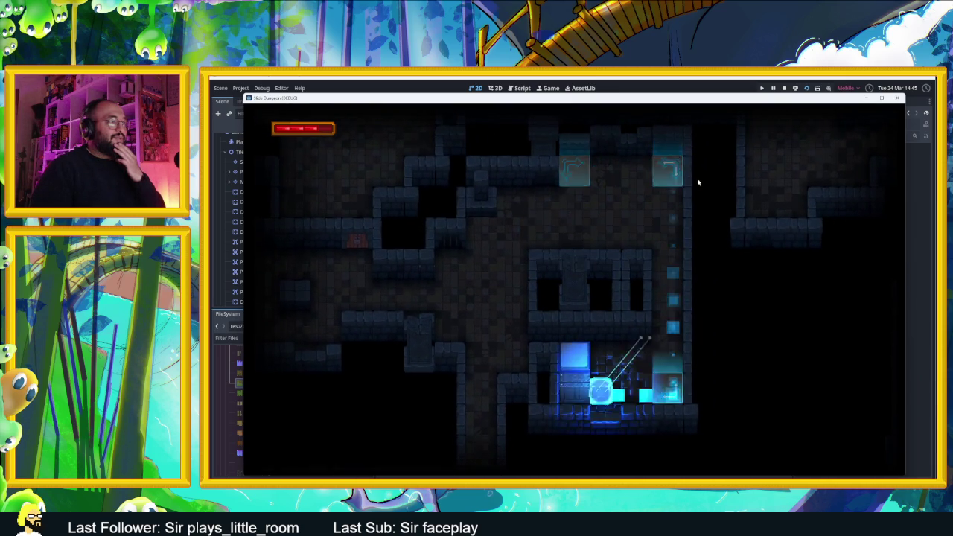
# Slide the slime through several more rooms, then stop the playtest with F8.
pyautogui.press('Right')
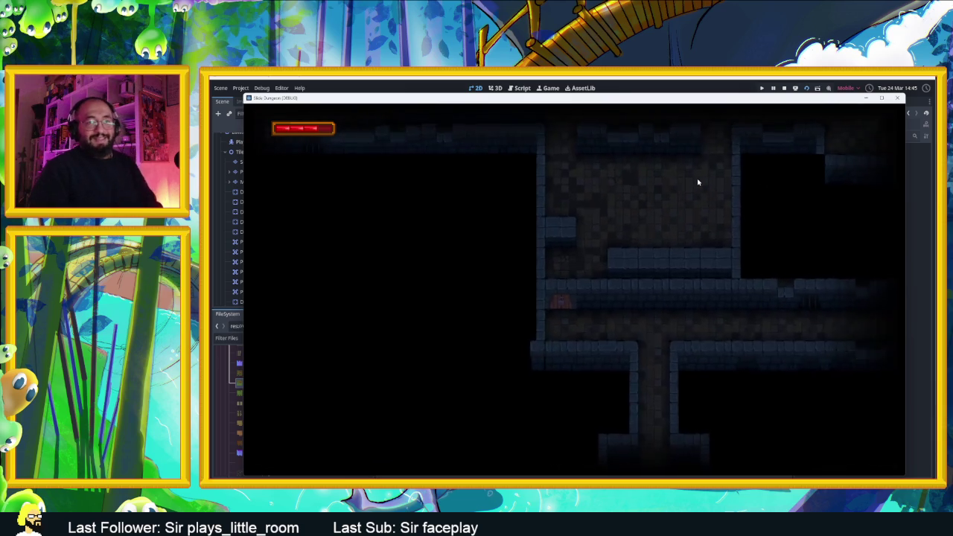
pyautogui.press('Down')
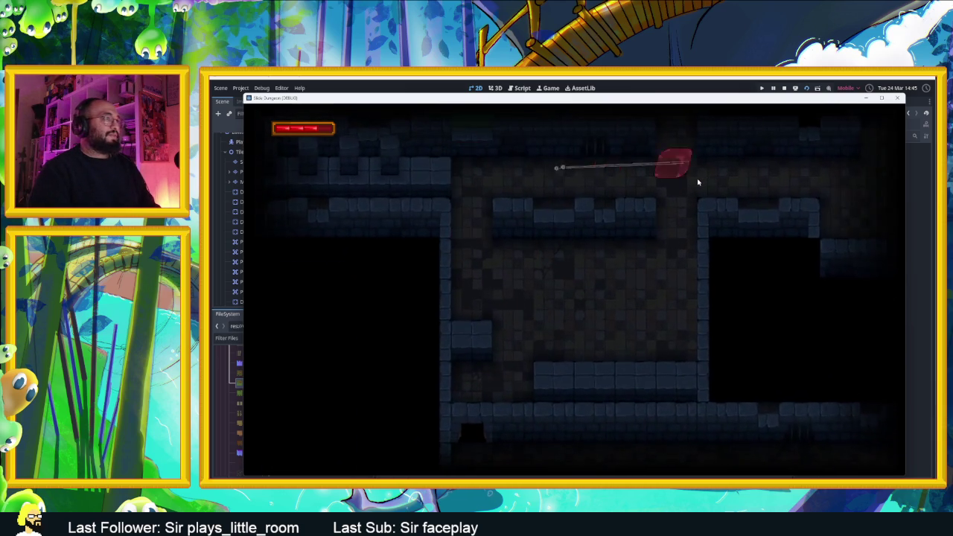
pyautogui.press('Down')
pyautogui.press('Left')
pyautogui.press('Right')
pyautogui.press('Down')
pyautogui.press('Left')
pyautogui.press('Right')
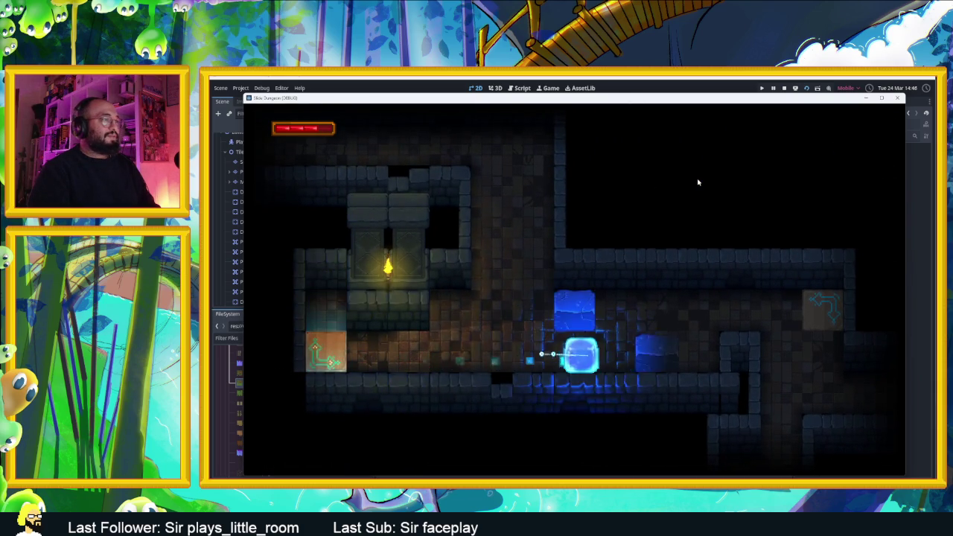
pyautogui.press('Right')
pyautogui.press('Up')
pyautogui.press('Down')
pyautogui.press('Right')
pyautogui.press('Up')
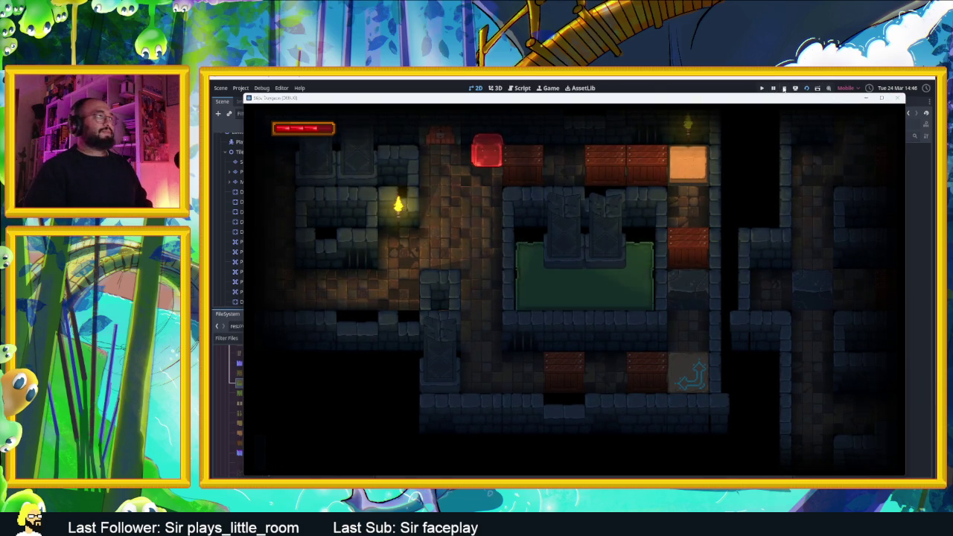
pyautogui.press('F8')
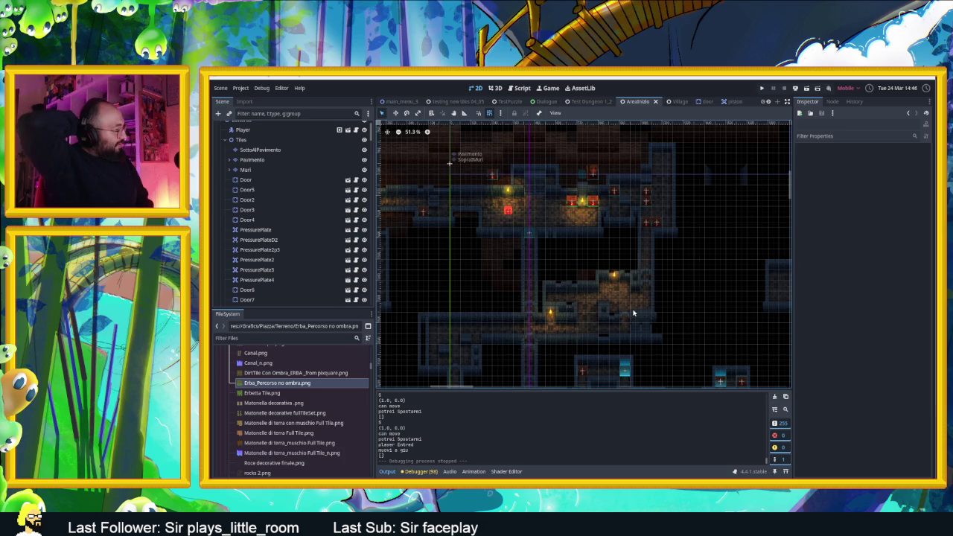
# Open the Village scene and zoom the tile map out and back in.
pyautogui.click(683, 105)
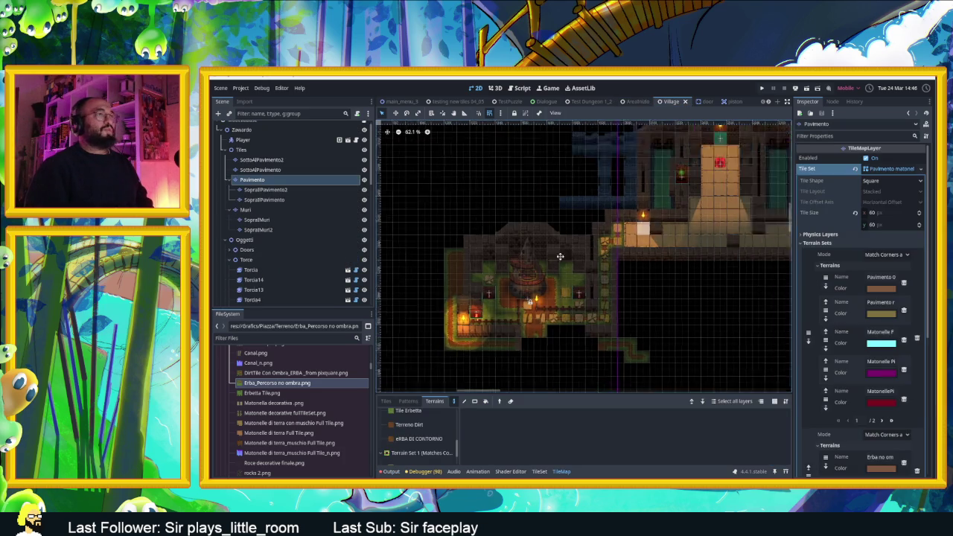
pyautogui.scroll(-1, 560, 264)
pyautogui.scroll(1, 525, 303)
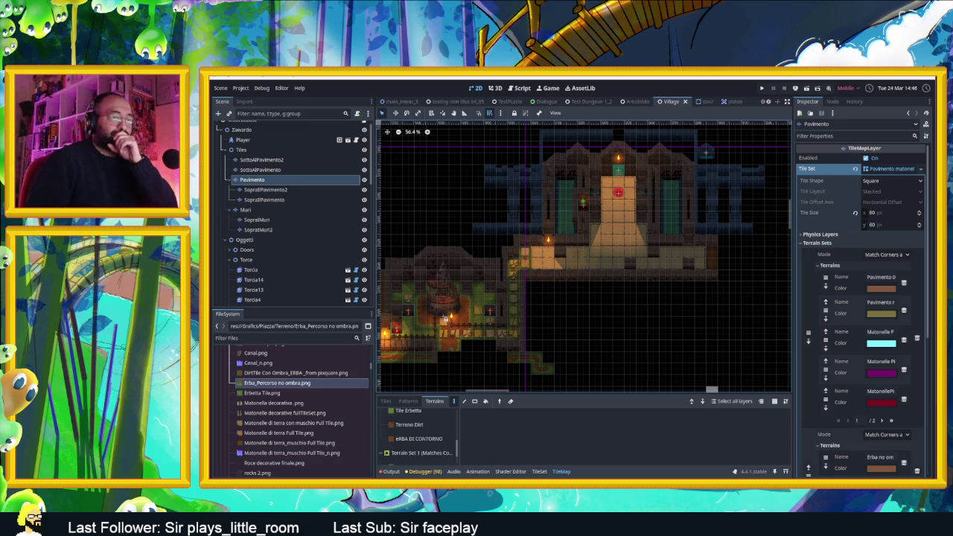
# Bring Discord's slide-dungeon channel to the front and scroll its updates.
pyautogui.hotkey('alt', 'Tab')
pyautogui.scroll(-3, 454, 316)
pyautogui.scroll(15, 455, 316)
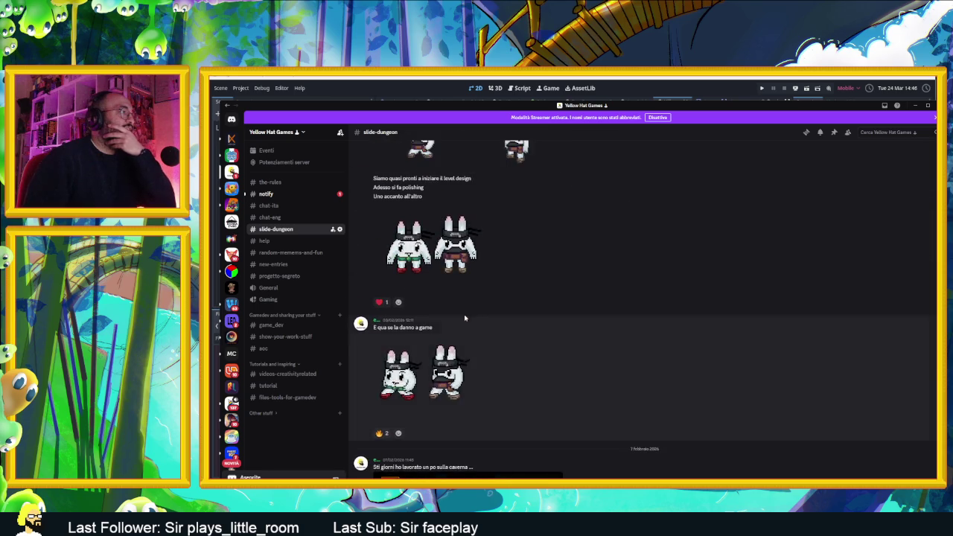
pyautogui.scroll(5, 464, 319)
pyautogui.scroll(5, 466, 302)
pyautogui.scroll(3, 465, 297)
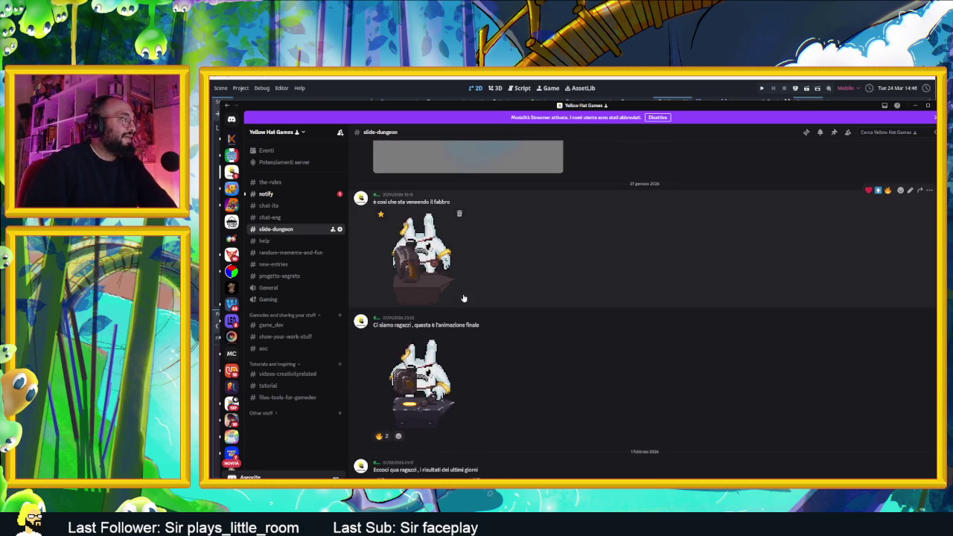
pyautogui.scroll(5, 463, 298)
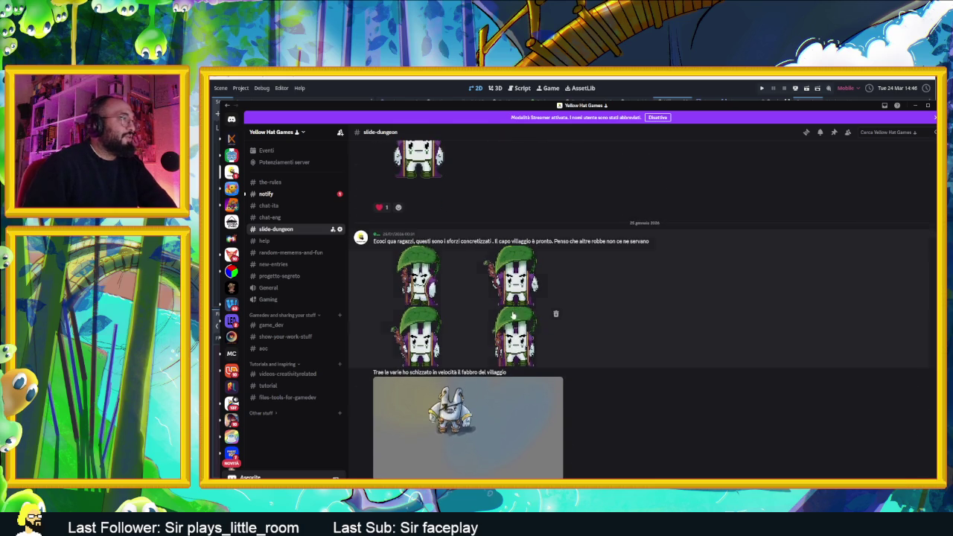
pyautogui.scroll(3, 504, 314)
pyautogui.scroll(-7, 548, 340)
pyautogui.scroll(-8, 548, 339)
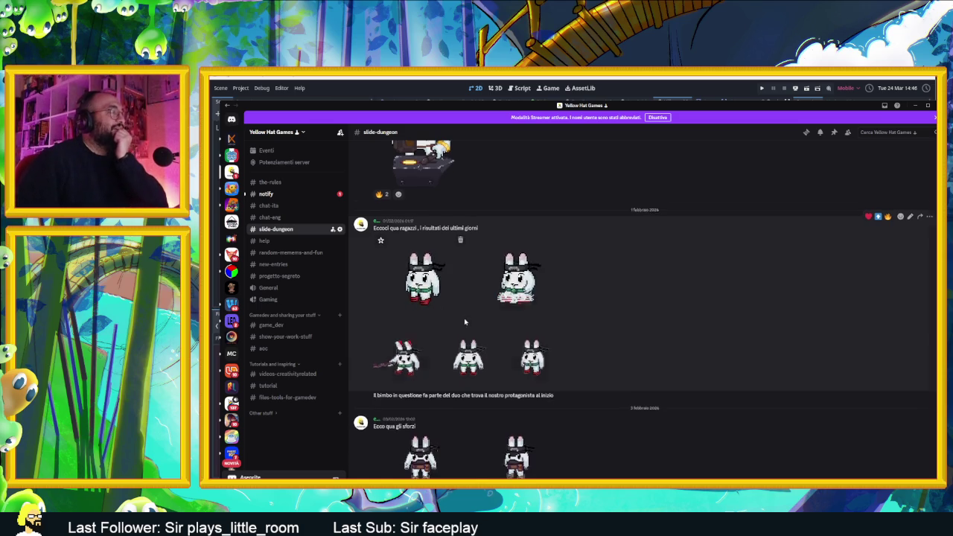
pyautogui.scroll(-3, 465, 321)
pyautogui.scroll(-4, 465, 322)
pyautogui.scroll(-4, 464, 322)
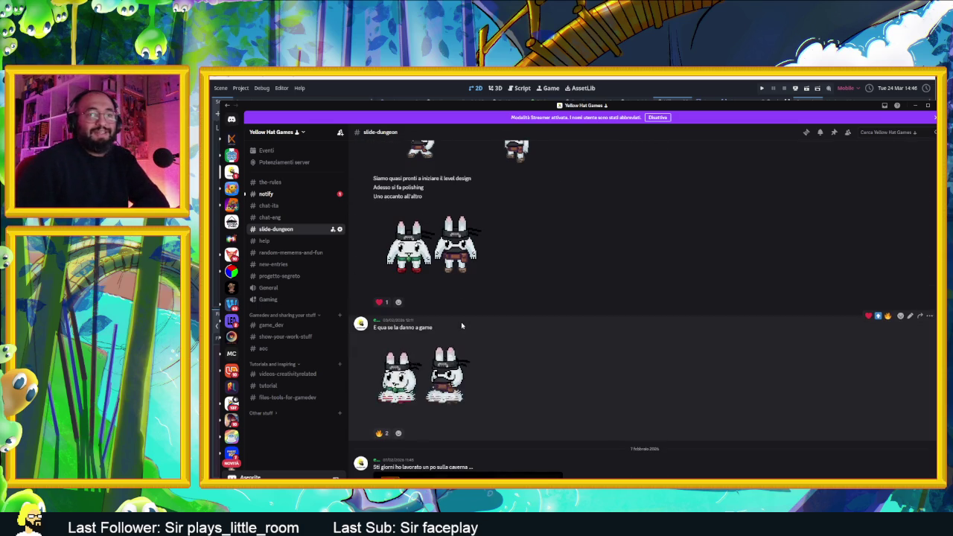
pyautogui.scroll(-2, 460, 325)
pyautogui.scroll(2, 461, 326)
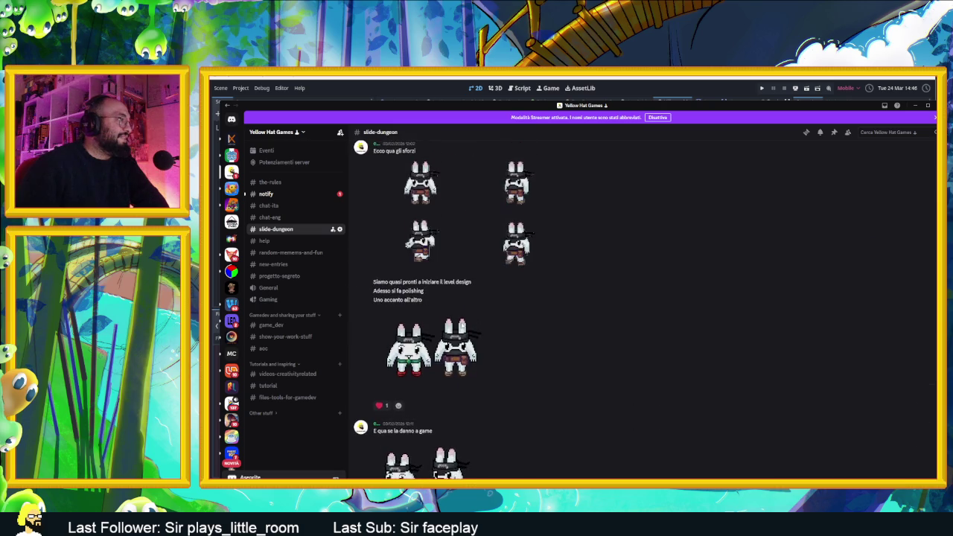
pyautogui.scroll(-3, 461, 325)
pyautogui.scroll(-10, 462, 326)
pyautogui.scroll(10, 461, 328)
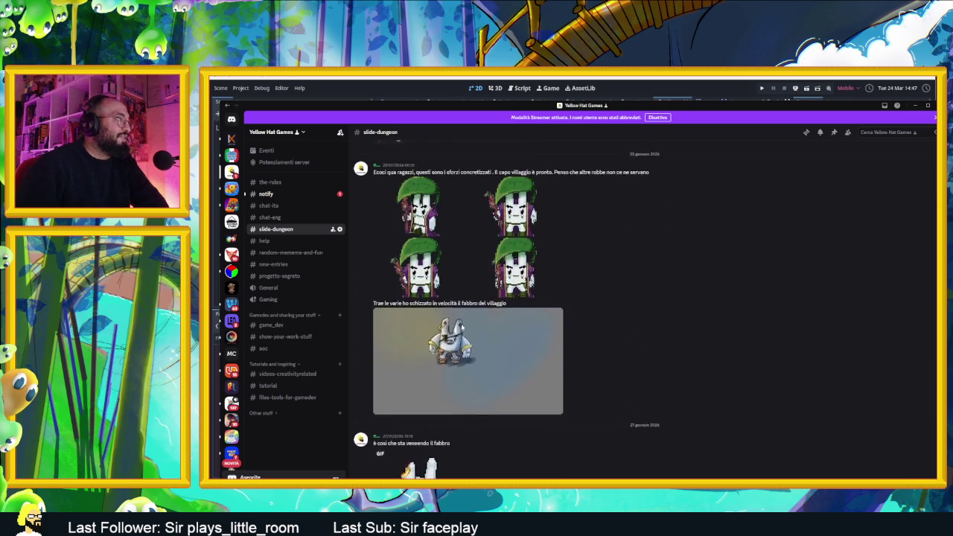
# View the bunny concept sketches full size, stepping through the set to the bunny render.
pyautogui.scroll(5, 462, 327)
pyautogui.click(481, 431)
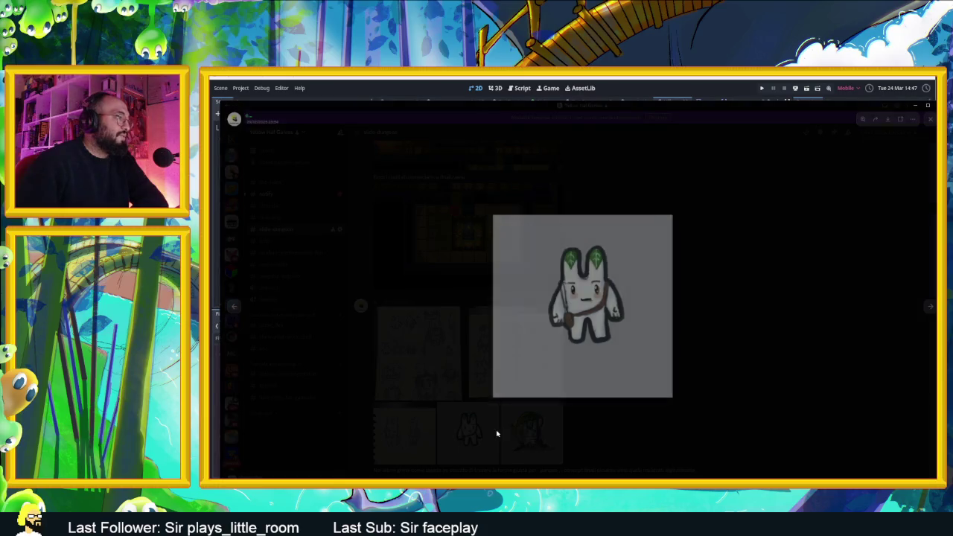
pyautogui.click(630, 436)
pyautogui.scroll(-10, 573, 422)
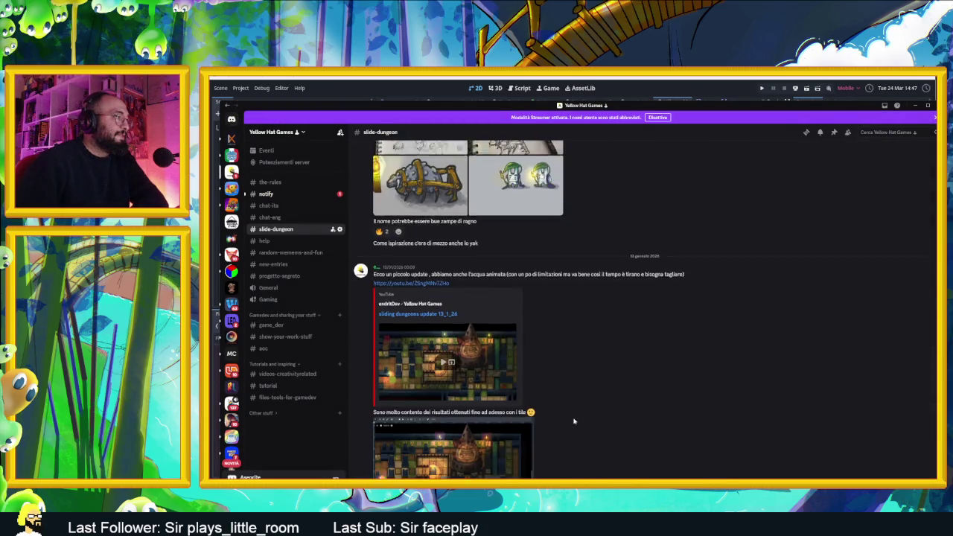
pyautogui.click(416, 320)
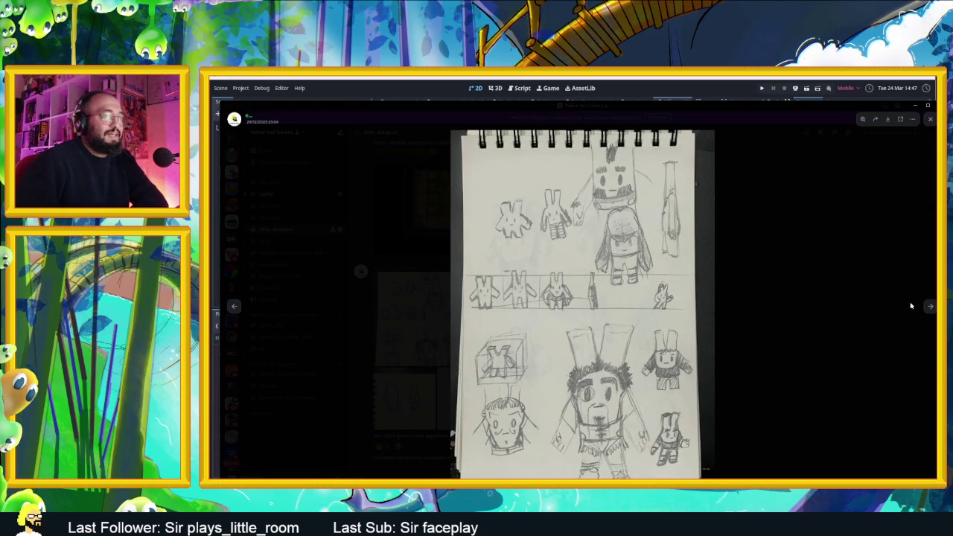
pyautogui.click(929, 307)
pyautogui.click(929, 308)
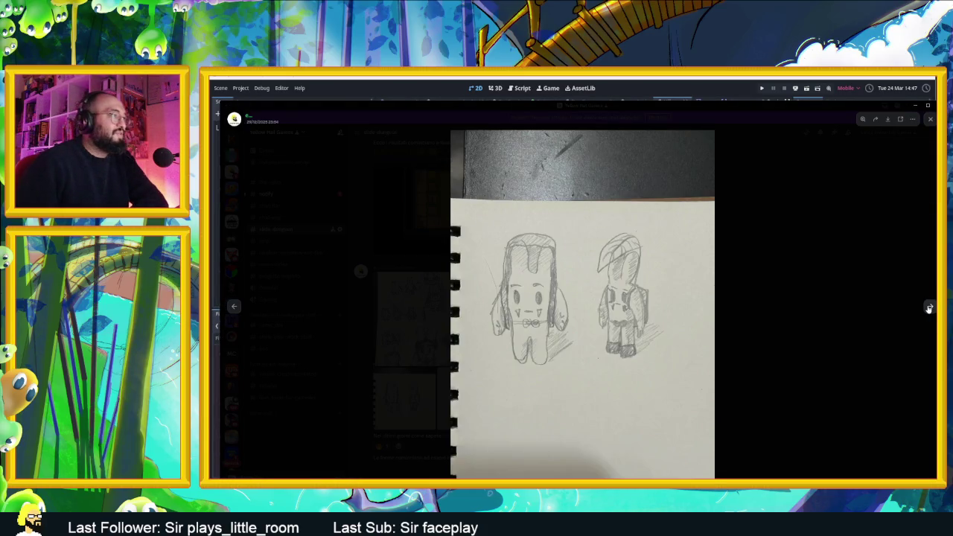
pyautogui.click(929, 308)
pyautogui.click(848, 334)
# Scroll down through the rest of the channel's posts and sketches.
pyautogui.scroll(-5, 666, 404)
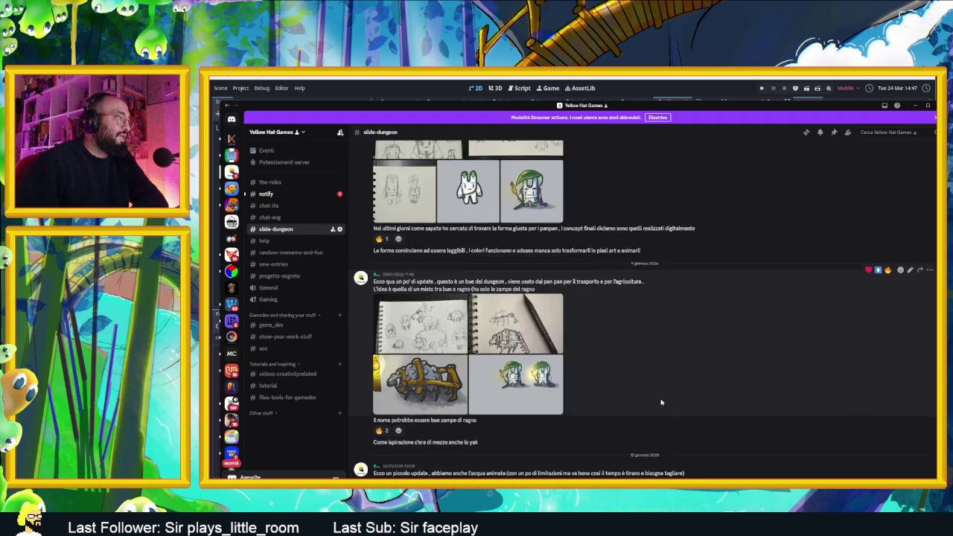
pyautogui.scroll(-5, 585, 309)
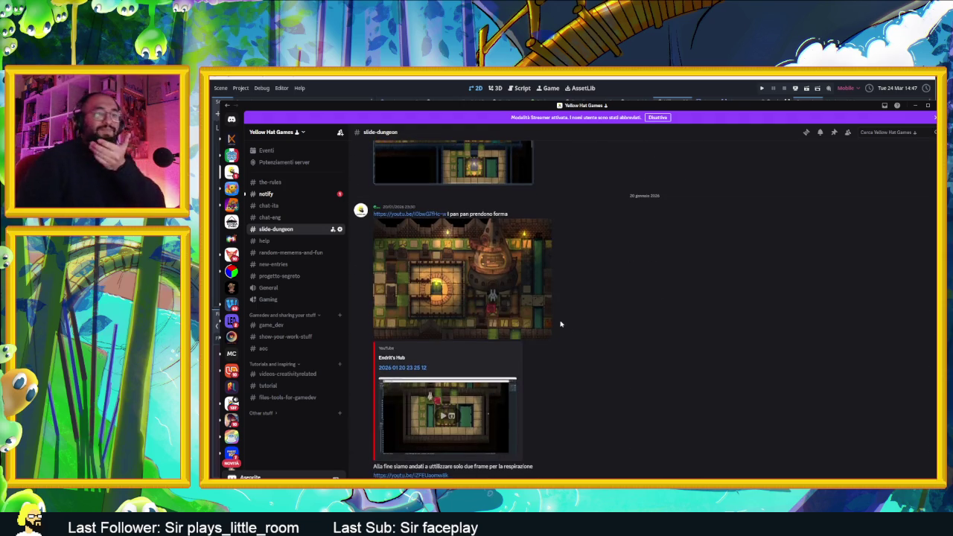
pyautogui.scroll(-5, 560, 324)
pyautogui.scroll(-5, 571, 352)
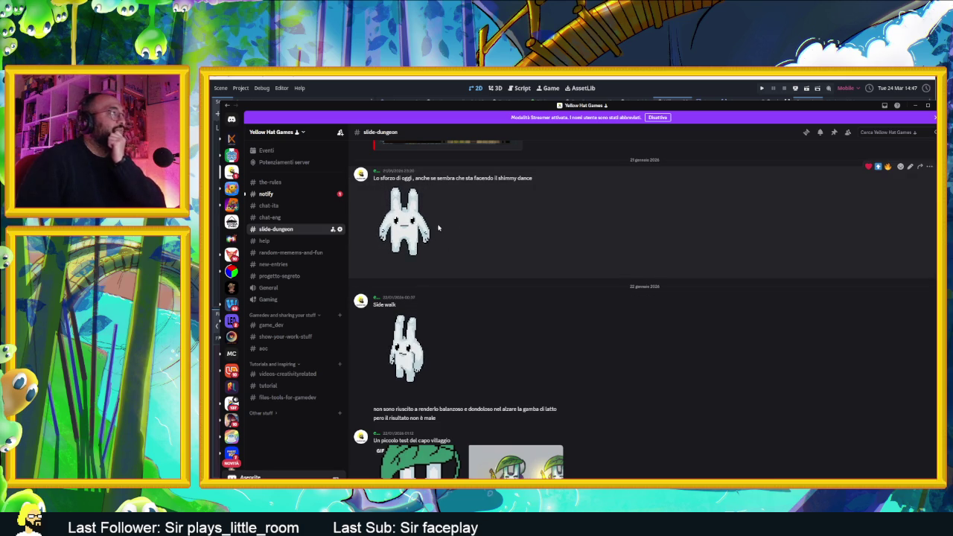
pyautogui.scroll(-1, 506, 301)
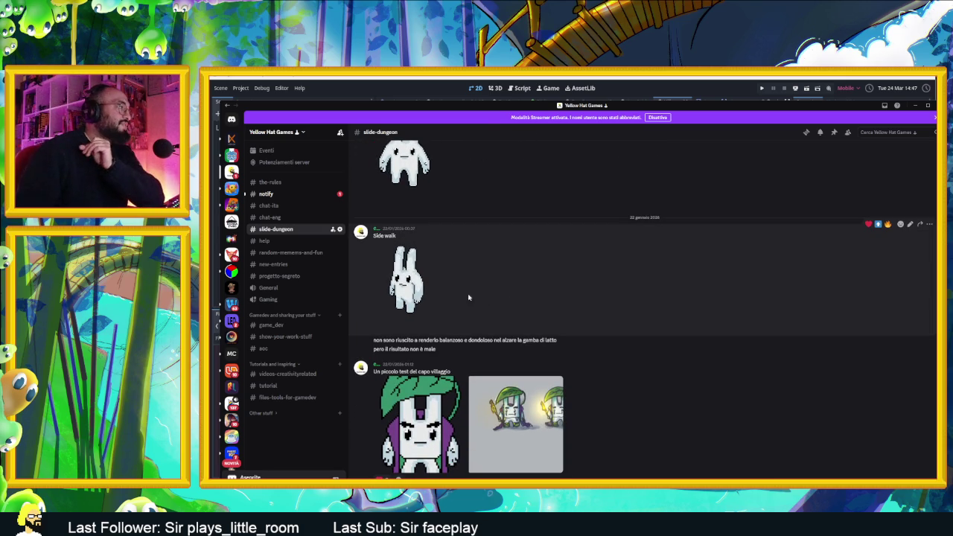
pyautogui.scroll(-3, 432, 291)
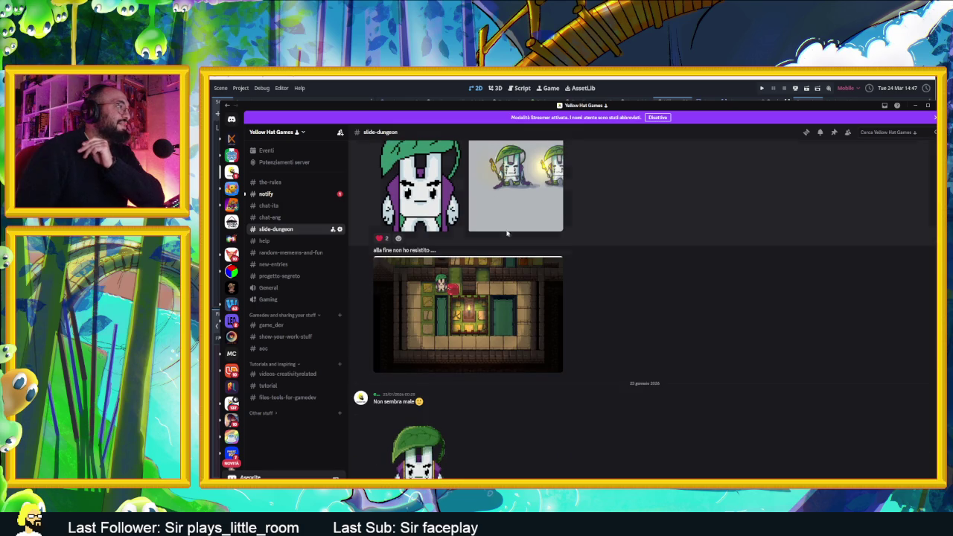
pyautogui.scroll(-7, 506, 296)
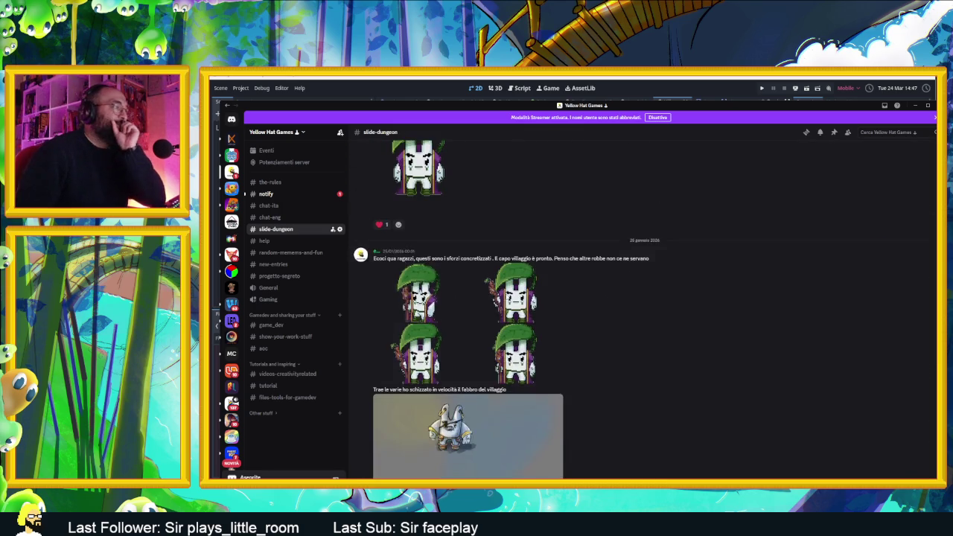
pyautogui.scroll(-2, 506, 296)
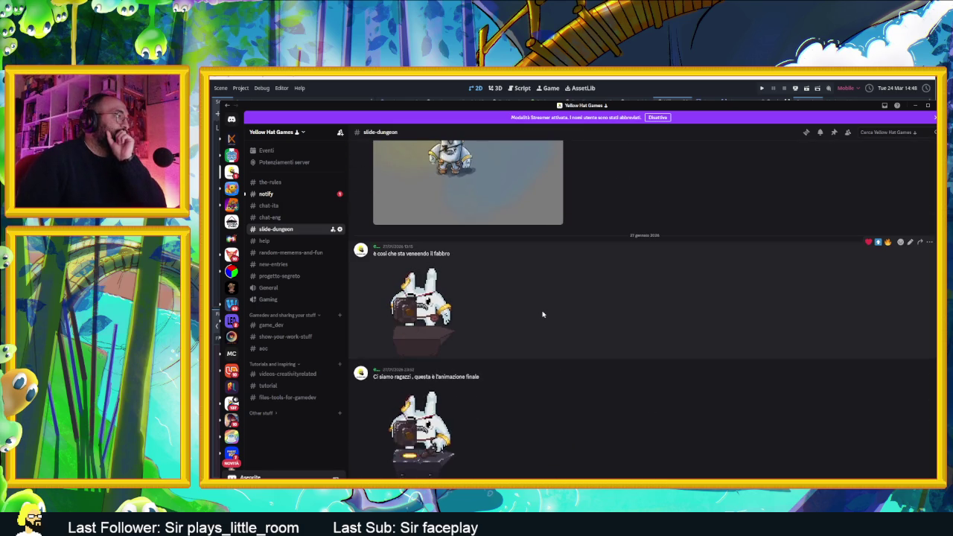
pyautogui.scroll(-1, 537, 315)
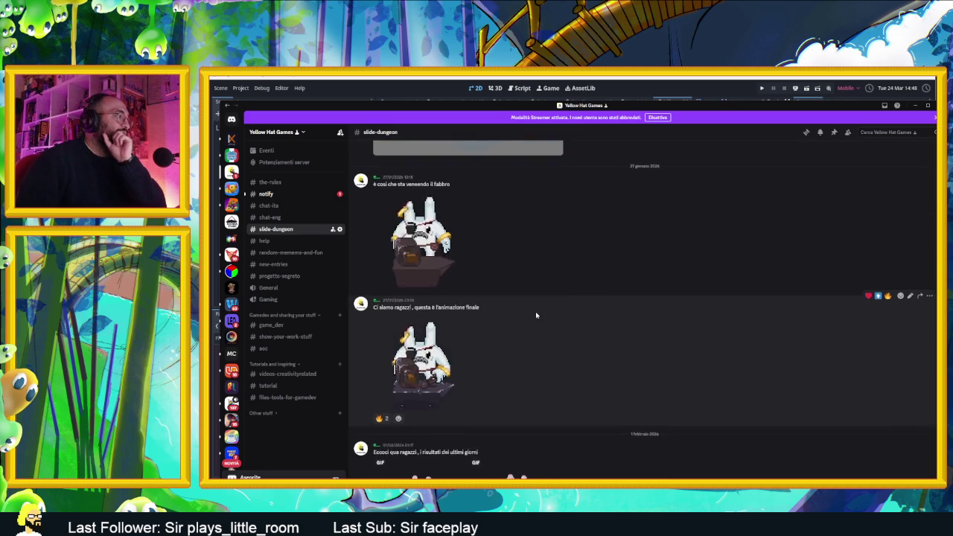
pyautogui.scroll(-1, 536, 315)
pyautogui.scroll(-6, 535, 316)
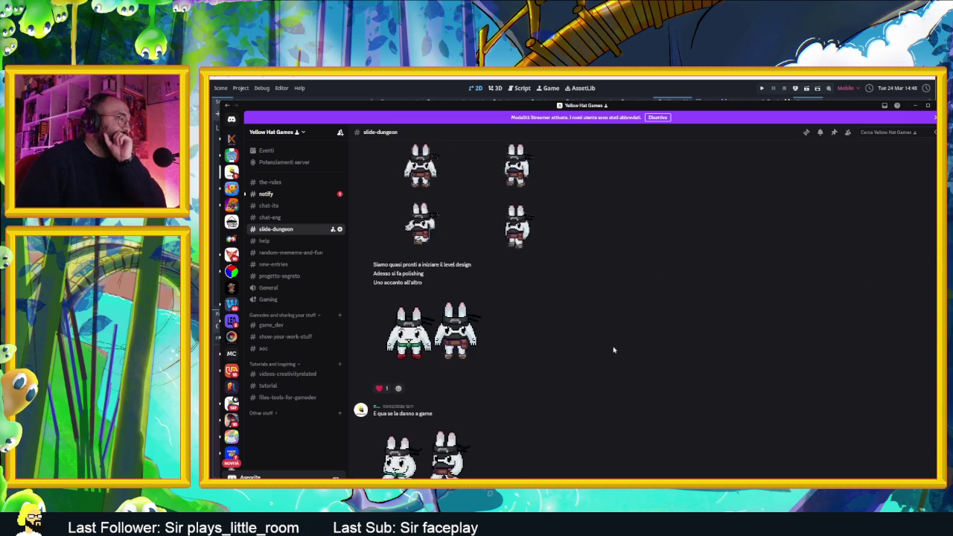
pyautogui.scroll(-8, 614, 349)
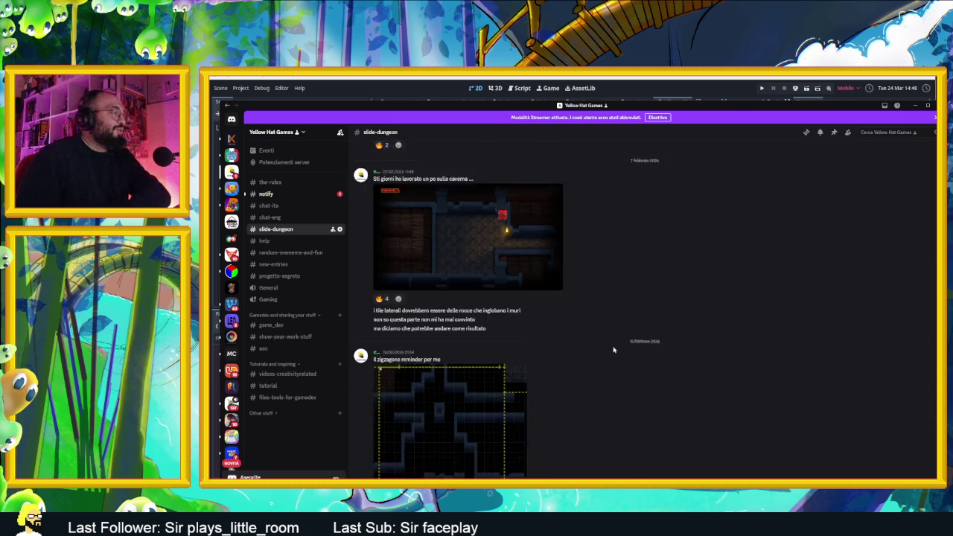
pyautogui.scroll(-8, 613, 349)
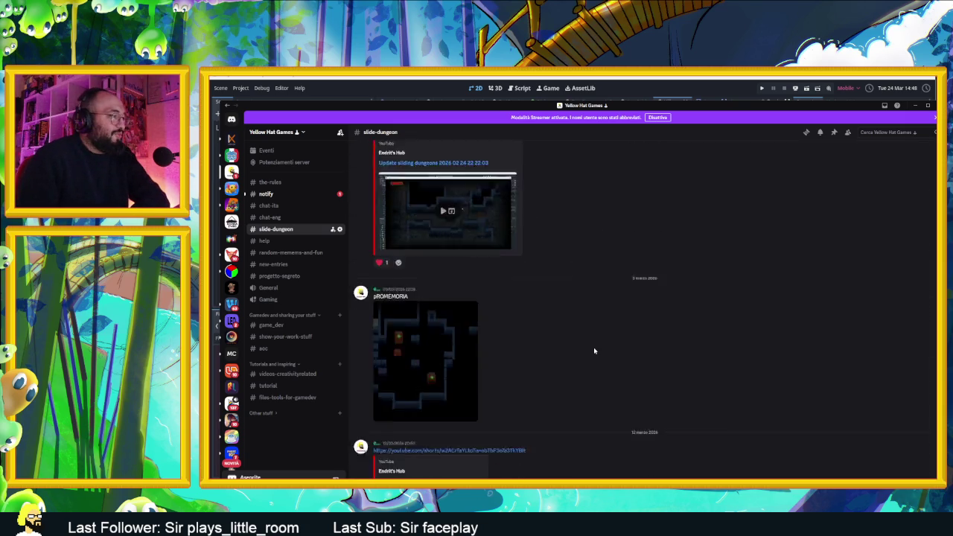
# Minimize Discord and save the Village scene in Godot.
pyautogui.click(884, 105)
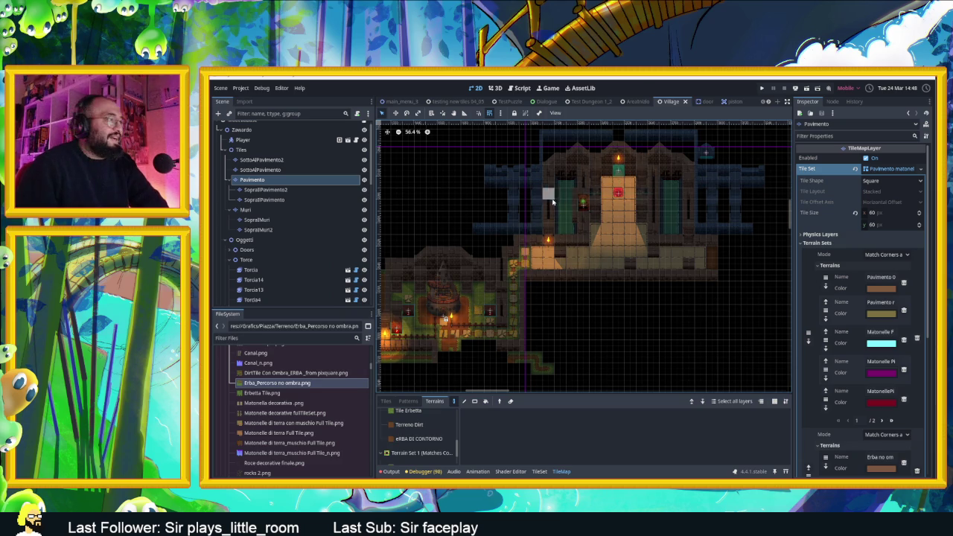
pyautogui.scroll(3, 625, 267)
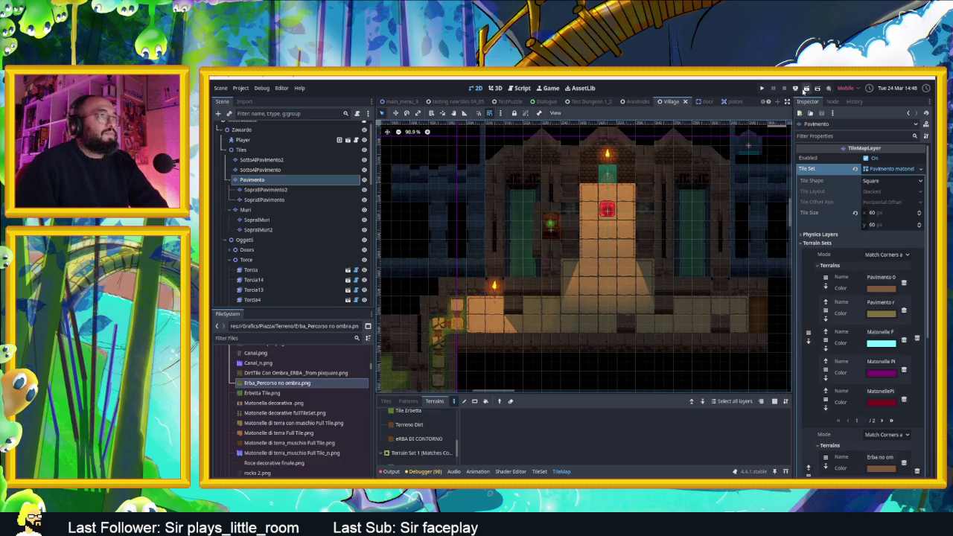
pyautogui.hotkey('ctrl', 's')
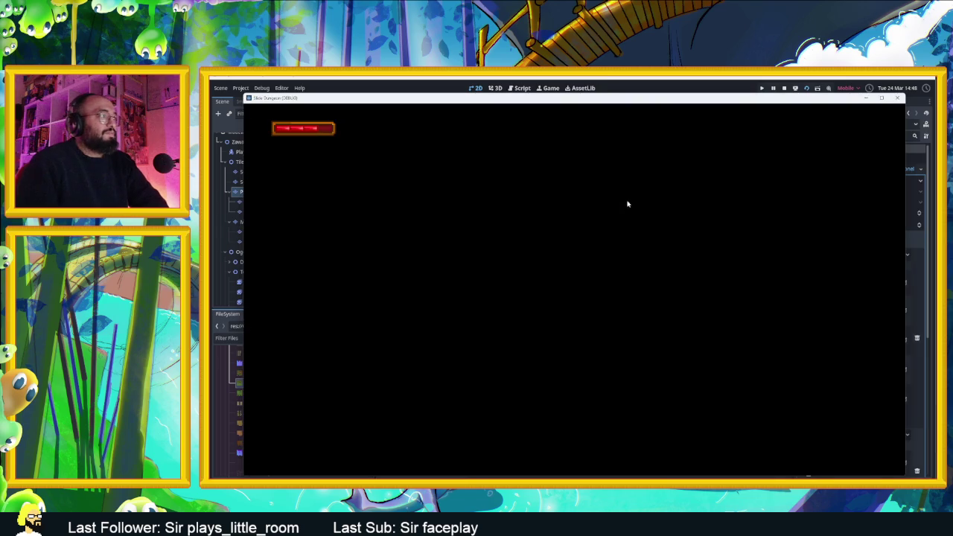
# Slide the slime down, then left and right along the lower corridors into the next room.
pyautogui.press('Down')
pyautogui.press('Left')
pyautogui.press('Right')
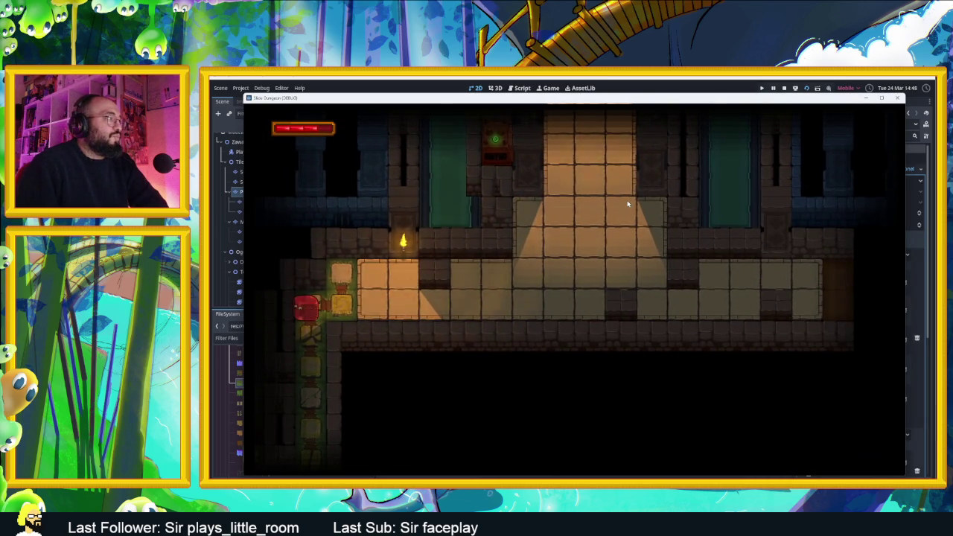
pyautogui.press('Down')
pyautogui.press('Right')
pyautogui.press('Left')
pyautogui.press('Right')
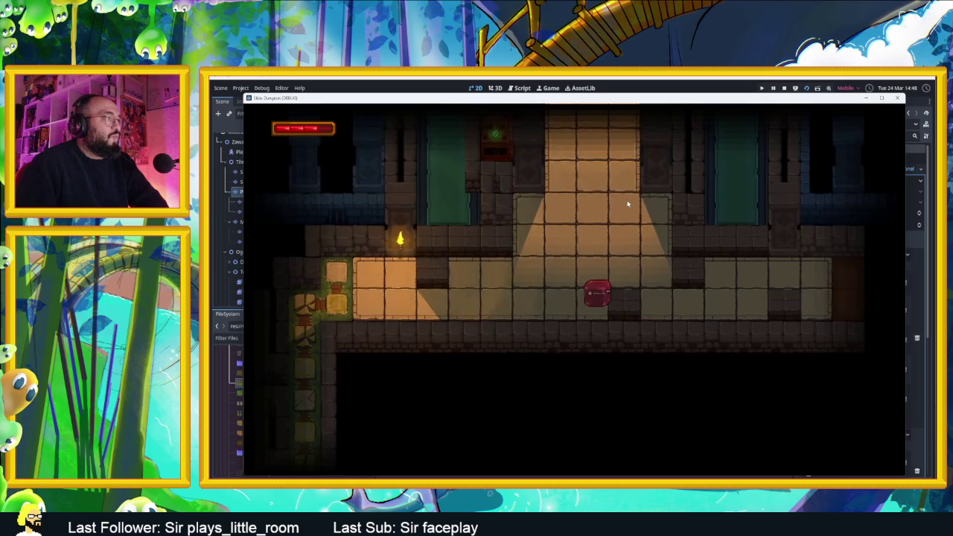
# Dash the slime up the lit corridor and on to below the tower door, then end the playtest.
pyautogui.press('Up')
pyautogui.press('Down')
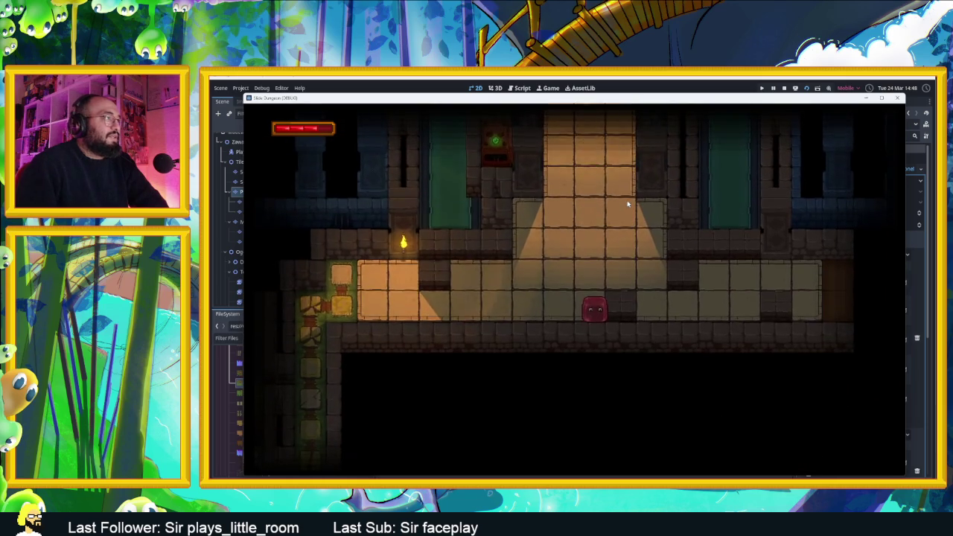
pyautogui.press('Up')
pyautogui.press('Down')
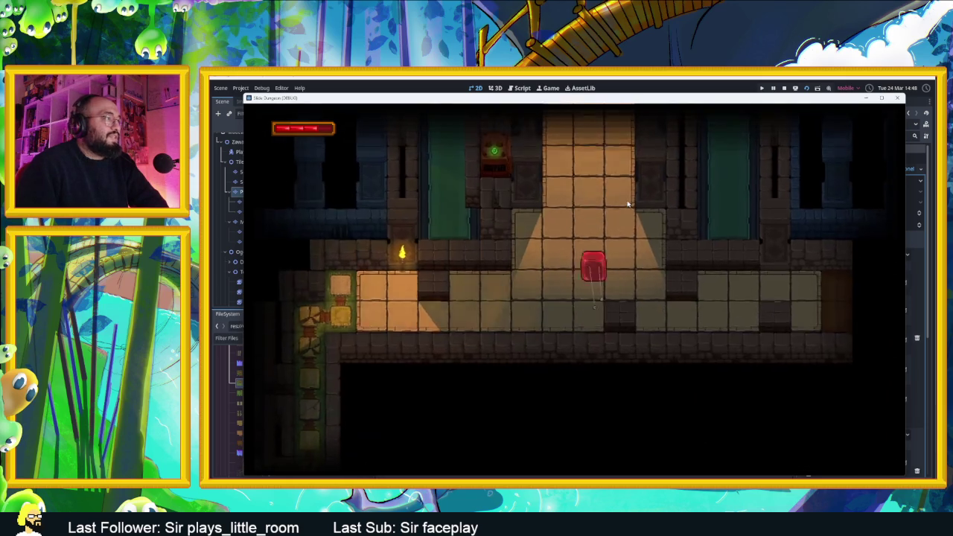
pyautogui.press('Up')
pyautogui.press('Down')
pyautogui.press('Left')
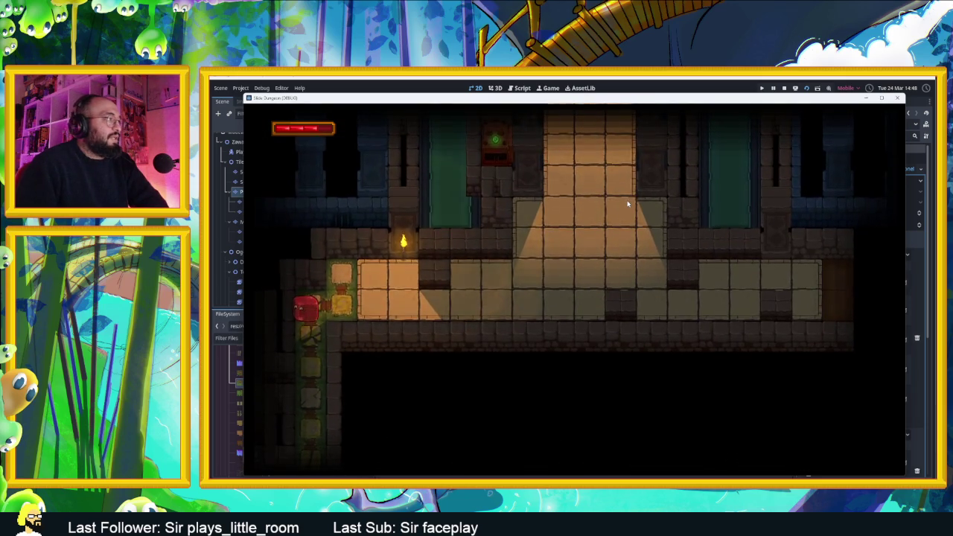
pyautogui.press('Down')
pyautogui.press('Left')
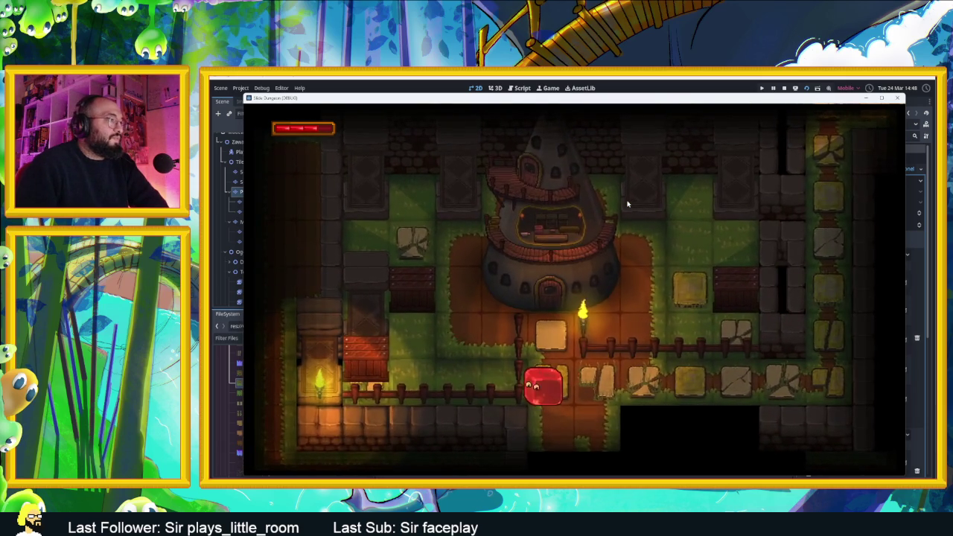
pyautogui.press('Up')
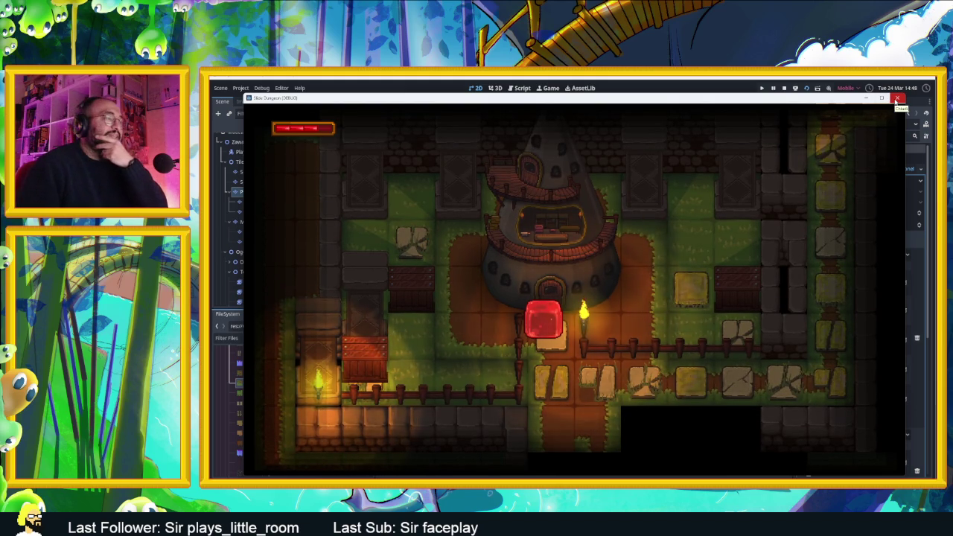
pyautogui.click(897, 99)
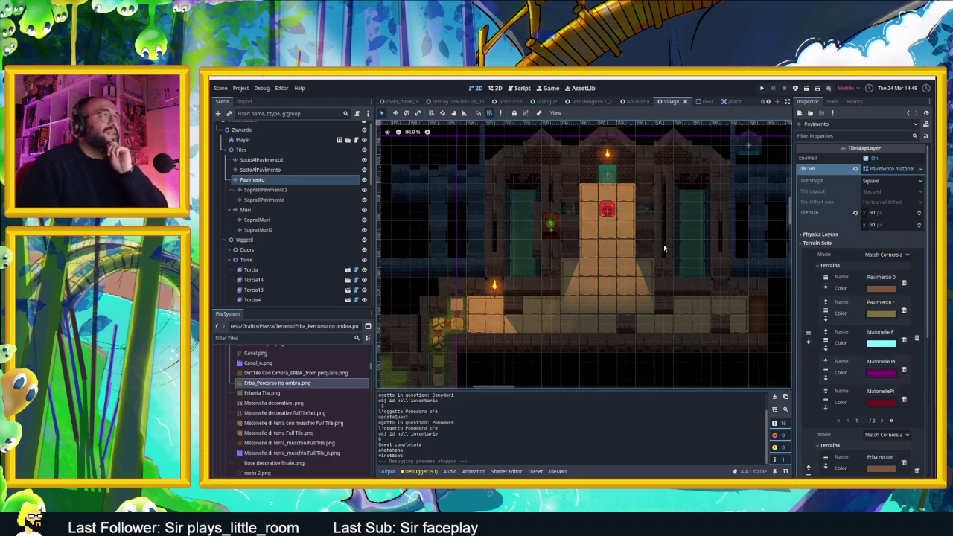
pyautogui.scroll(-2, 663, 249)
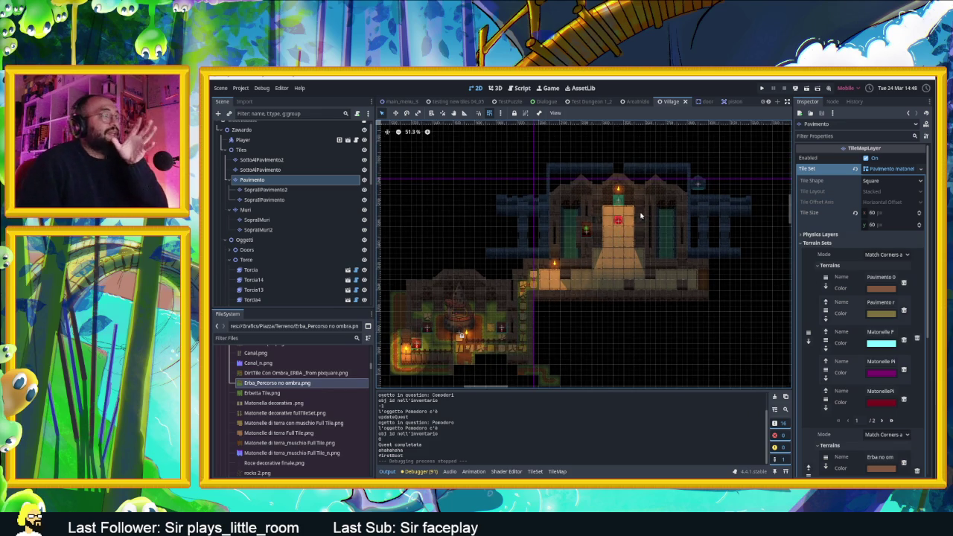
pyautogui.scroll(-2, 642, 238)
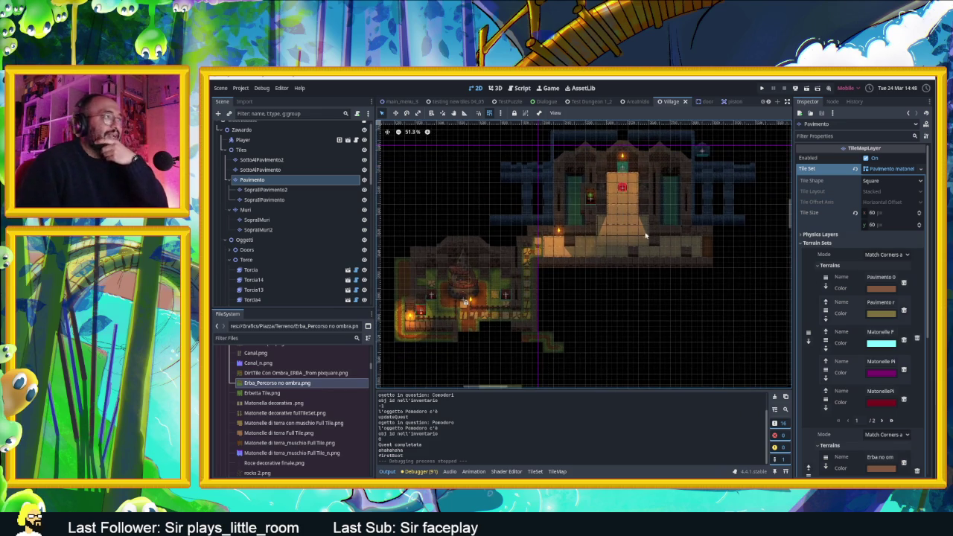
pyautogui.scroll(3, 633, 255)
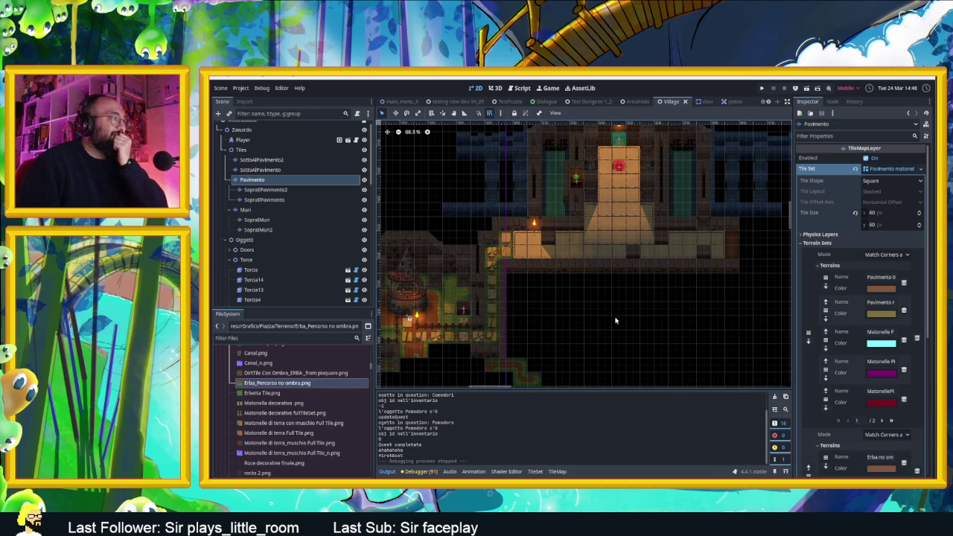
pyautogui.scroll(4, 450, 275)
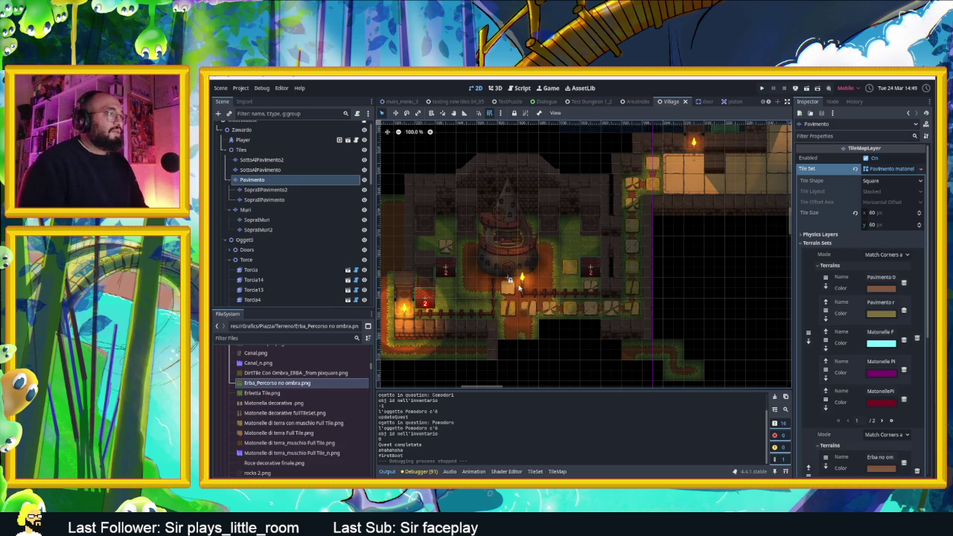
pyautogui.scroll(-3, 519, 286)
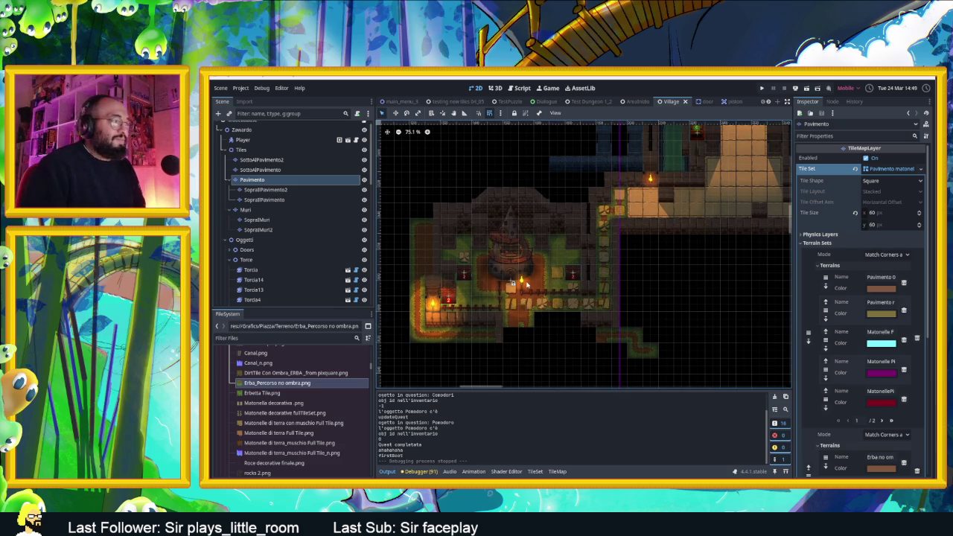
pyautogui.scroll(4, 537, 312)
pyautogui.scroll(2, 553, 332)
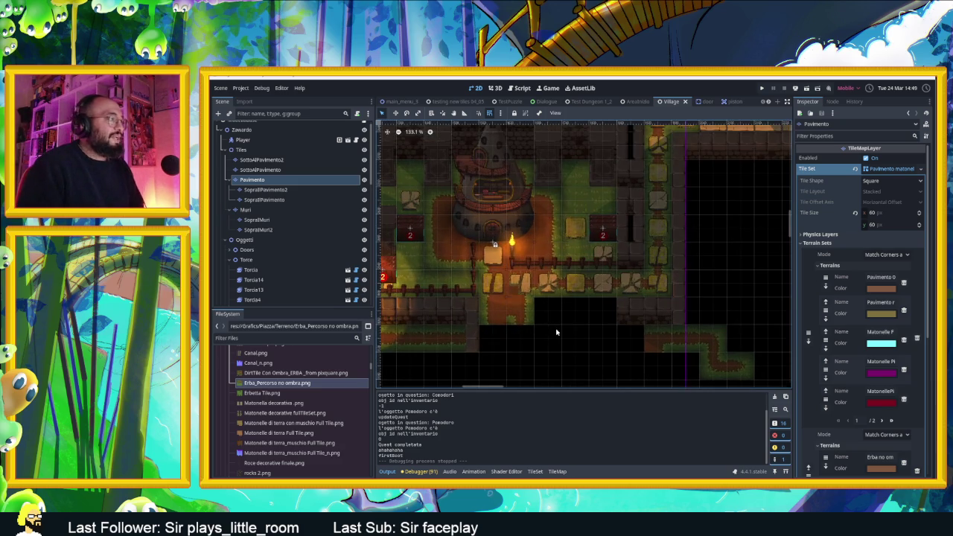
pyautogui.scroll(1, 556, 332)
pyautogui.scroll(-1, 557, 329)
pyautogui.scroll(1, 595, 325)
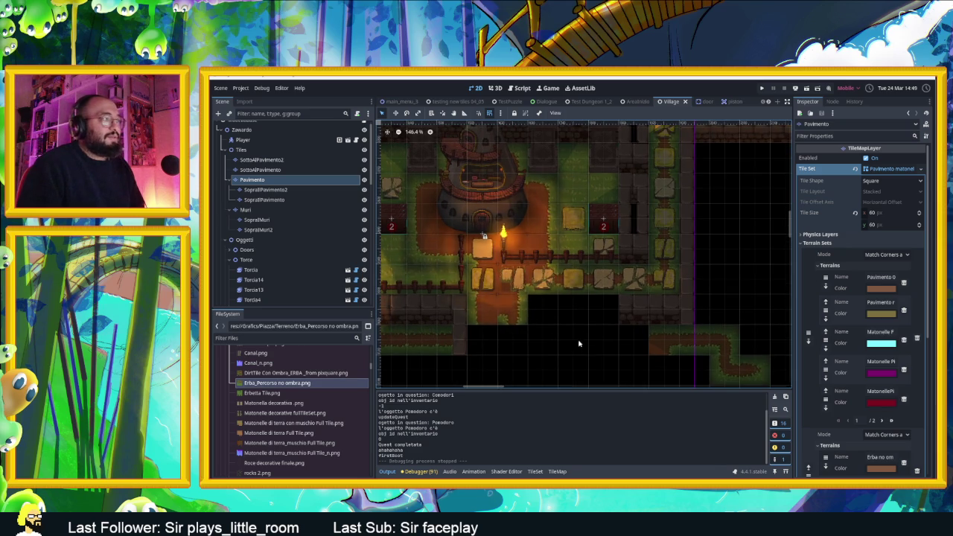
pyautogui.scroll(-2, 600, 316)
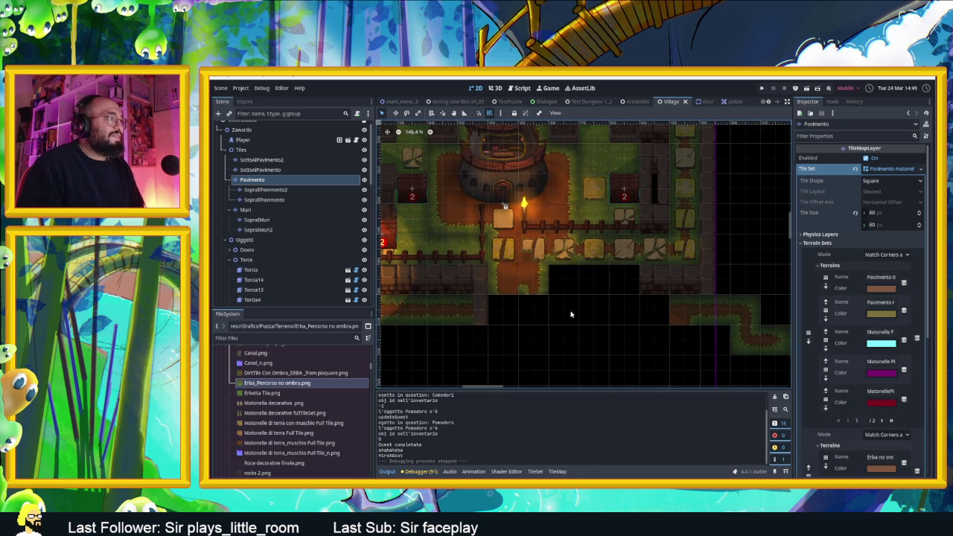
pyautogui.scroll(-1, 564, 312)
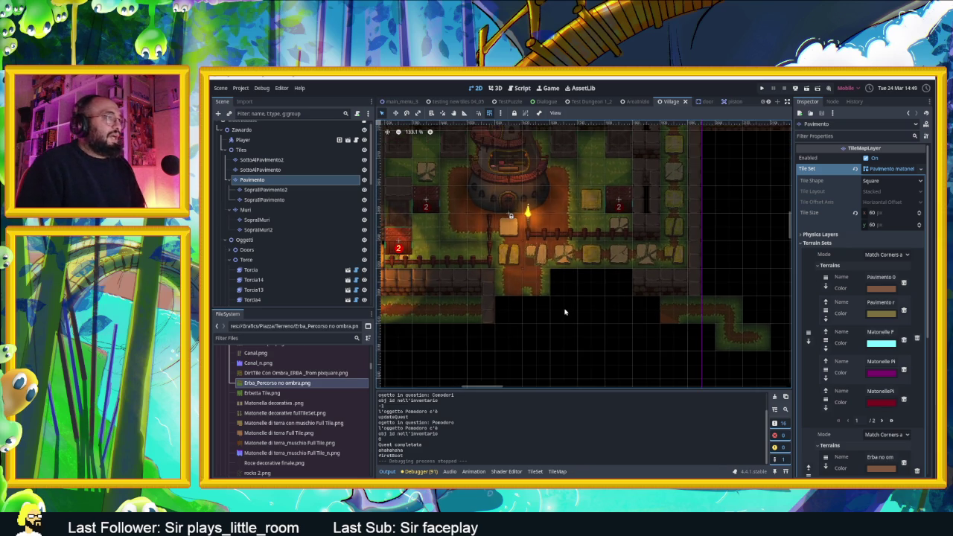
pyautogui.scroll(-1, 564, 311)
pyautogui.scroll(-1, 564, 312)
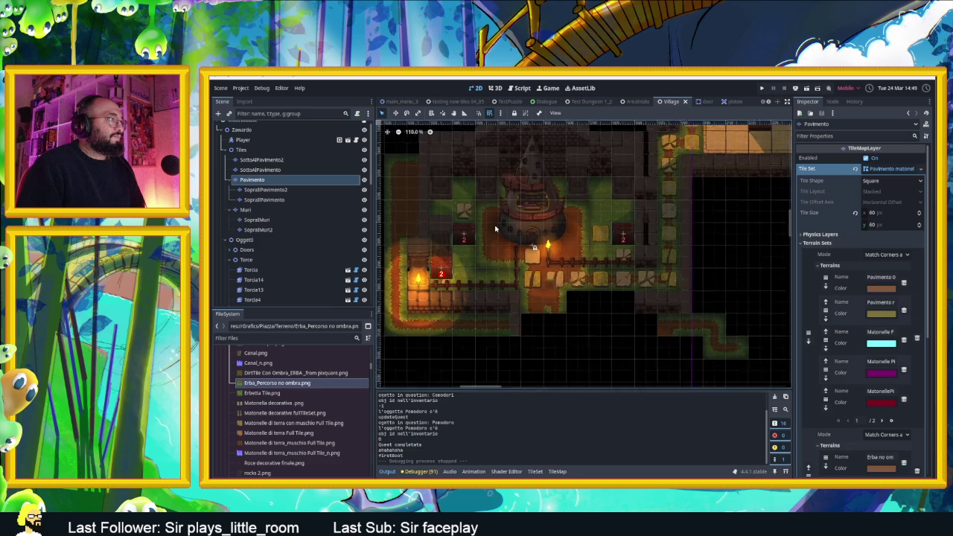
pyautogui.scroll(4, 494, 228)
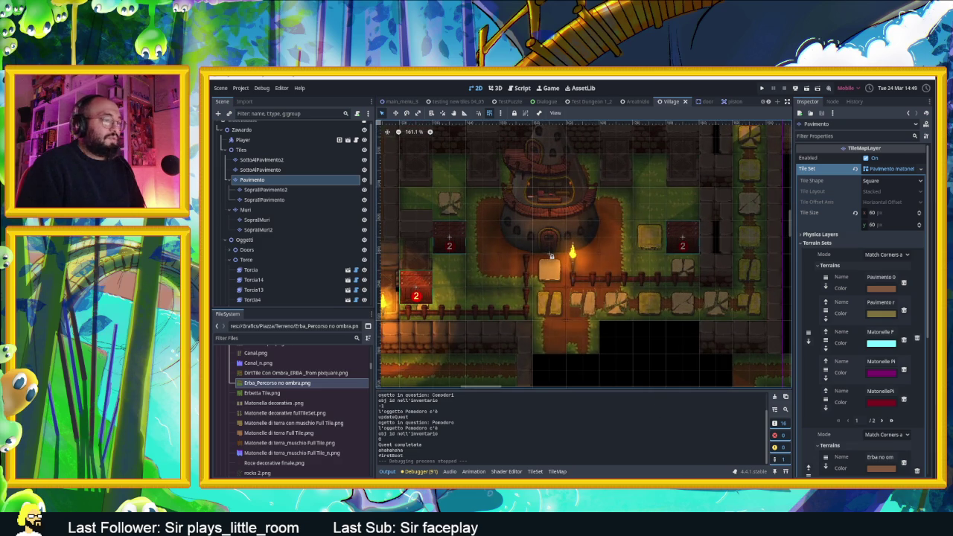
pyautogui.hotkey('alt', 'Tab')
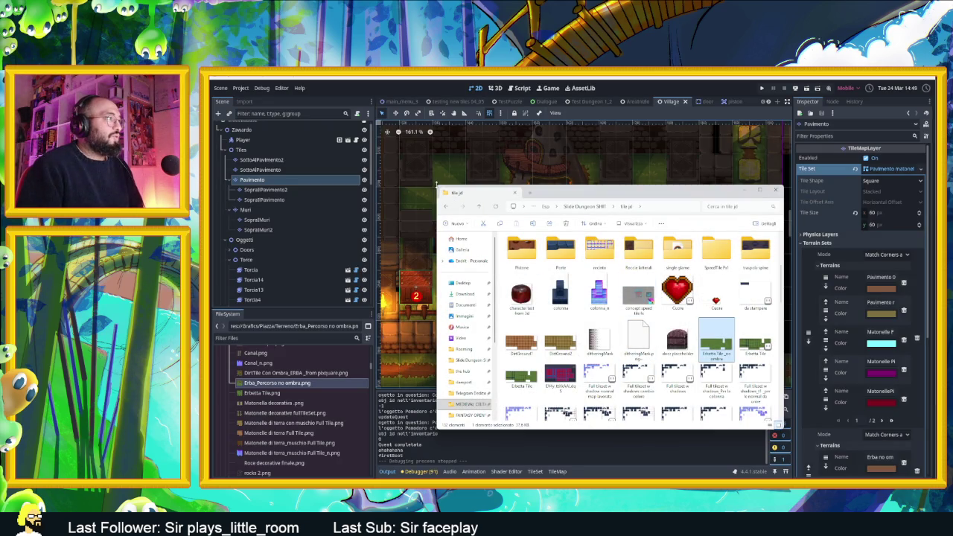
# Enlarge the window, open definitive and its shadow folder, and preview Barile Shadow.
pyautogui.moveTo(432, 186)
pyautogui.mouseDown()
pyautogui.moveTo(429, 159)
pyautogui.moveTo(366, 149)
pyautogui.moveTo(310, 113)
pyautogui.mouseUp()
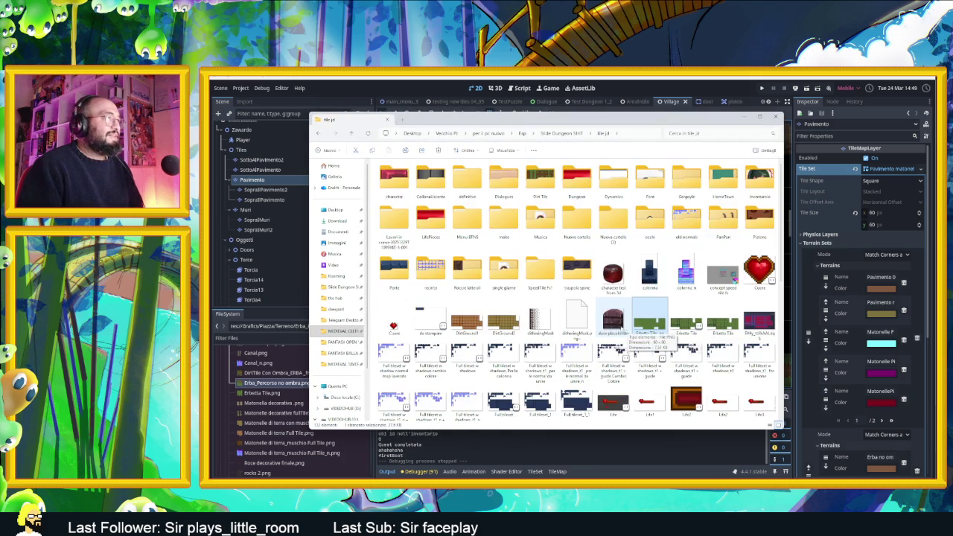
pyautogui.doubleClick(452, 174)
pyautogui.doubleClick(453, 174)
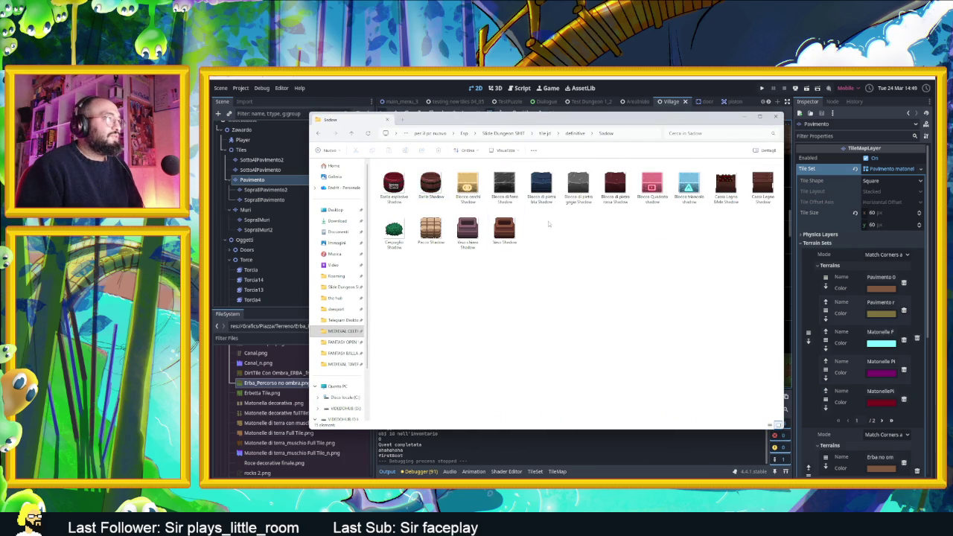
pyautogui.doubleClick(438, 186)
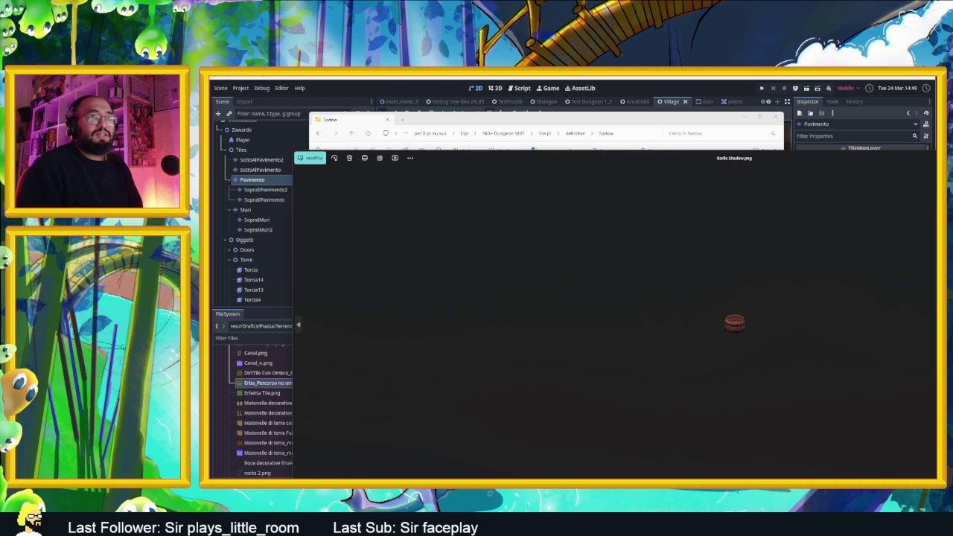
pyautogui.press('Escape')
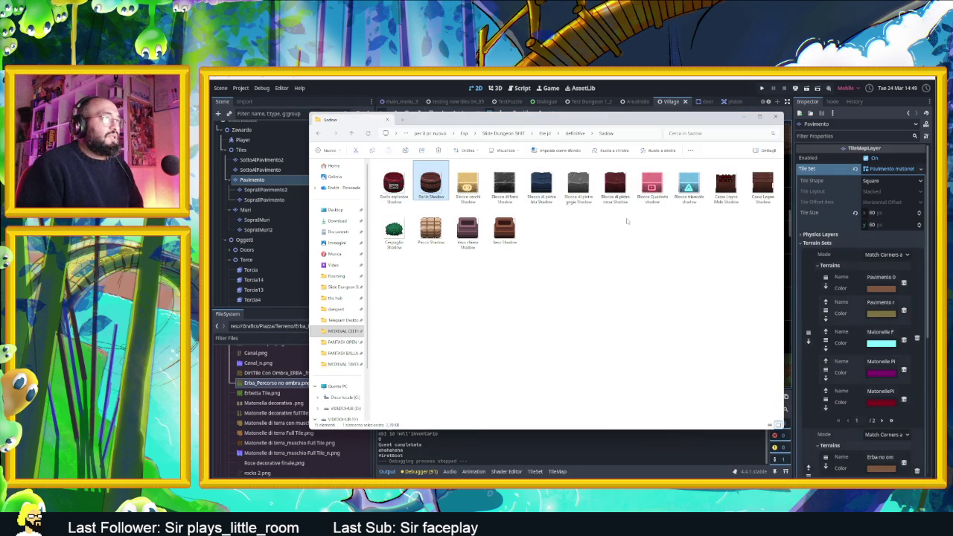
# Select the Sasso, Pezzo and Cespuglio shadows, preview the bush, then return to definitive.
pyautogui.click(508, 234)
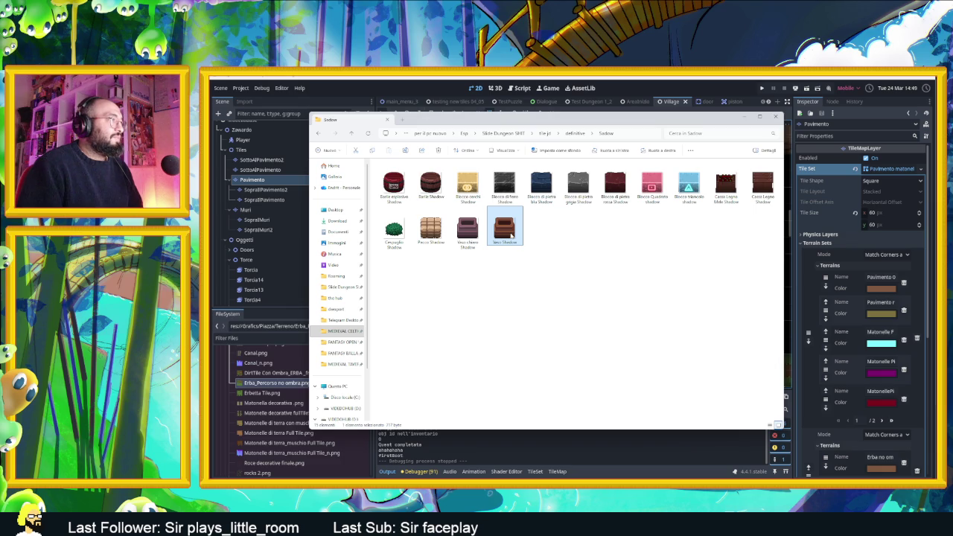
pyautogui.click(442, 237)
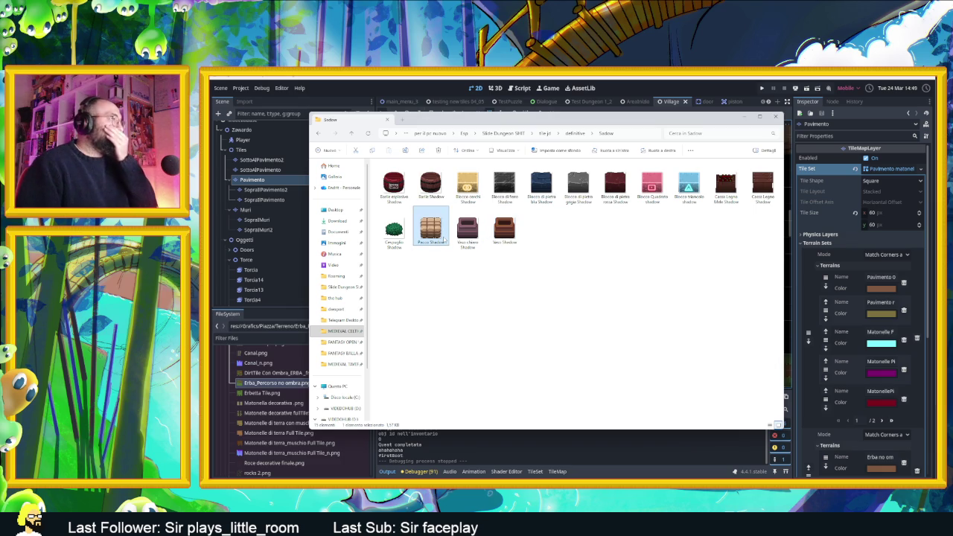
pyautogui.click(392, 249)
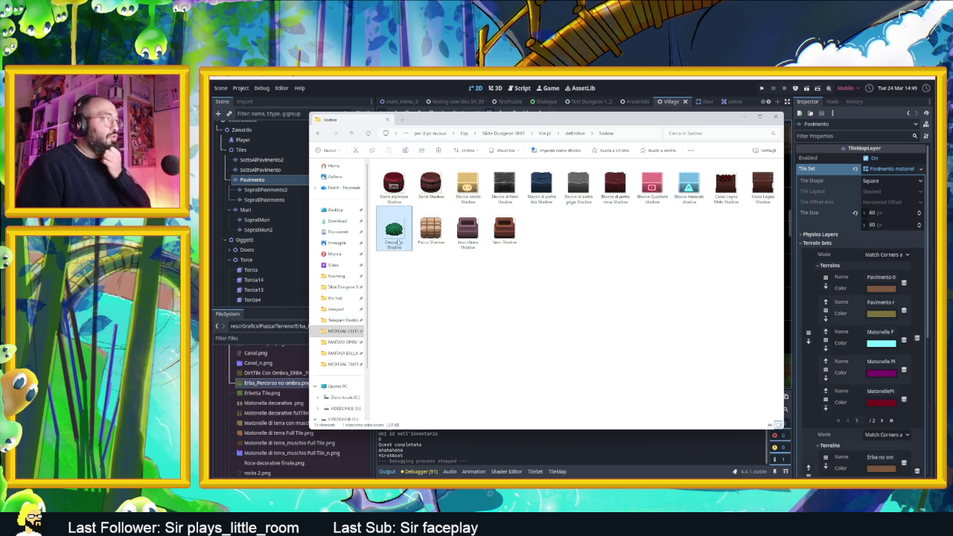
pyautogui.doubleClick(402, 235)
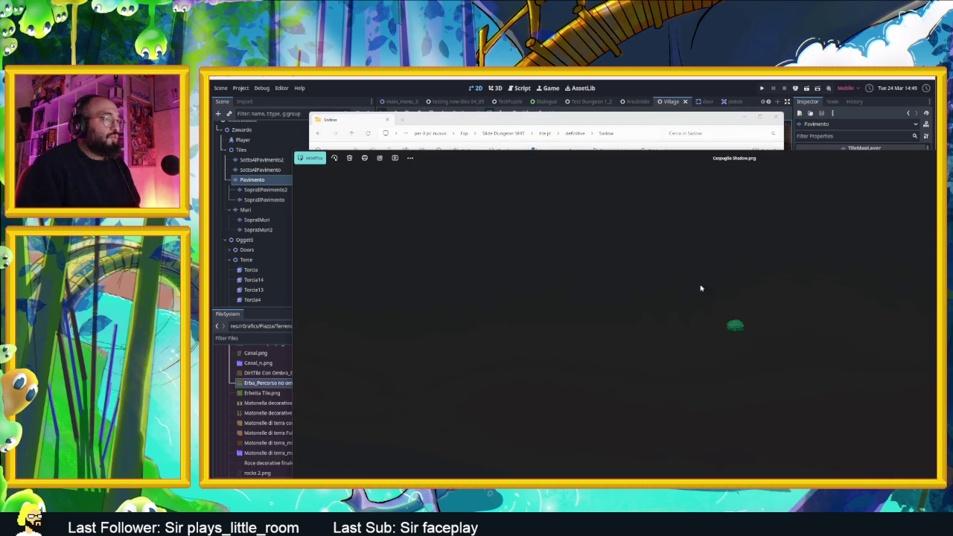
pyautogui.scroll(1, 740, 330)
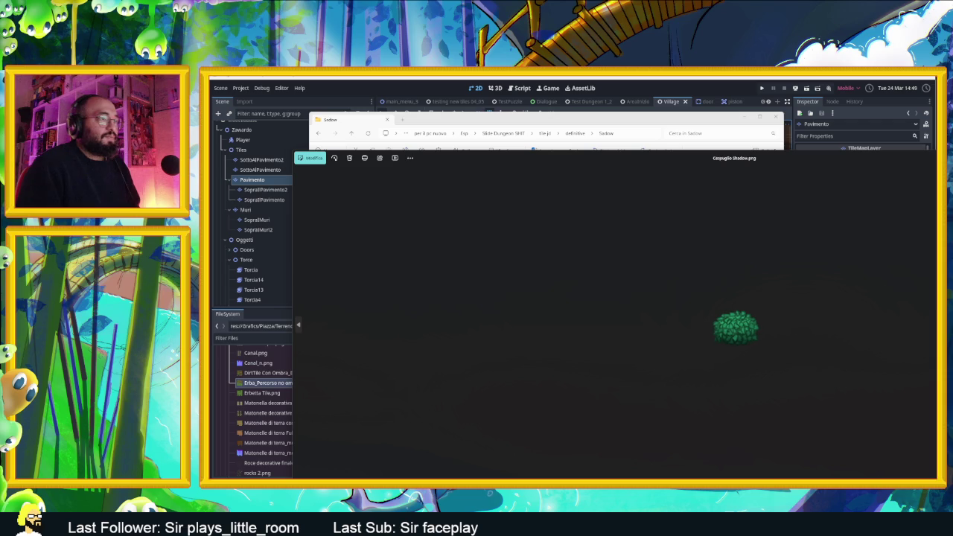
pyautogui.press('Escape')
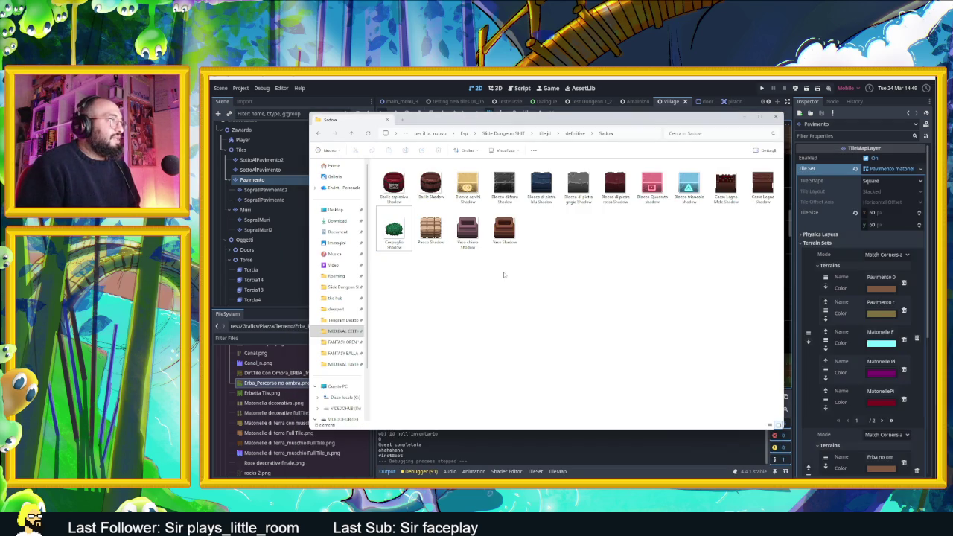
pyautogui.hotkey('alt', 'Up')
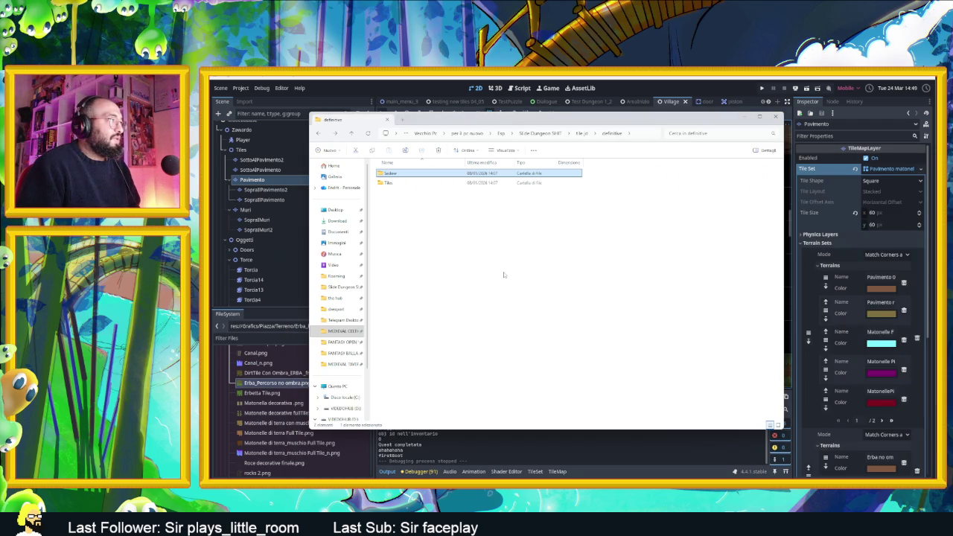
# Open the Tiles folder, close File Explorer, and pan Godot's tilemap to recentre the well area.
pyautogui.doubleClick(387, 185)
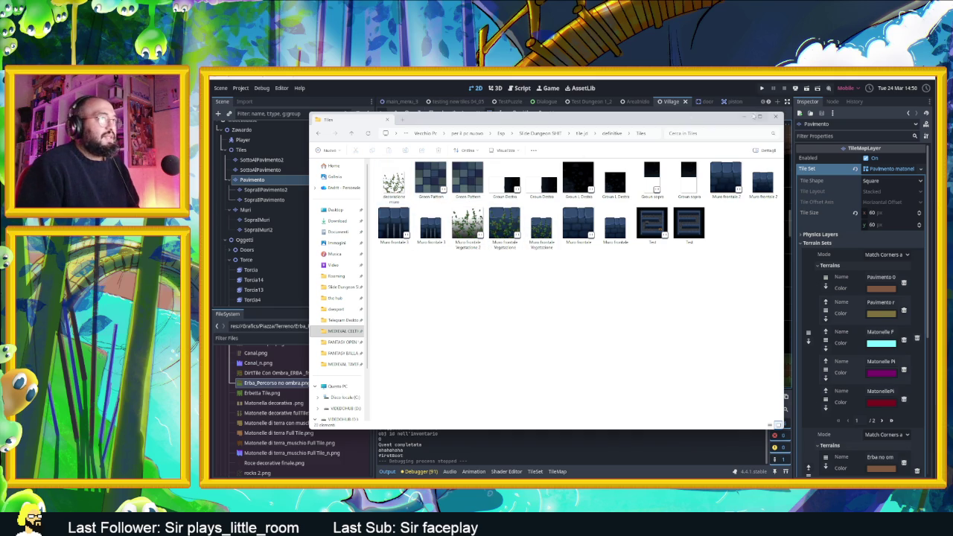
pyautogui.click(752, 117)
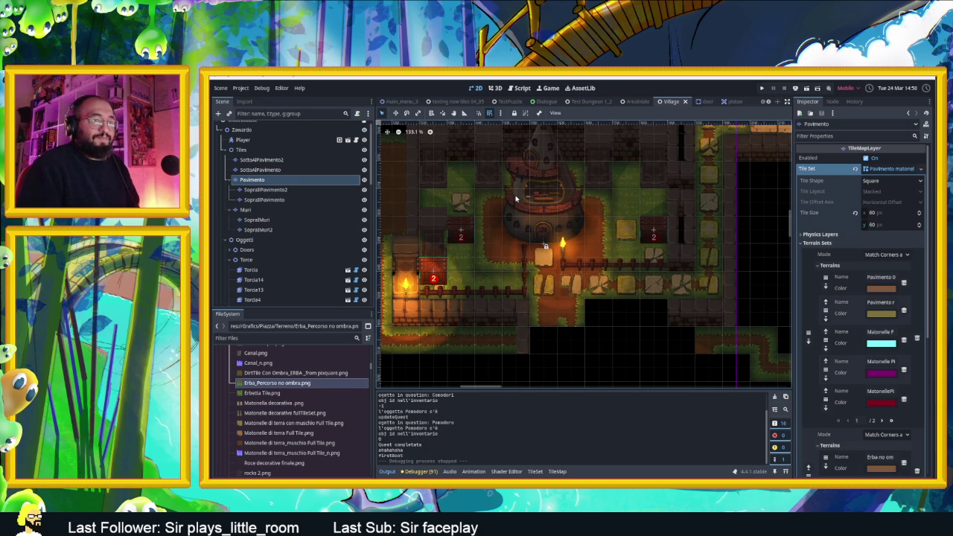
pyautogui.moveTo(514, 201); pyautogui.dragTo(543, 221)
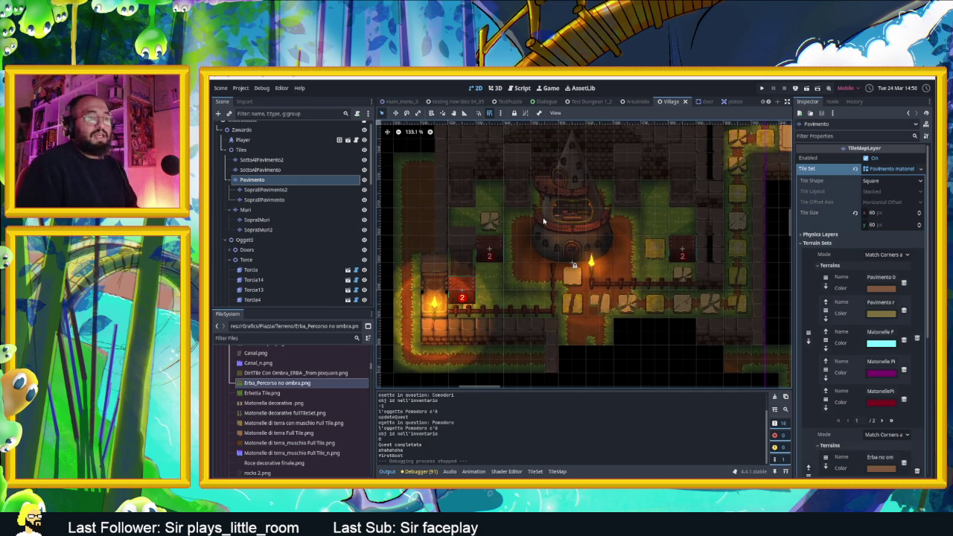
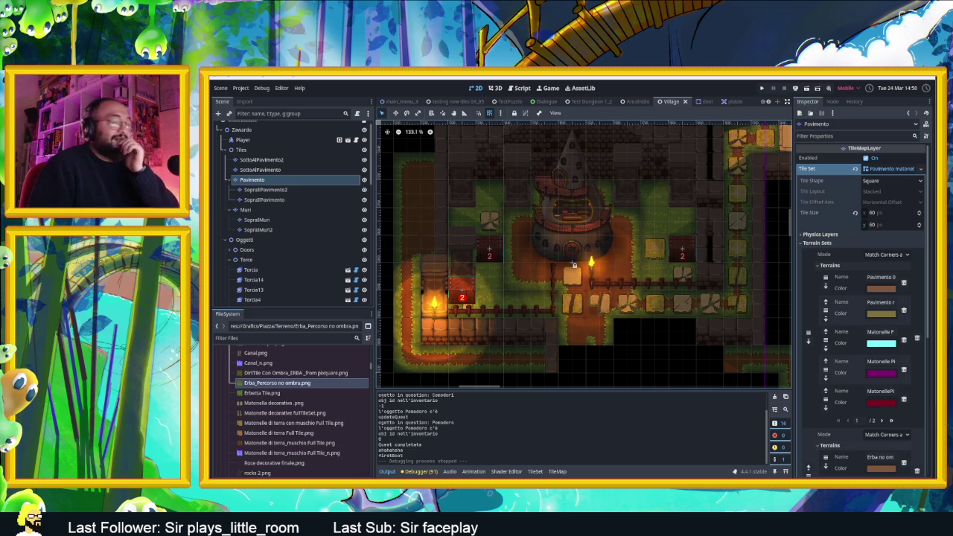
# Zoom and pan around the Village tilemap canvas to look it over.
pyautogui.scroll(1, 615, 346)
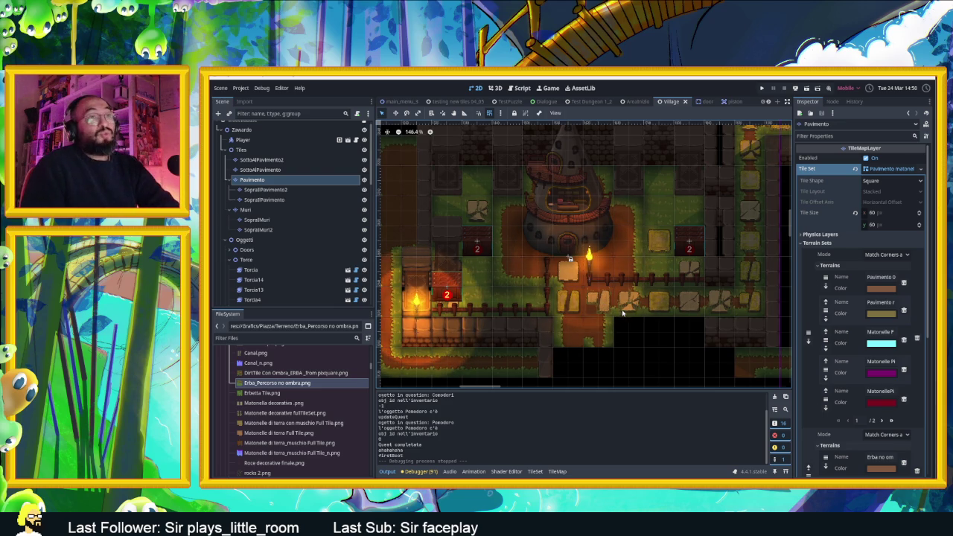
pyautogui.scroll(-1, 550, 324)
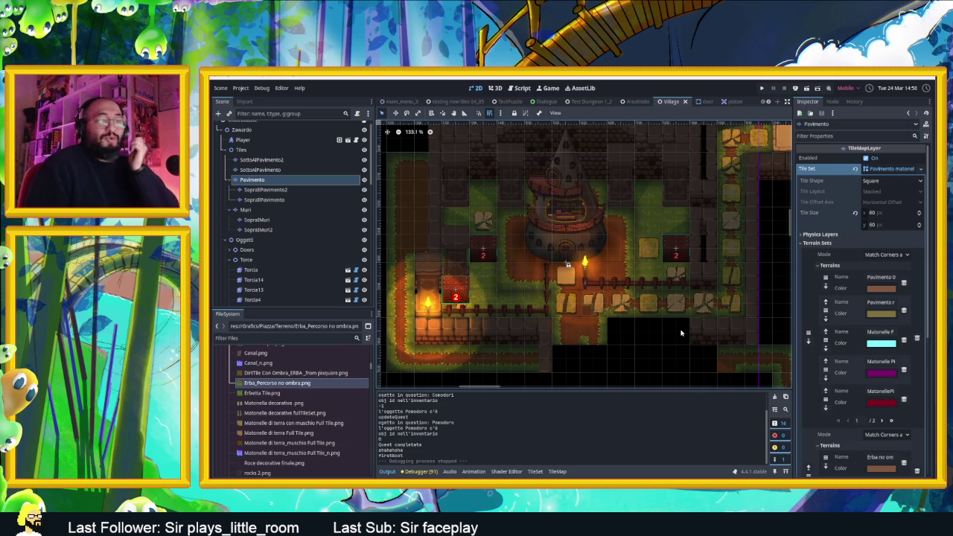
pyautogui.hscroll(2, 678, 333)
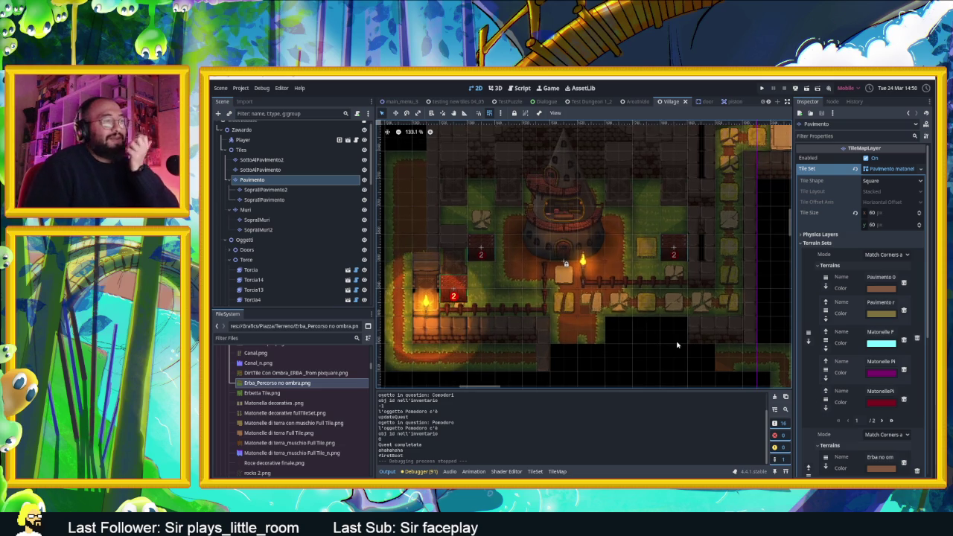
pyautogui.hscroll(2, 623, 307)
pyautogui.scroll(1, 624, 307)
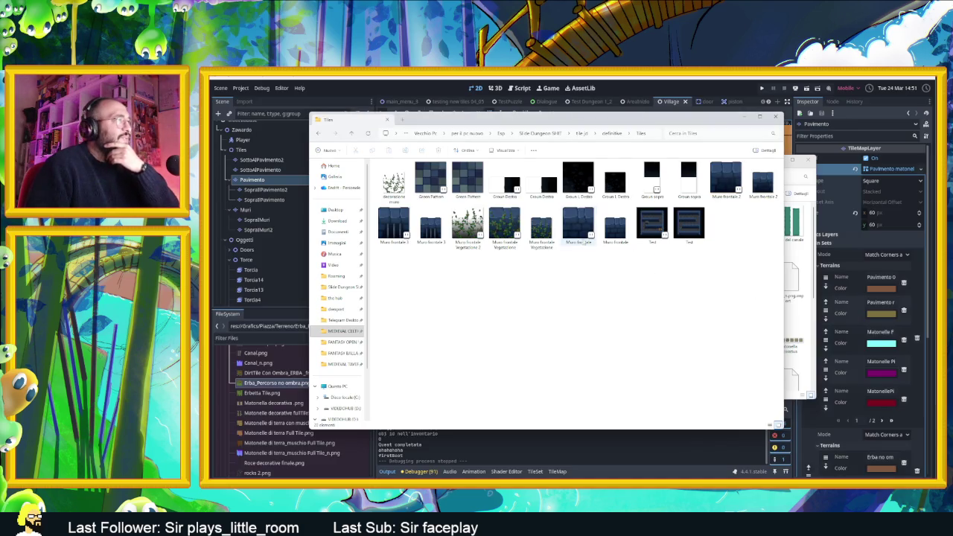
# Browse the tile jd subfolders ColonnaUscente, character and Spider, then return to tile jd.
pyautogui.click(602, 135)
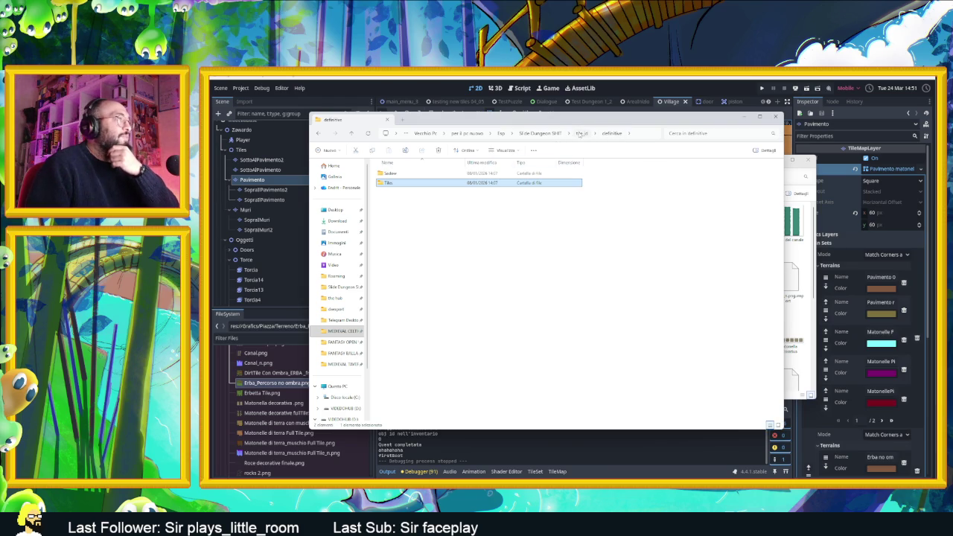
pyautogui.click(580, 133)
pyautogui.doubleClick(432, 182)
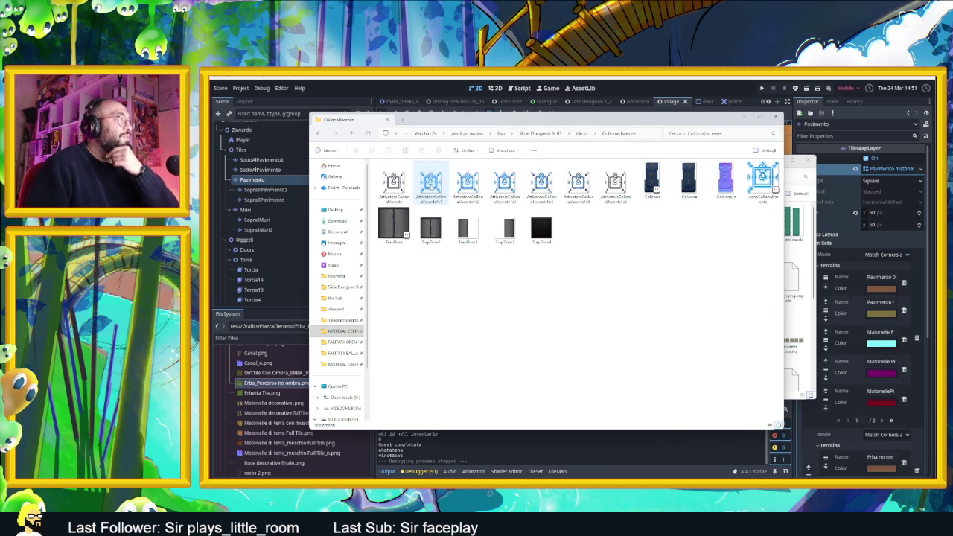
pyautogui.click(582, 134)
pyautogui.doubleClick(393, 179)
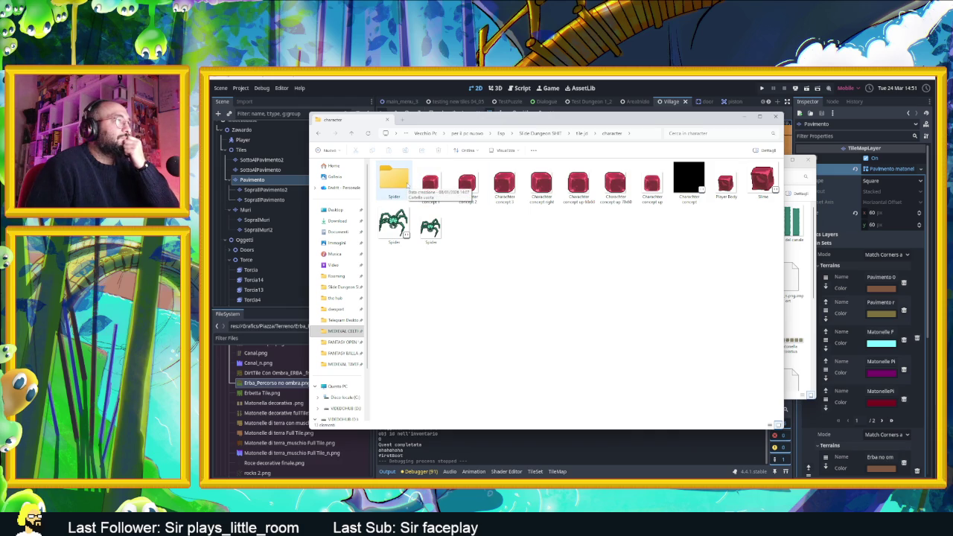
pyautogui.doubleClick(408, 185)
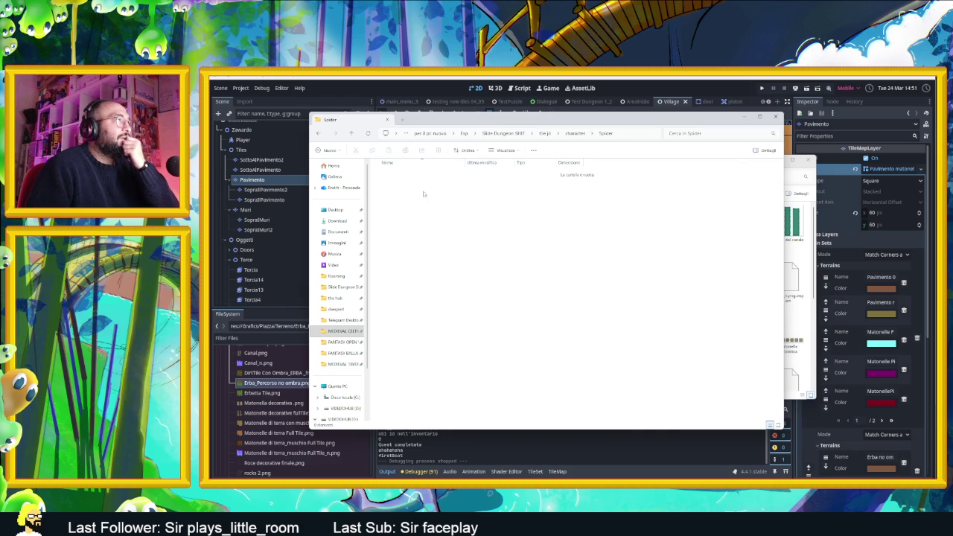
pyautogui.hotkey('alt', 'Left')
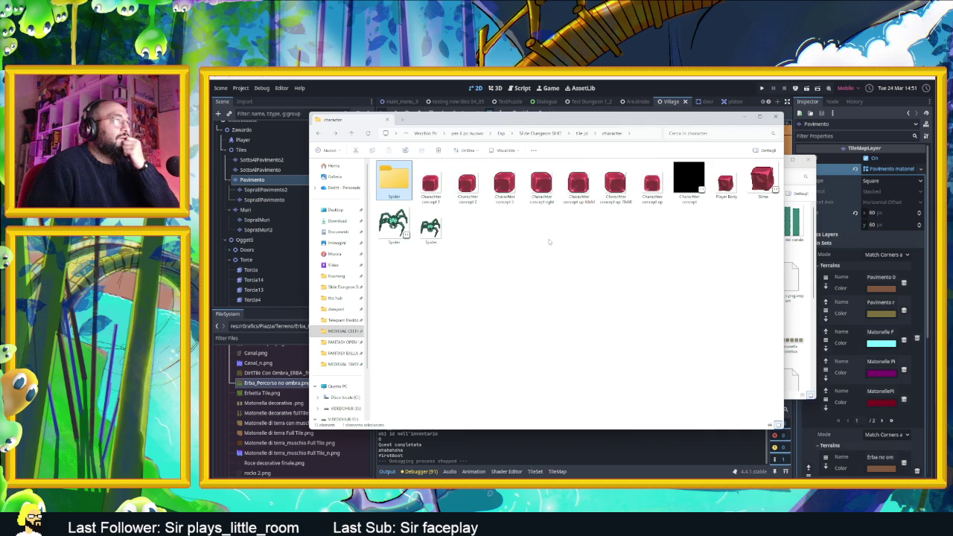
pyautogui.hotkey('alt', 'Left')
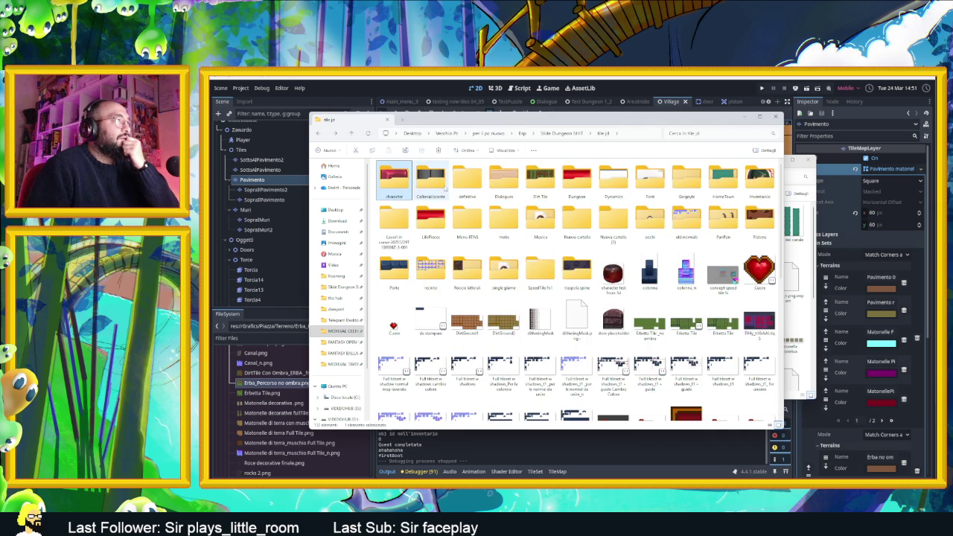
# Check the definitivo and Dialogue folders, then open the Lavori in corso folder.
pyautogui.doubleClick(477, 187)
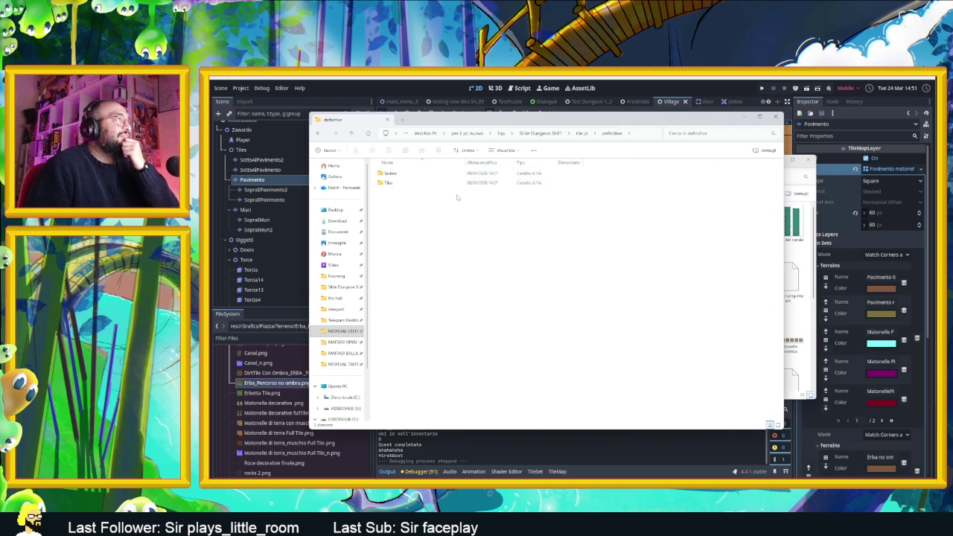
pyautogui.hotkey('alt', 'Left')
pyautogui.press('Right')
pyautogui.press('Return')
pyautogui.hotkey('alt', 'Left')
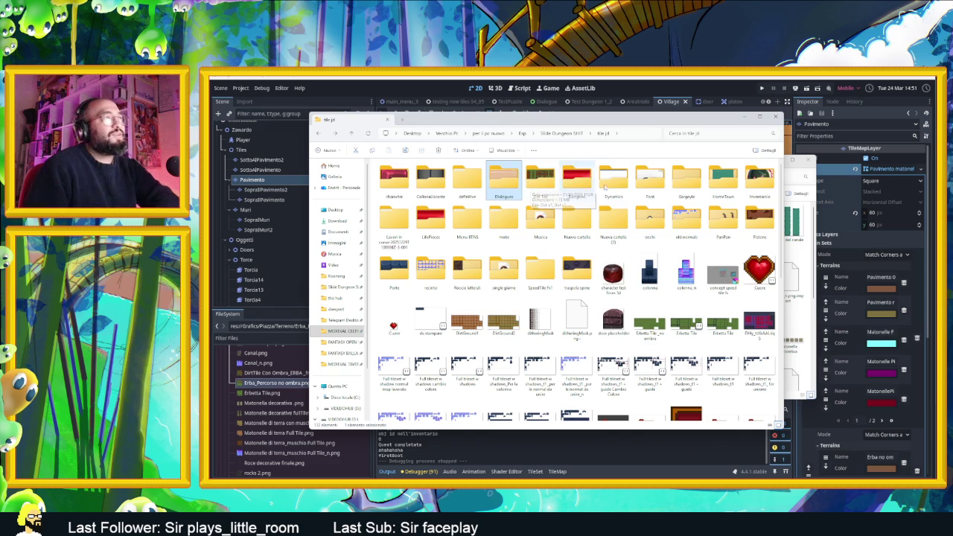
pyautogui.doubleClick(394, 221)
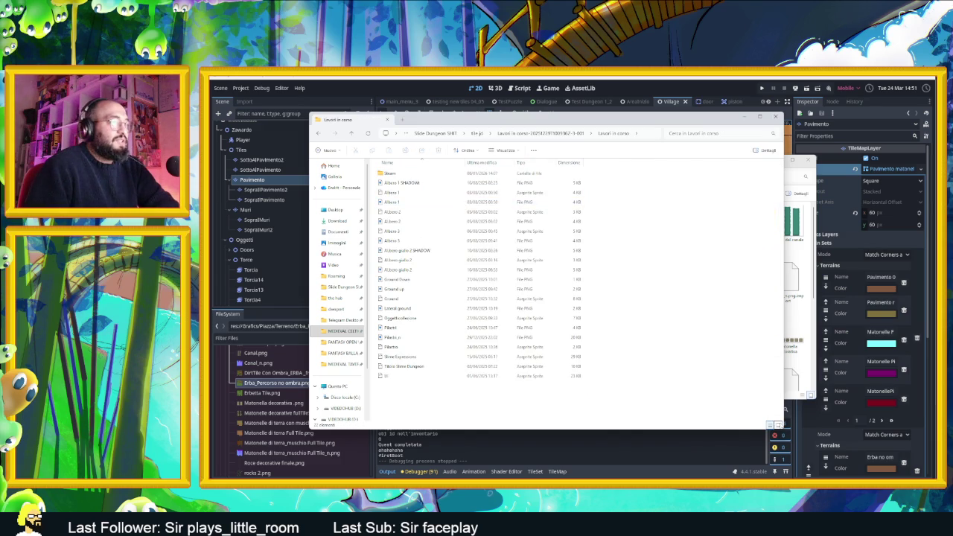
# Show the files as large thumbnails and preview the Albero 1 SHADOW image.
pyautogui.hotkey('ctrl', 'shift', '2')
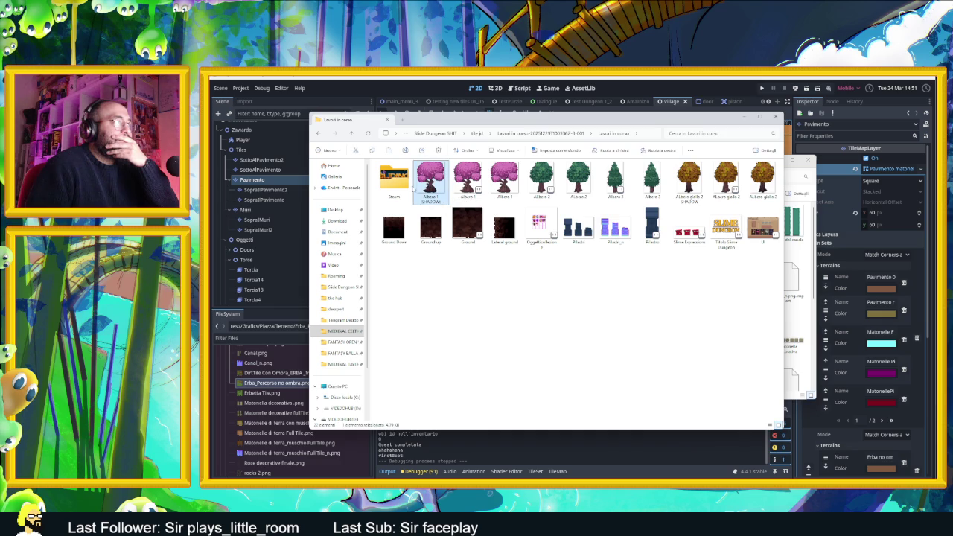
pyautogui.doubleClick(393, 179)
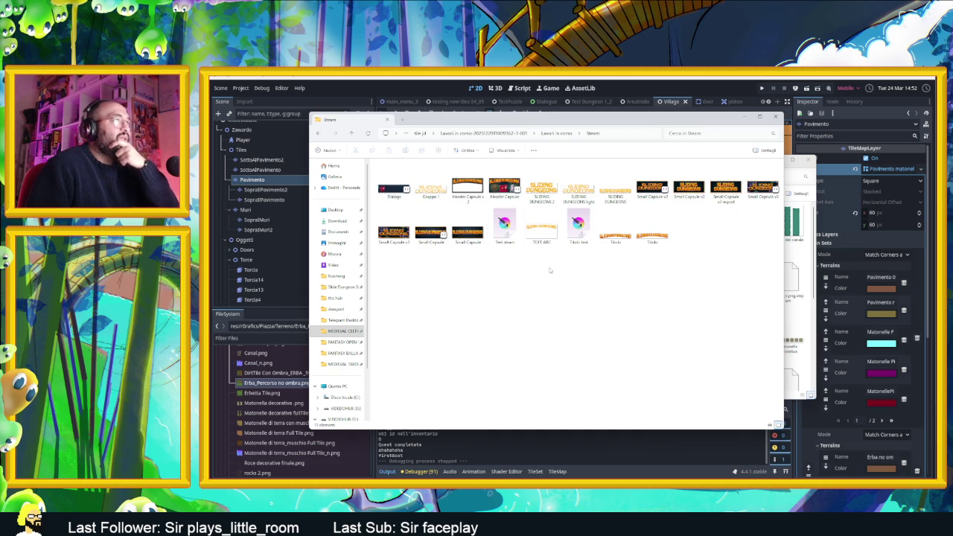
pyautogui.hotkey('alt', 'Left')
pyautogui.doubleClick(515, 229)
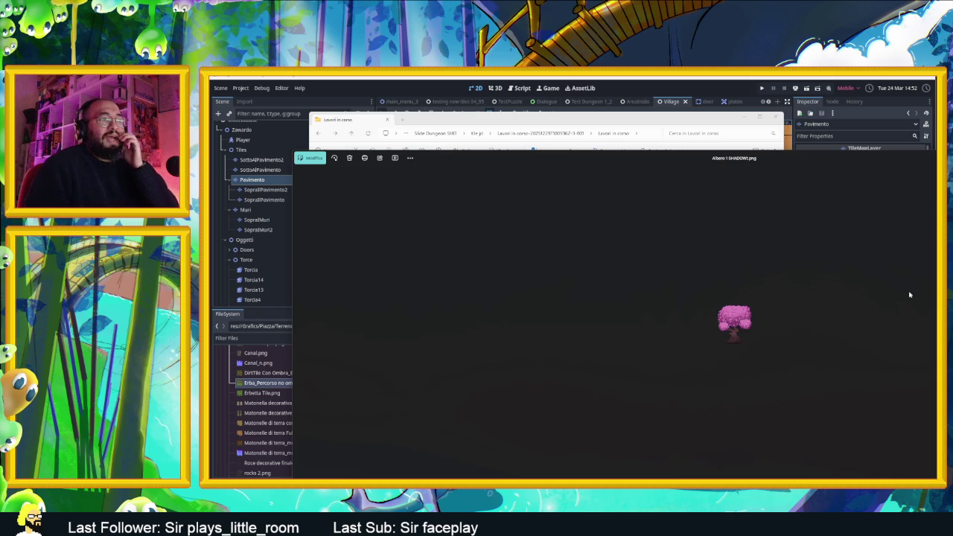
pyautogui.press('Escape')
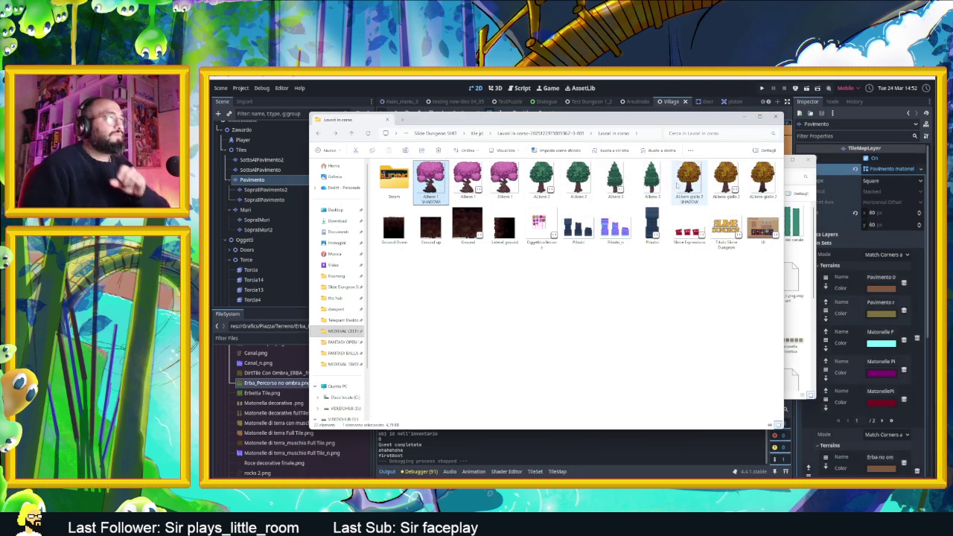
# Ctrl-select Albero 2, Albero 3 and Albero giallo 2 SHADOW with the other tree sprite.
pyautogui.keyDown('ctrl'); pyautogui.click(651, 179); pyautogui.keyUp('ctrl')
pyautogui.keyDown('ctrl'); pyautogui.click(577, 179); pyautogui.keyUp('ctrl')
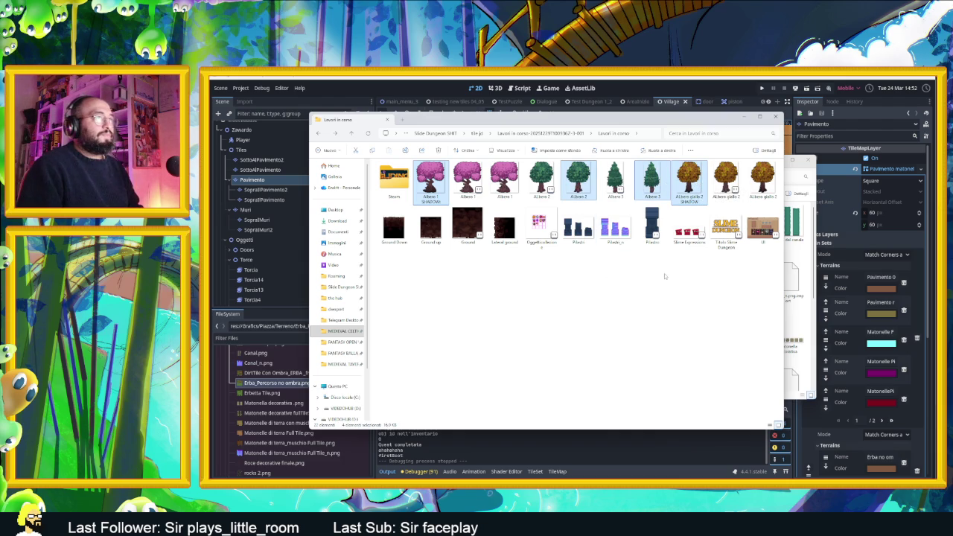
pyautogui.click(693, 193)
pyautogui.click(691, 182)
pyautogui.keyDown('ctrl'); pyautogui.click(651, 179); pyautogui.keyUp('ctrl')
pyautogui.keyDown('ctrl'); pyautogui.click(566, 186); pyautogui.keyUp('ctrl')
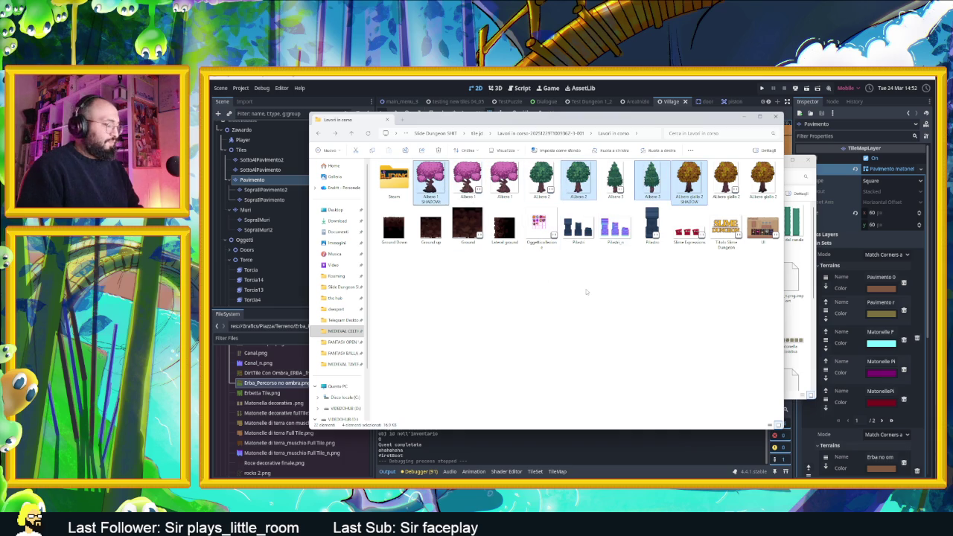
# In the Terreno window, go up through Piazza to the Grafica folder.
pyautogui.click(797, 327)
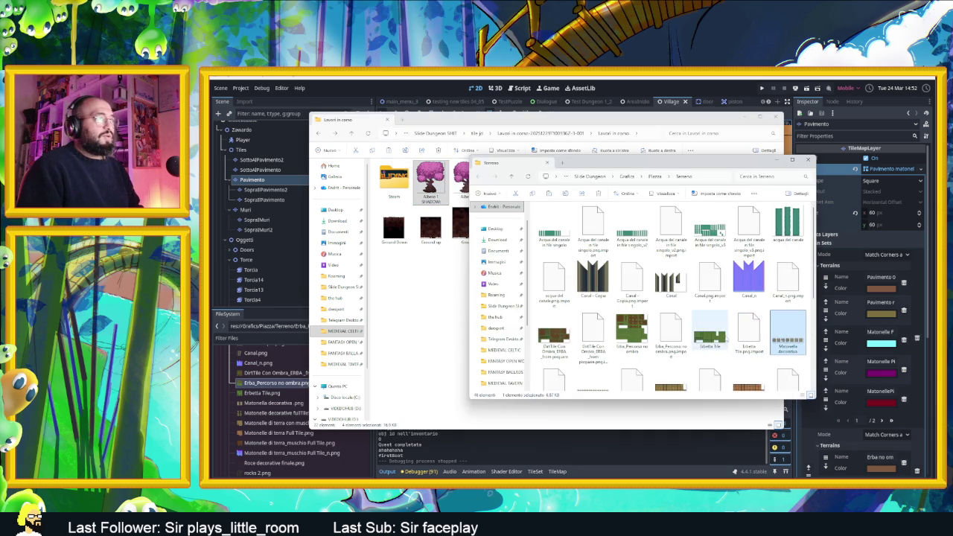
pyautogui.click(717, 332)
pyautogui.click(652, 177)
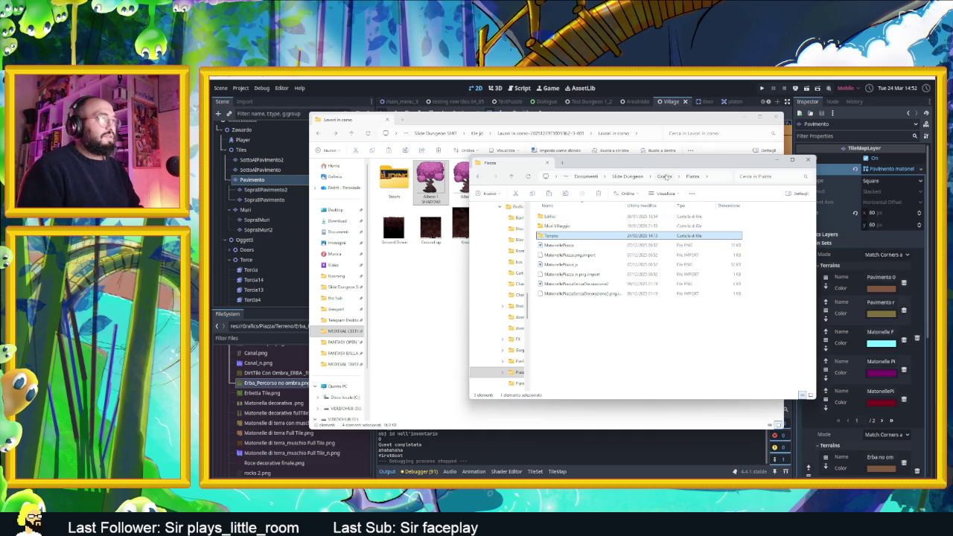
pyautogui.click(664, 176)
# Create an Alberi folder in Grafica and paste the four tree sprites into it.
pyautogui.rightClick(755, 321)
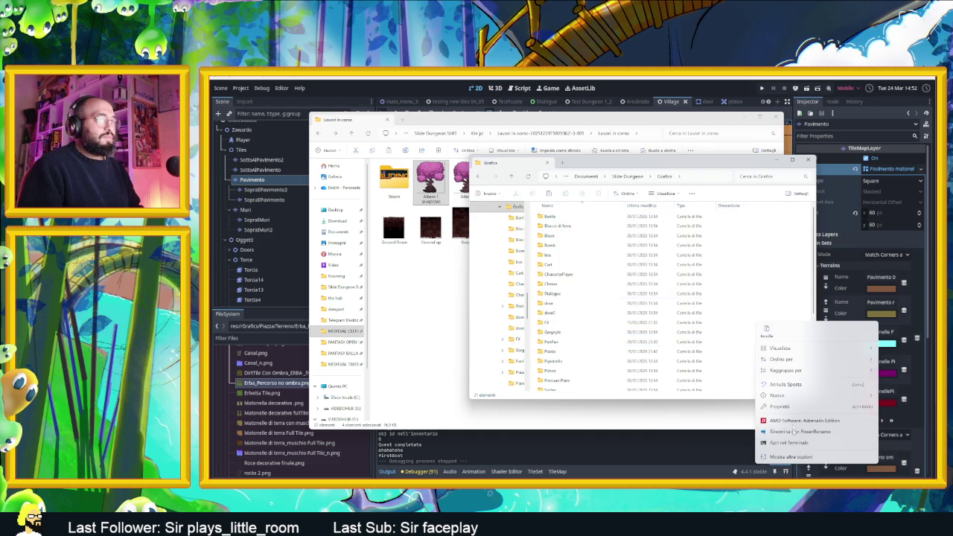
pyautogui.moveTo(818, 398)
pyautogui.click(887, 396)
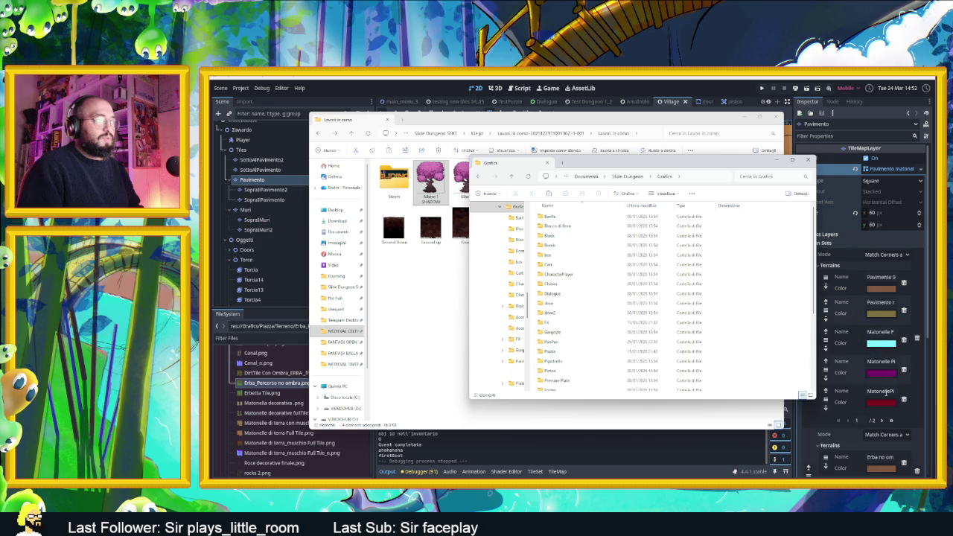
pyautogui.write('Alber')
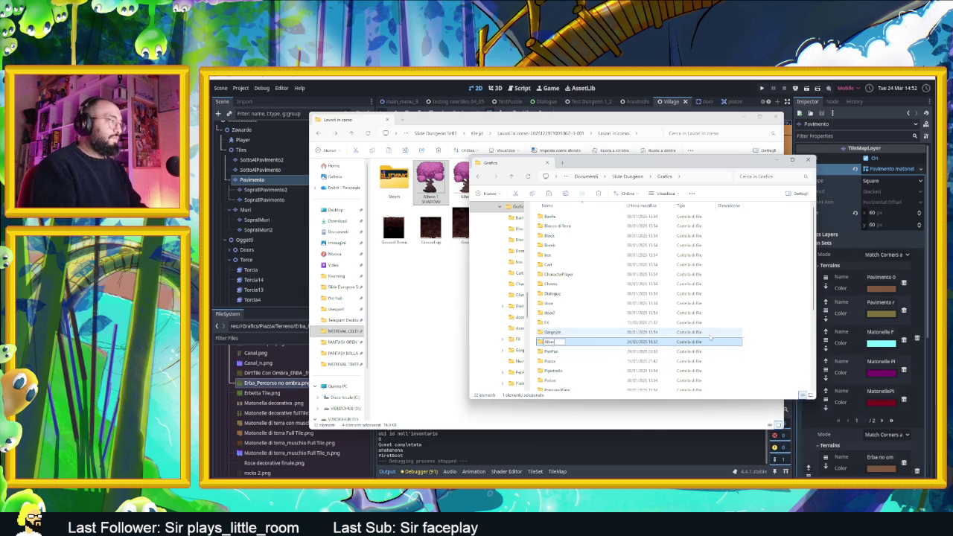
pyautogui.press('Return')
pyautogui.press('Return')
pyautogui.hotkey('ctrl', 'v')
pyautogui.click(666, 304)
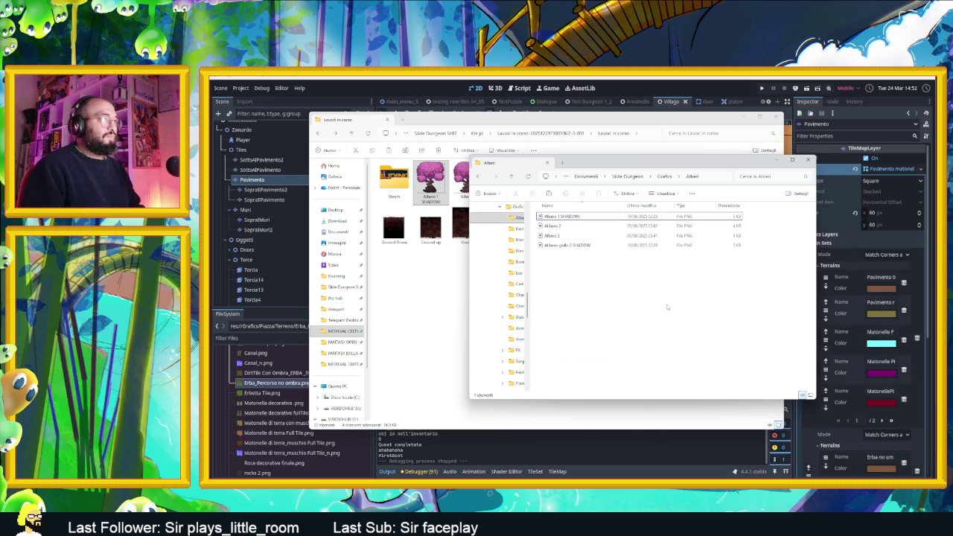
pyautogui.click(744, 119)
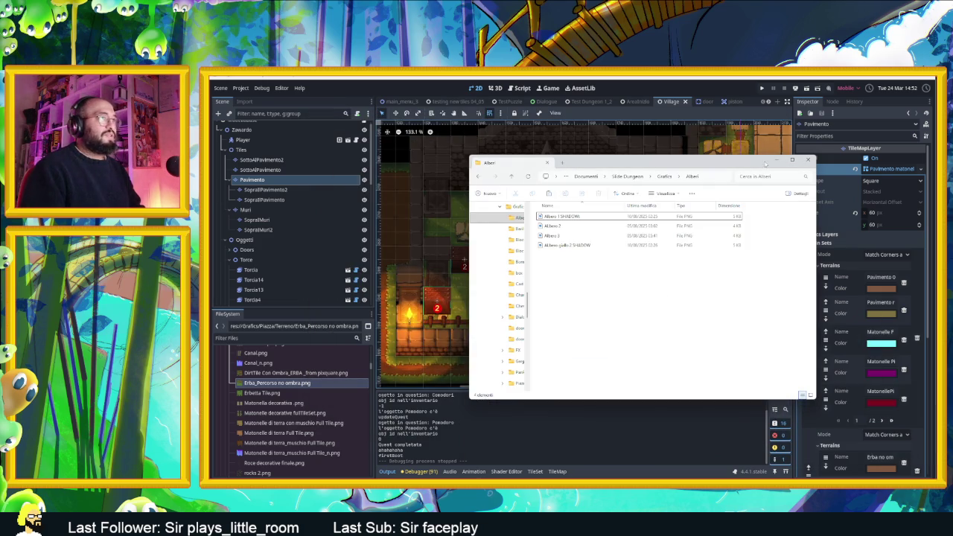
# Return to Godot and pan and zoom the Village map around the round tower.
pyautogui.click(777, 159)
pyautogui.moveTo(490, 303); pyautogui.dragTo(574, 261)
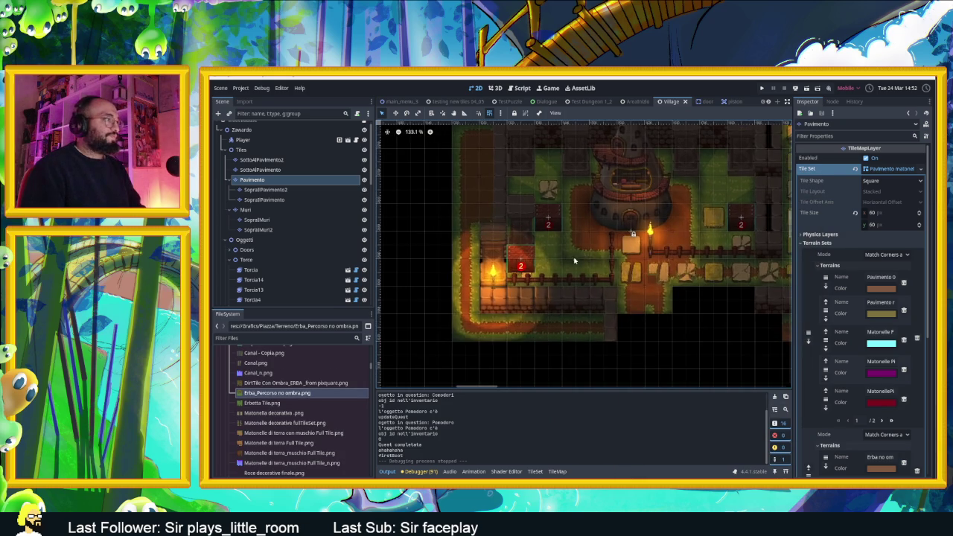
pyautogui.scroll(1, 574, 250)
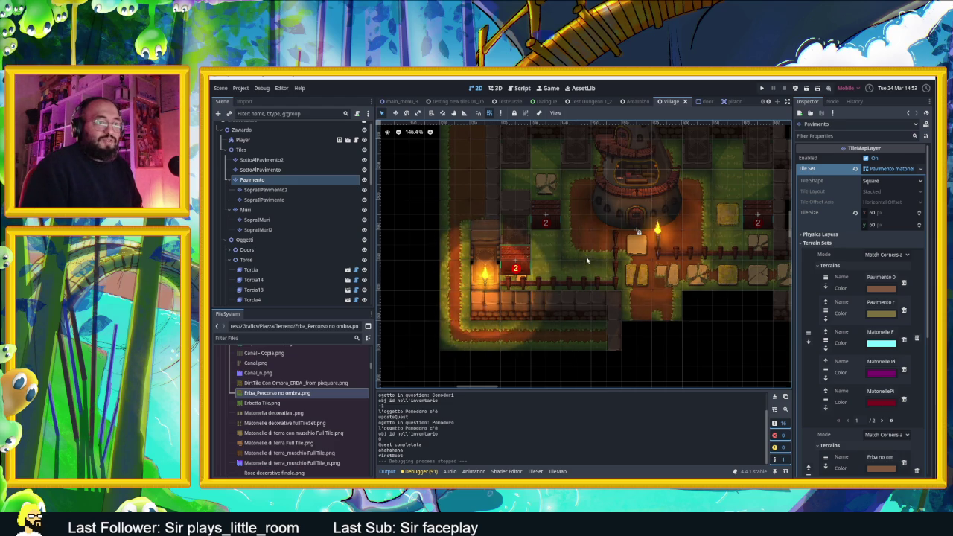
pyautogui.scroll(-1, 503, 223)
pyautogui.moveTo(502, 223); pyautogui.dragTo(573, 257)
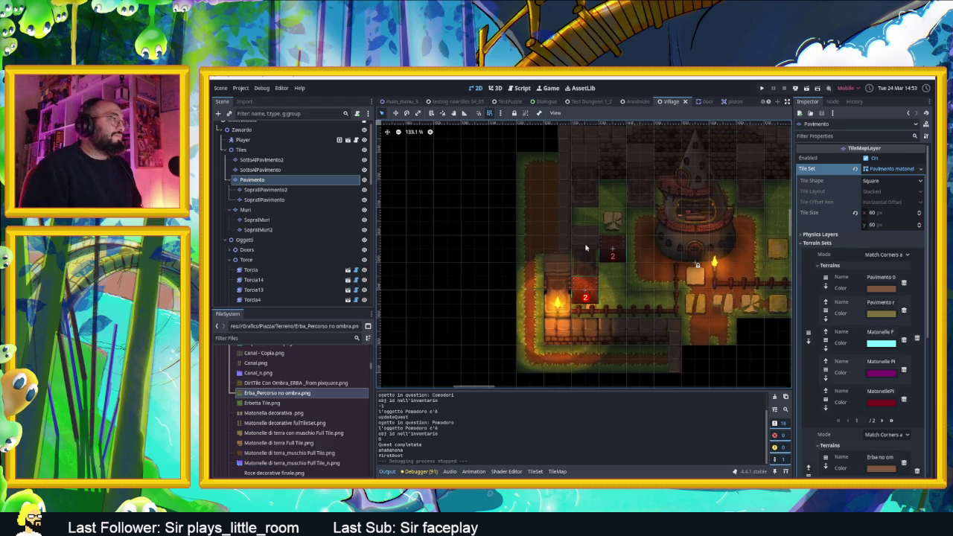
pyautogui.scroll(1, 574, 227)
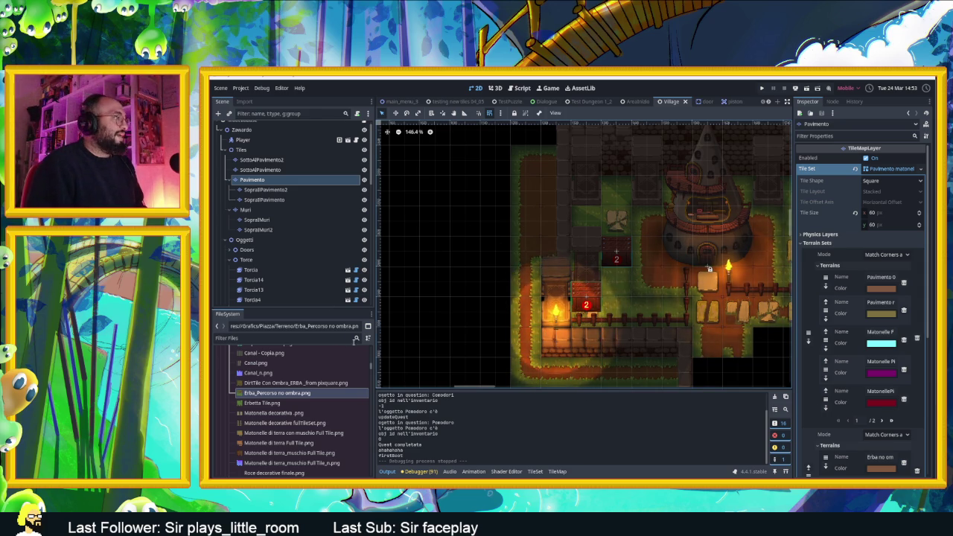
pyautogui.scroll(4, 318, 383)
# Collapse the Terreno and Muri Villaggio folders in the FileSystem dock.
pyautogui.click(311, 403)
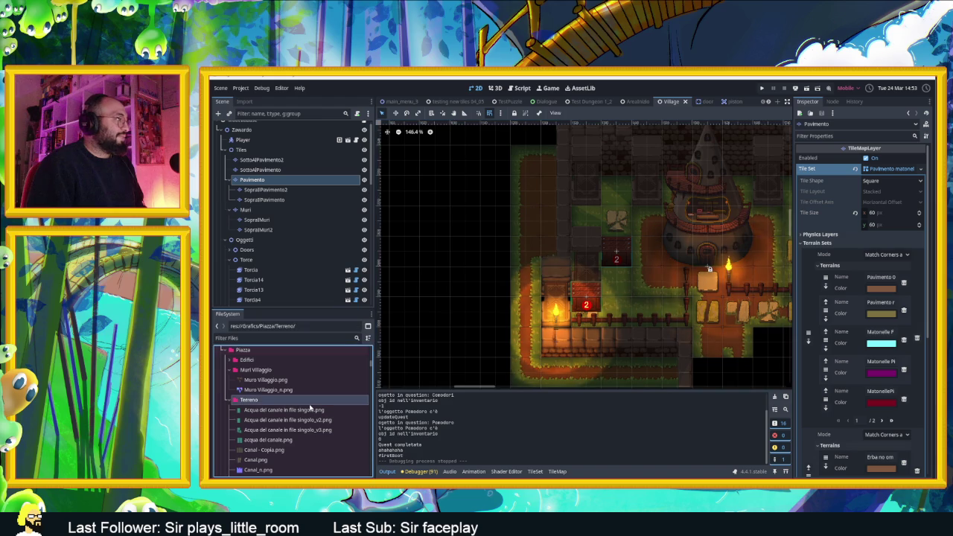
pyautogui.doubleClick(243, 400)
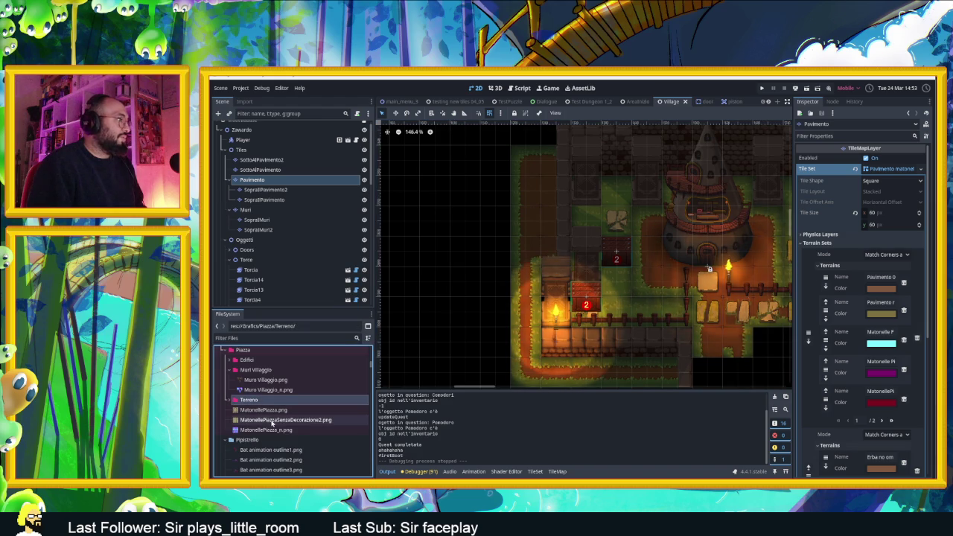
pyautogui.scroll(-1, 272, 423)
pyautogui.scroll(-5, 273, 431)
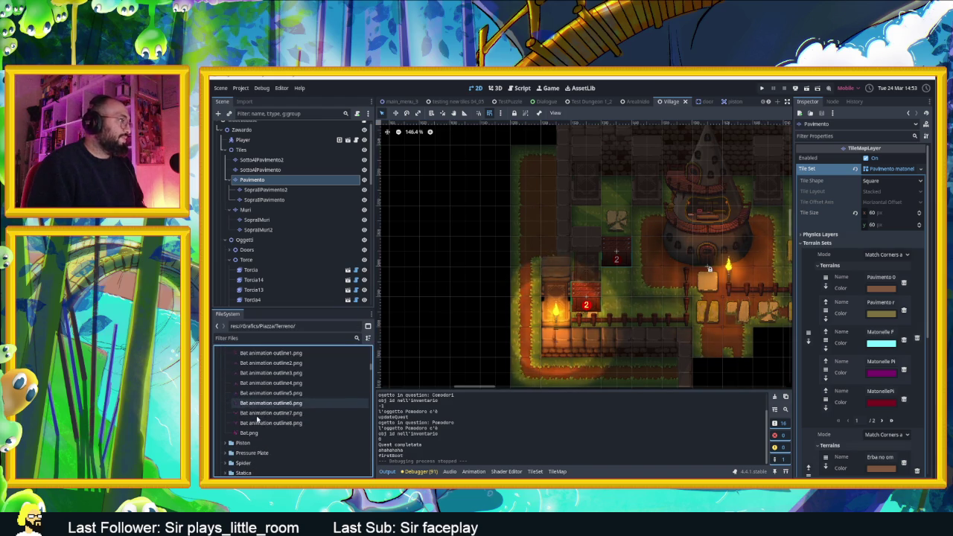
pyautogui.scroll(-4, 285, 436)
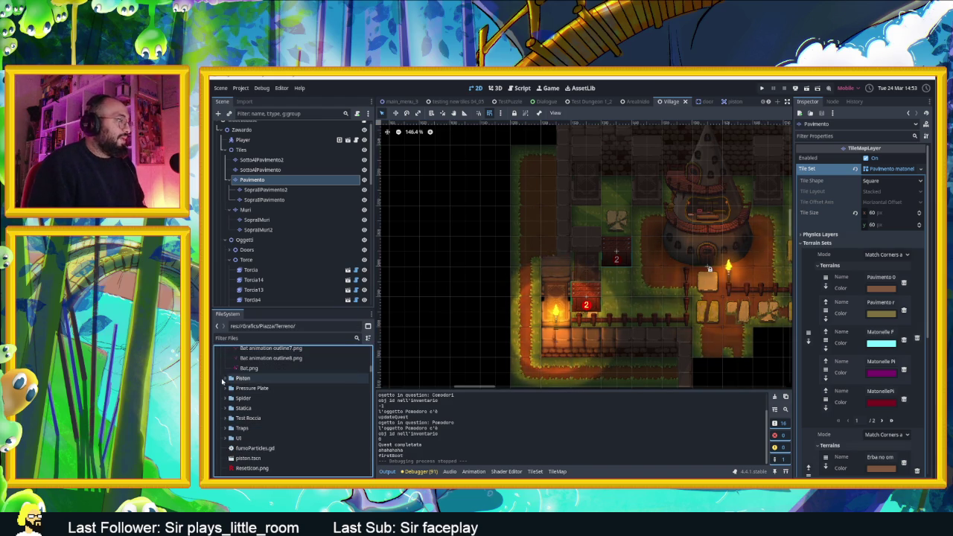
pyautogui.scroll(10, 227, 395)
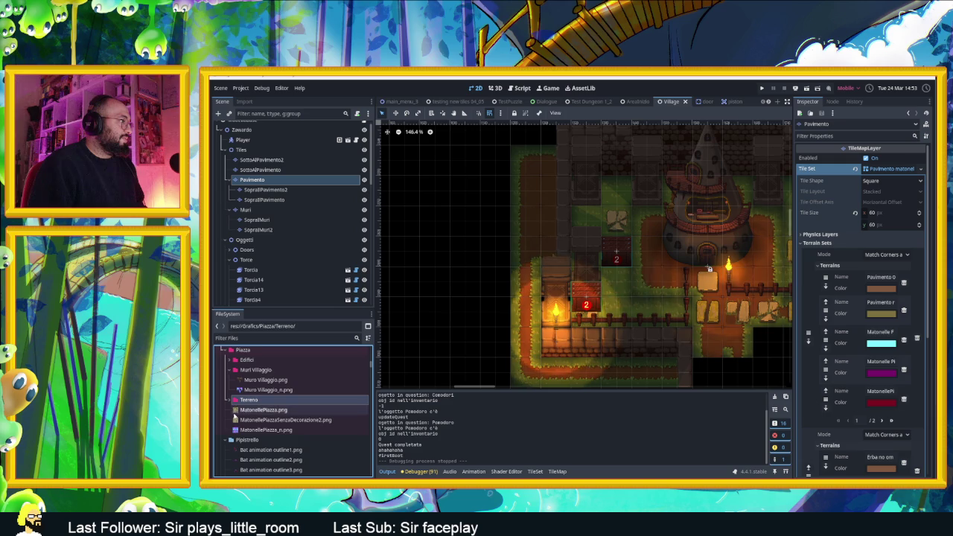
pyautogui.scroll(2, 234, 417)
pyautogui.click(235, 403)
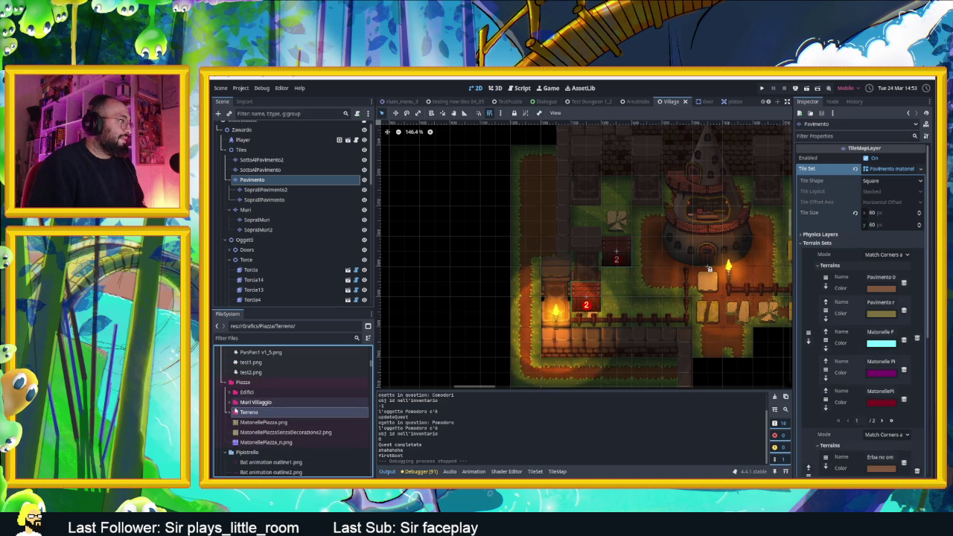
pyautogui.doubleClick(253, 412)
pyautogui.click(227, 414)
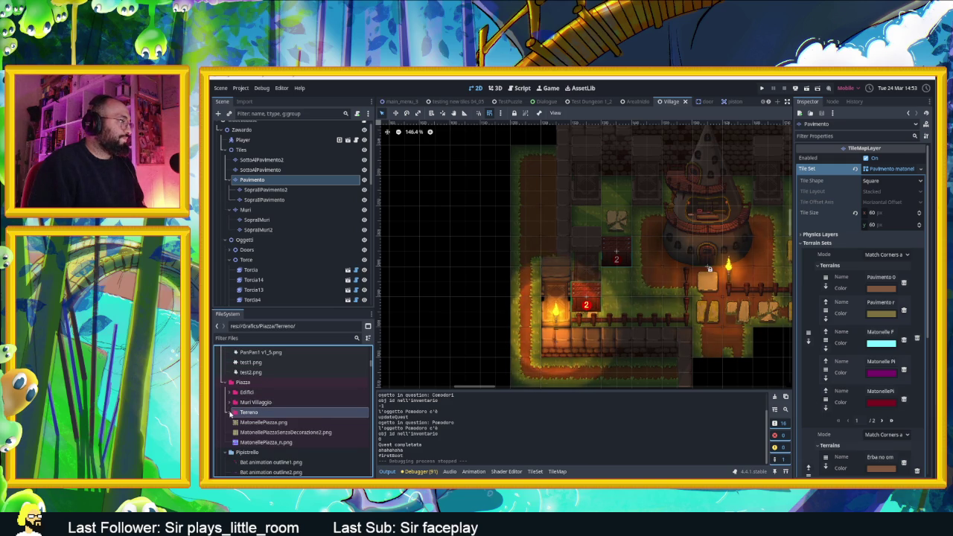
# Collapse PanPan and Piazza, then scroll up and select the Alberi folder.
pyautogui.click(272, 383)
pyautogui.scroll(2, 274, 391)
pyautogui.scroll(4, 274, 390)
pyautogui.click(227, 383)
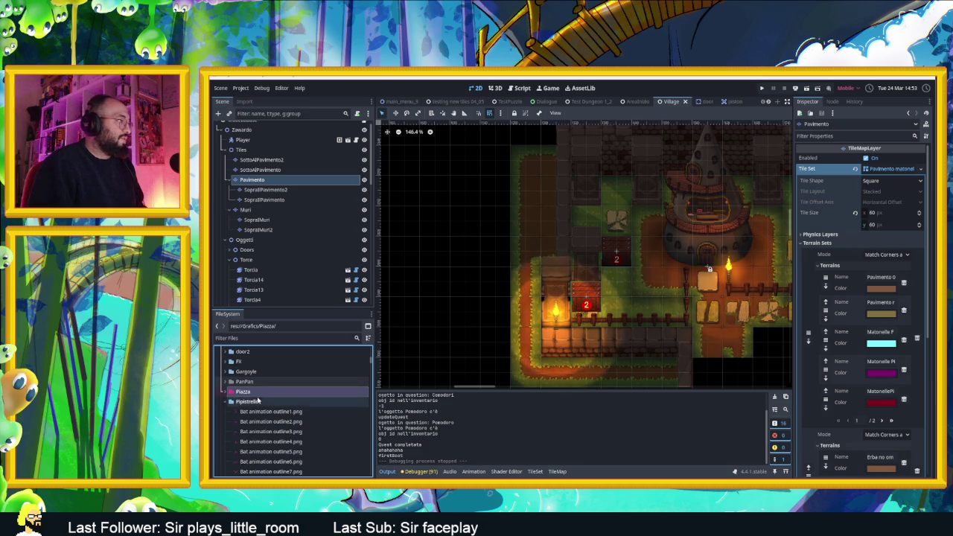
pyautogui.click(226, 391)
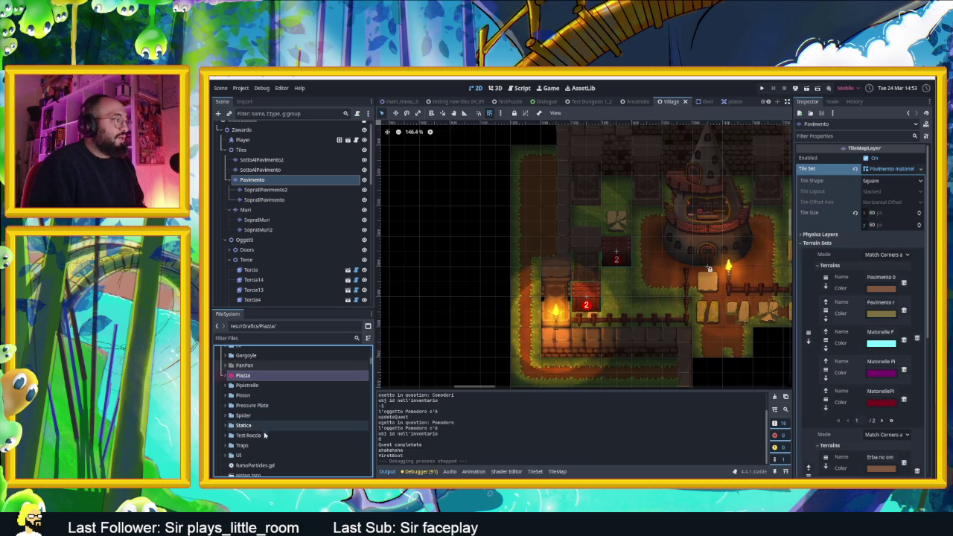
pyautogui.scroll(-2, 281, 450)
pyautogui.scroll(-3, 275, 446)
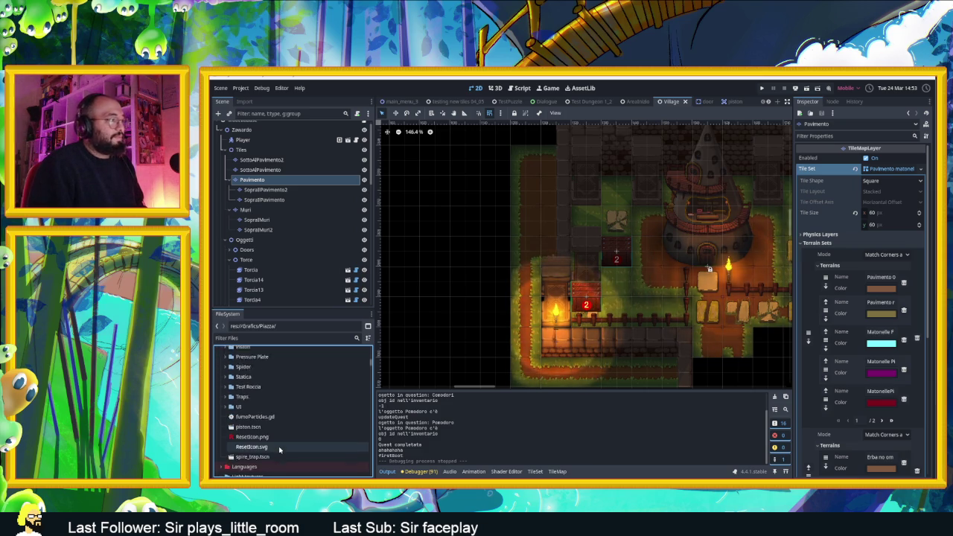
pyautogui.scroll(-3, 263, 441)
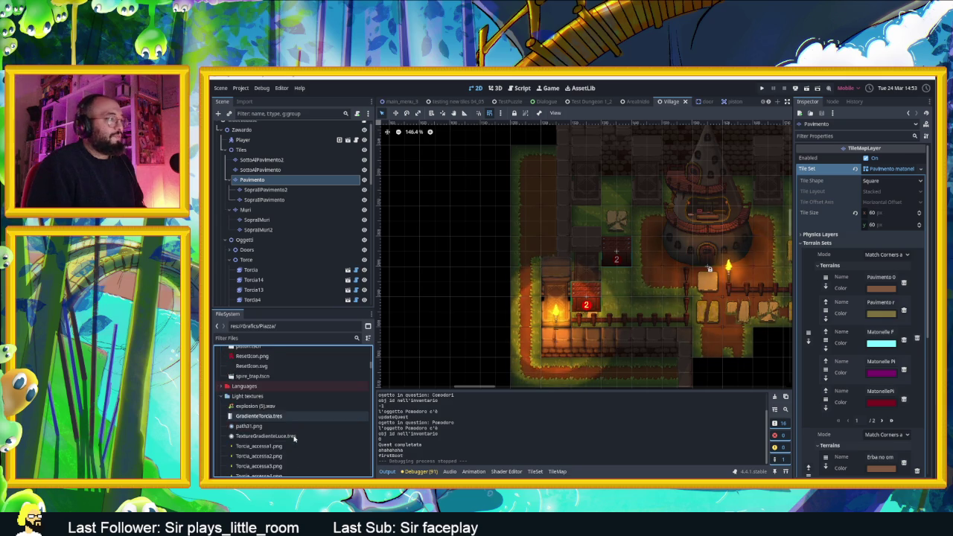
pyautogui.scroll(5, 283, 387)
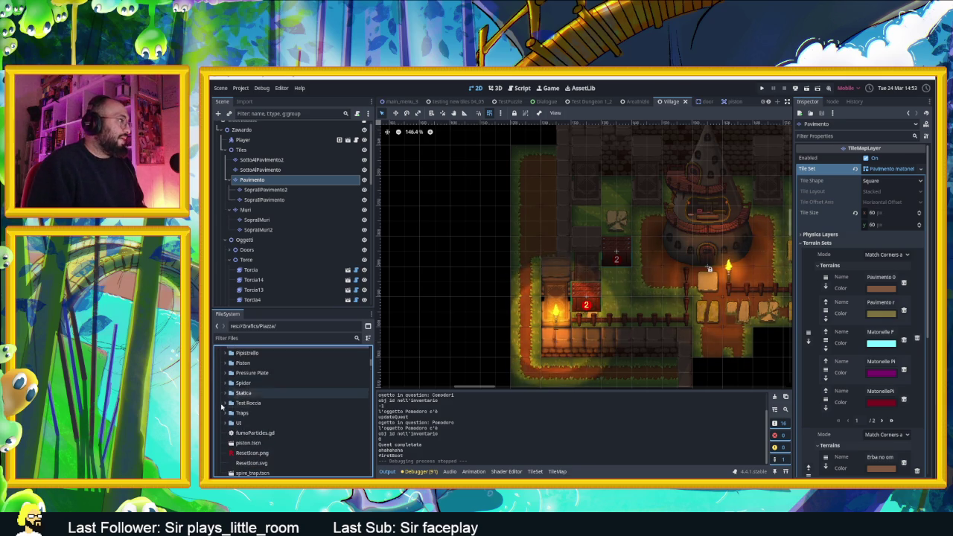
pyautogui.scroll(-2, 246, 420)
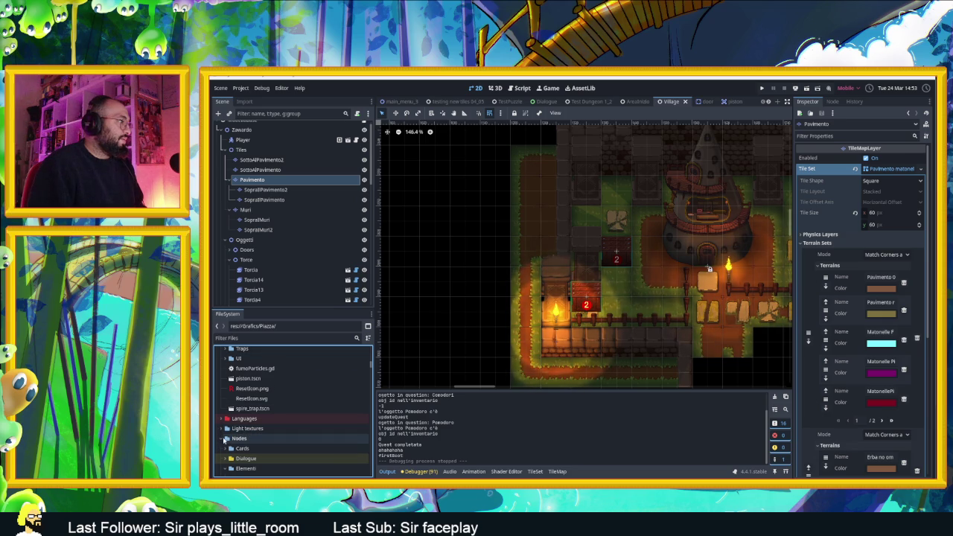
pyautogui.scroll(3, 273, 432)
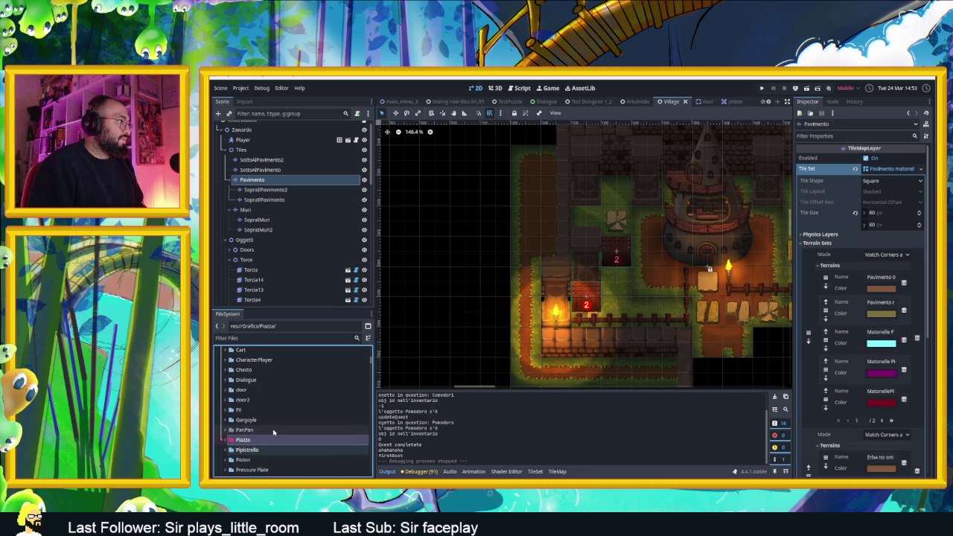
pyautogui.scroll(2, 266, 427)
pyautogui.scroll(2, 280, 424)
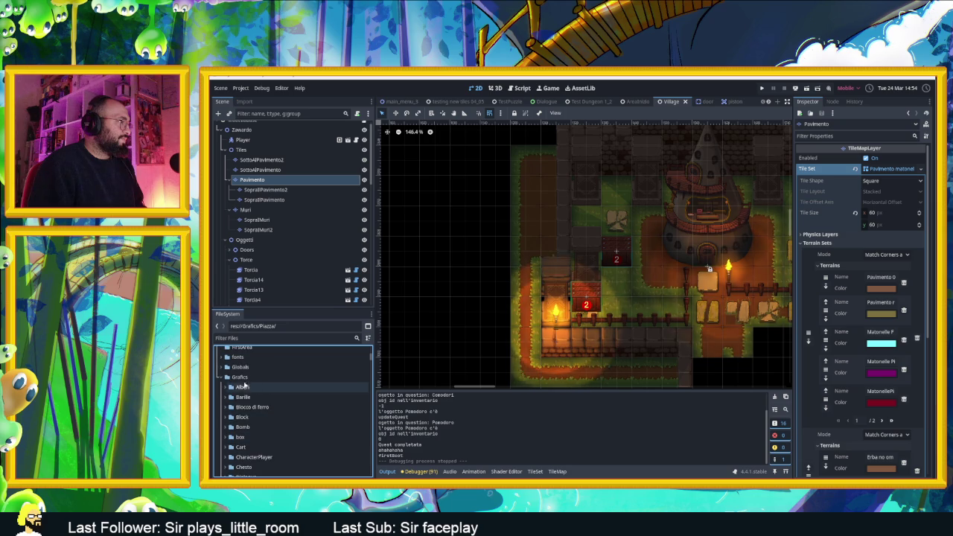
pyautogui.click(233, 388)
# Drag the Albero 1 SHADOW image onto the village map beside the tower.
pyautogui.moveTo(239, 396)
pyautogui.mouseDown()
pyautogui.moveTo(297, 397)
pyautogui.moveTo(646, 236)
pyautogui.mouseUp()
pyautogui.press('f')
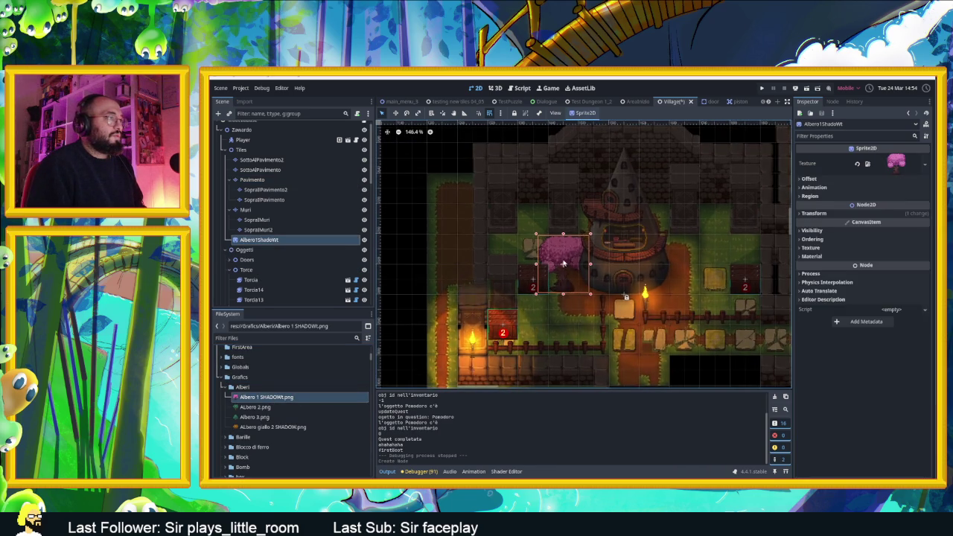
pyautogui.click(566, 264)
pyautogui.hotkey('ctrl', 'z')
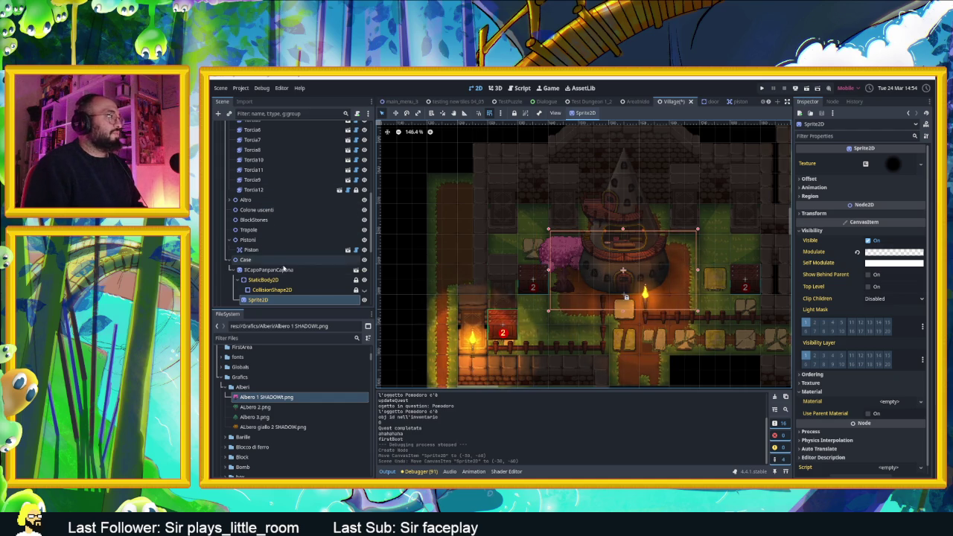
# Lock the IlCapoPanpanCapana house node and group it with its children.
pyautogui.click(287, 271)
pyautogui.click(232, 270)
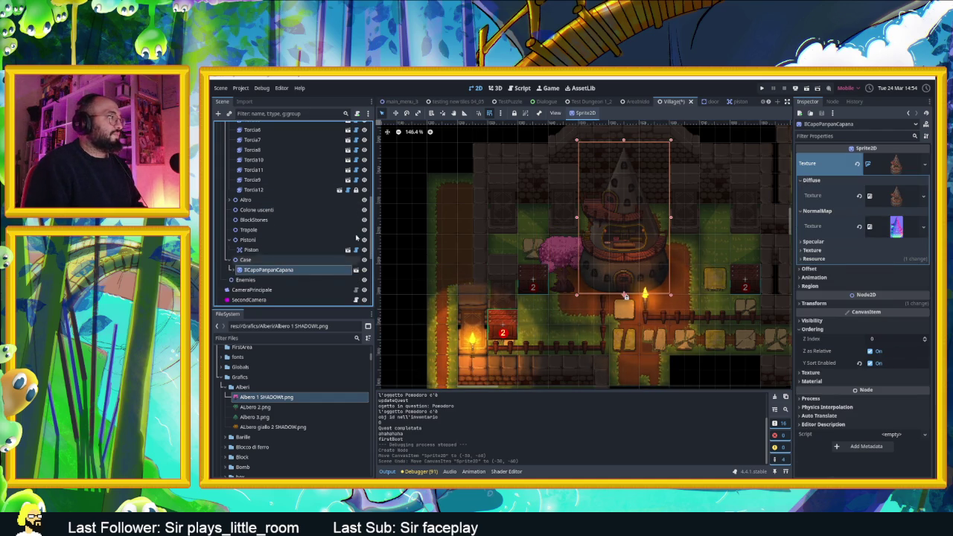
pyautogui.click(513, 112)
pyautogui.click(559, 260)
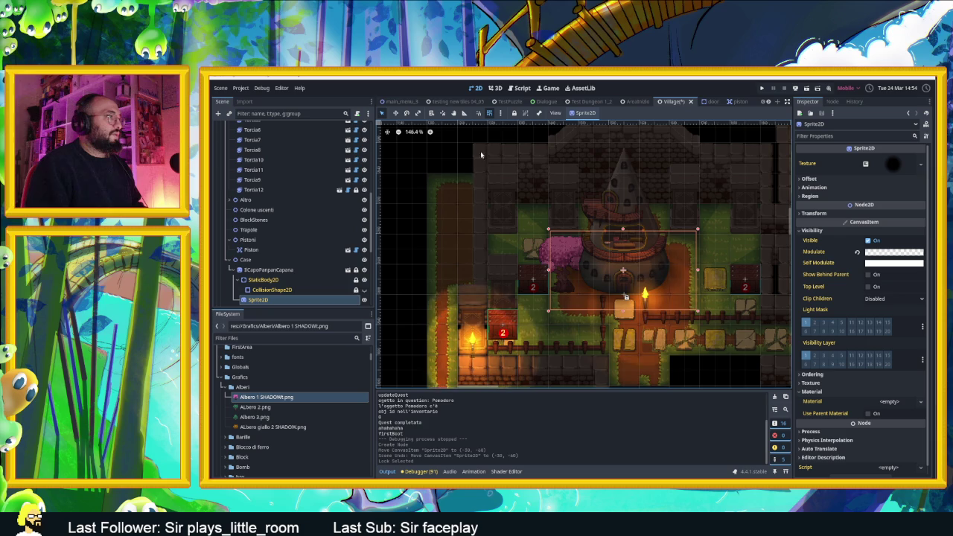
pyautogui.click(525, 112)
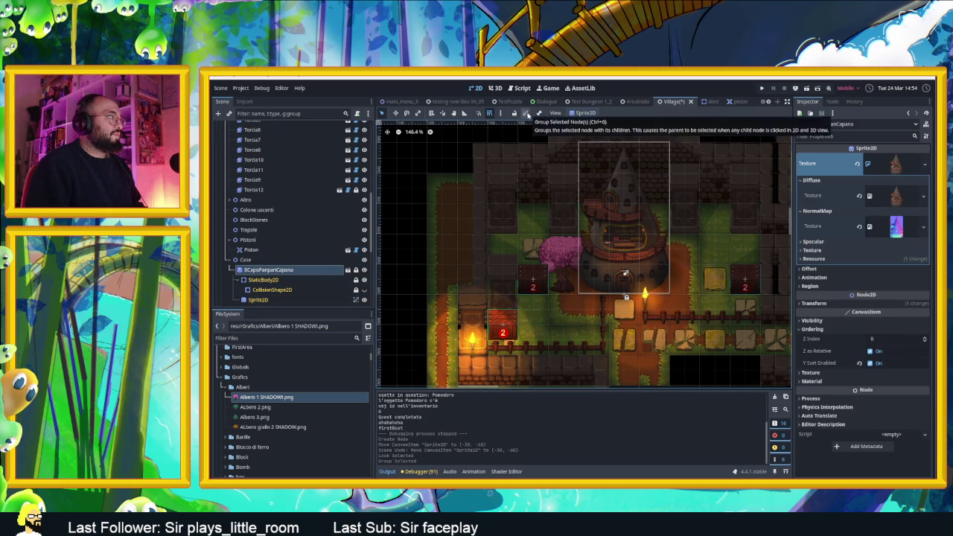
pyautogui.click(528, 114)
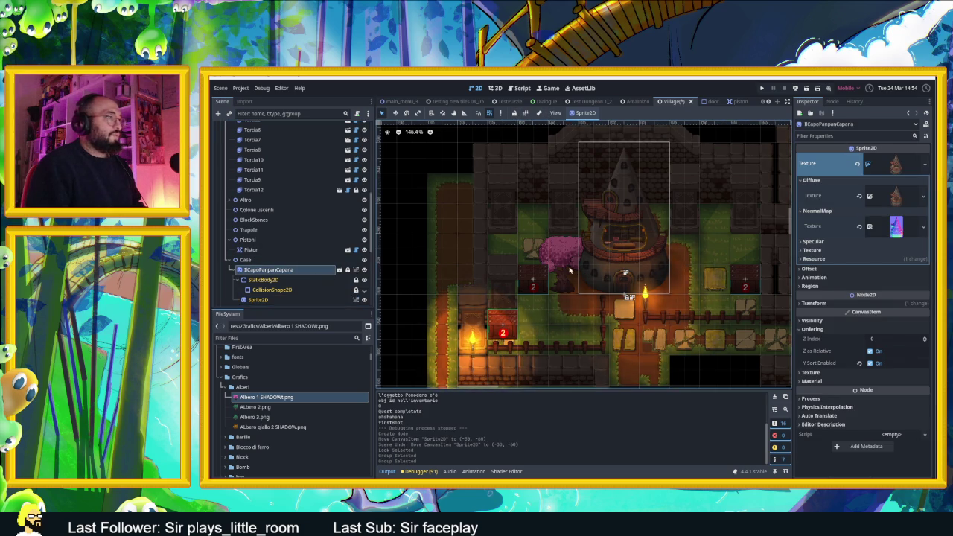
pyautogui.click(643, 294)
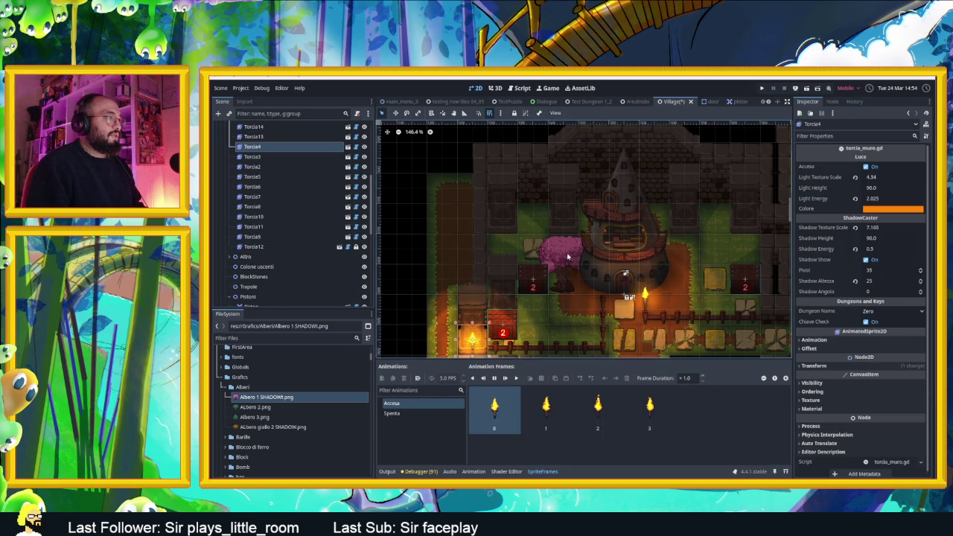
# Select the pink tree node Albero1ShadoWt in the Scene dock.
pyautogui.scroll(-5, 296, 282)
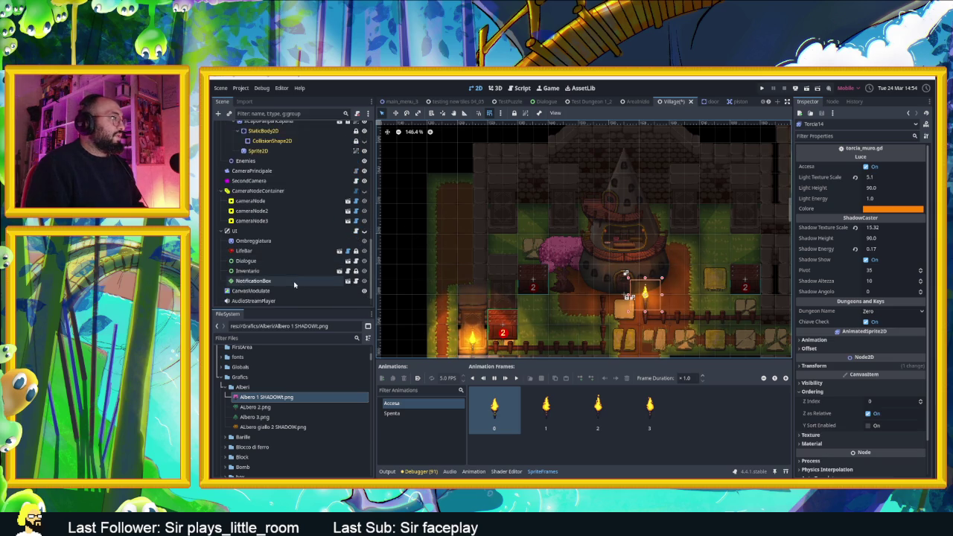
pyautogui.scroll(3, 285, 288)
pyautogui.scroll(5, 285, 287)
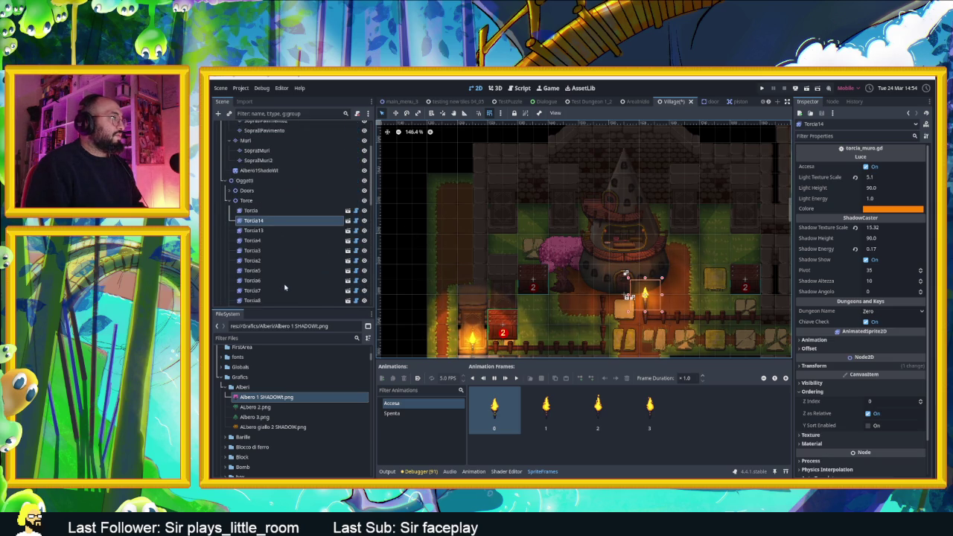
pyautogui.click(268, 216)
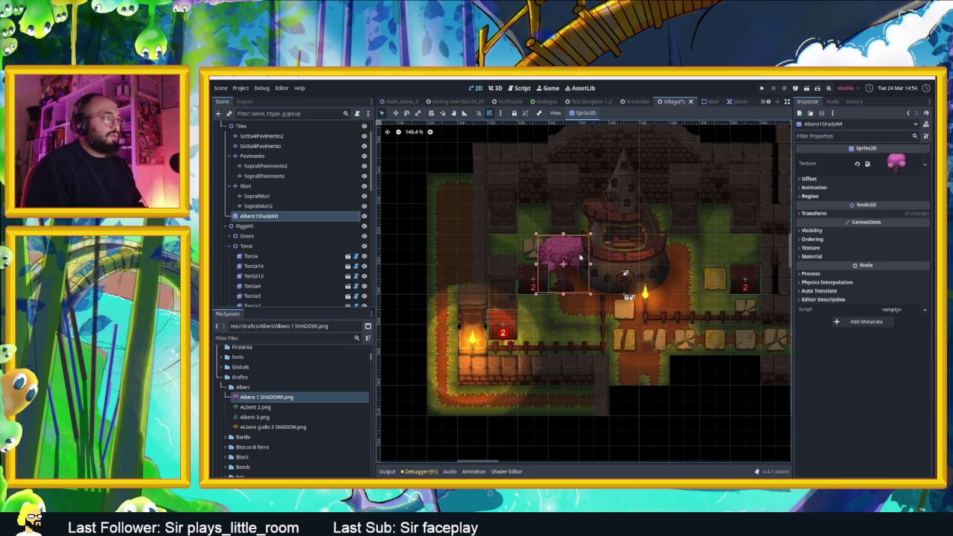
# With the Move tool, place the tree sprite beside the tower's lower-left side.
pyautogui.click(395, 113)
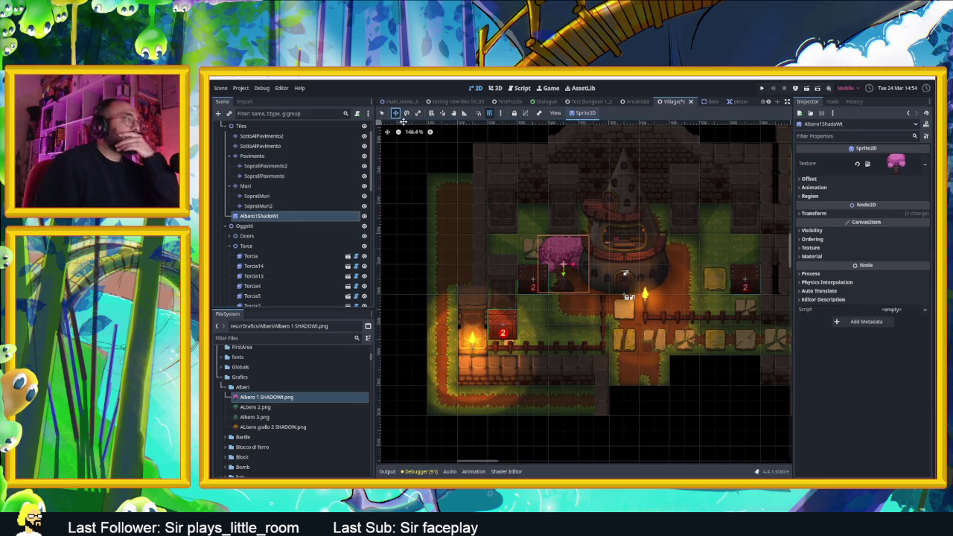
pyautogui.moveTo(568, 275)
pyautogui.mouseDown()
pyautogui.moveTo(496, 244)
pyautogui.moveTo(526, 244)
pyautogui.moveTo(541, 227)
pyautogui.moveTo(536, 217)
pyautogui.moveTo(542, 238)
pyautogui.mouseUp()
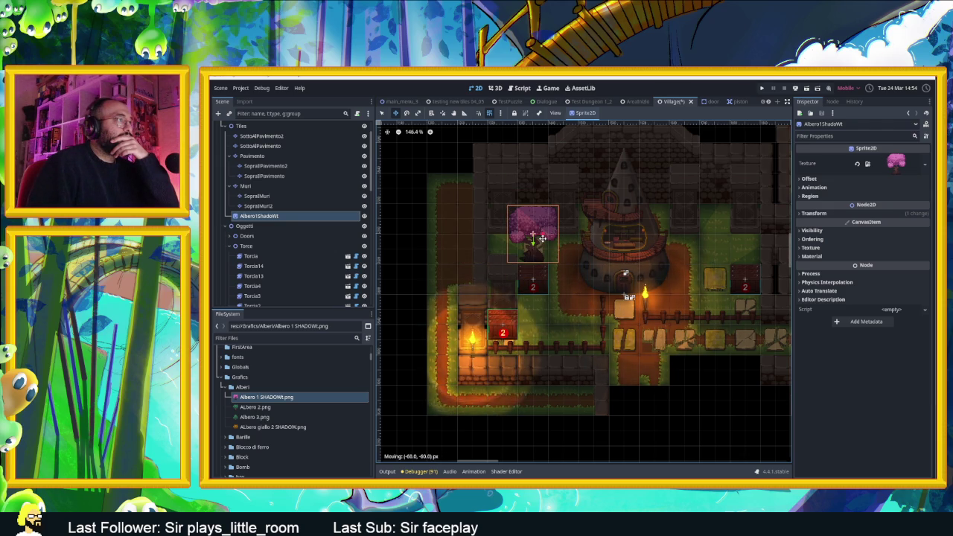
pyautogui.moveTo(542, 239)
pyautogui.mouseDown()
pyautogui.moveTo(558, 254)
pyautogui.moveTo(574, 309)
pyautogui.moveTo(573, 296)
pyautogui.mouseUp()
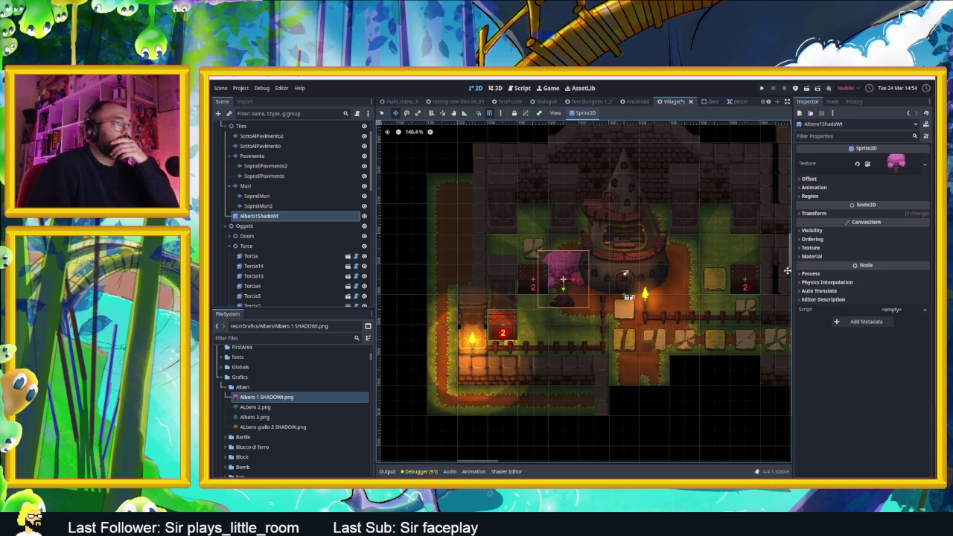
# Enable Y Sort on the tree sprite under Ordering in the Inspector.
pyautogui.click(821, 240)
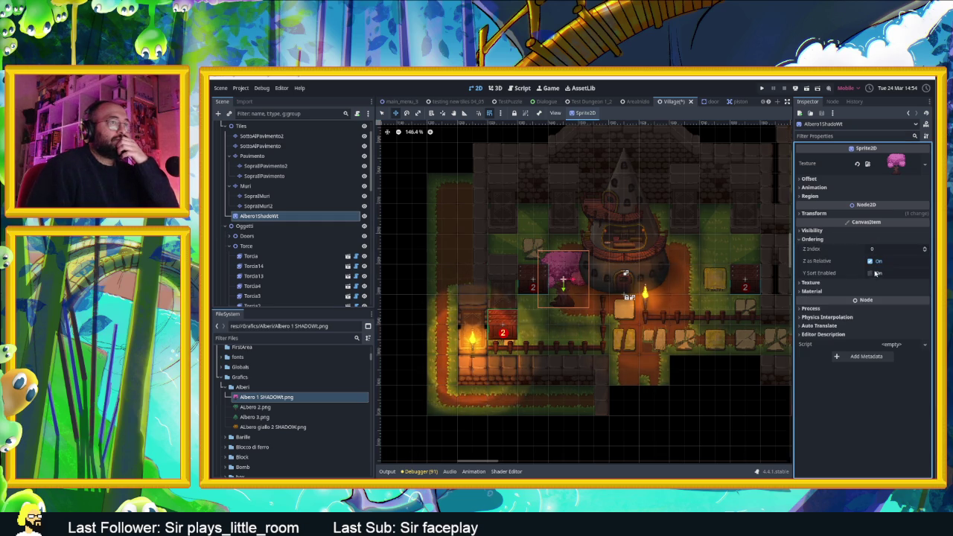
pyautogui.click(875, 274)
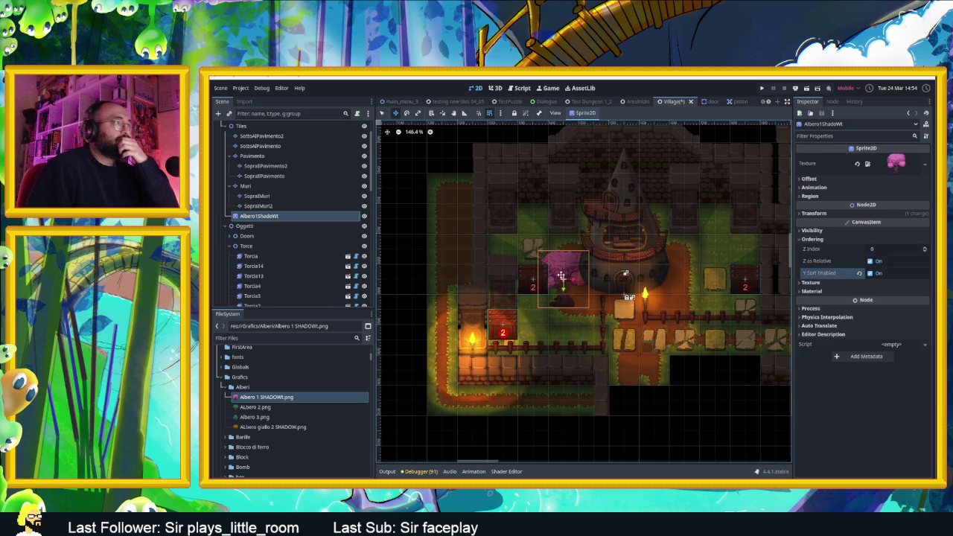
pyautogui.moveTo(562, 281); pyautogui.dragTo(564, 277)
pyautogui.scroll(3, 593, 265)
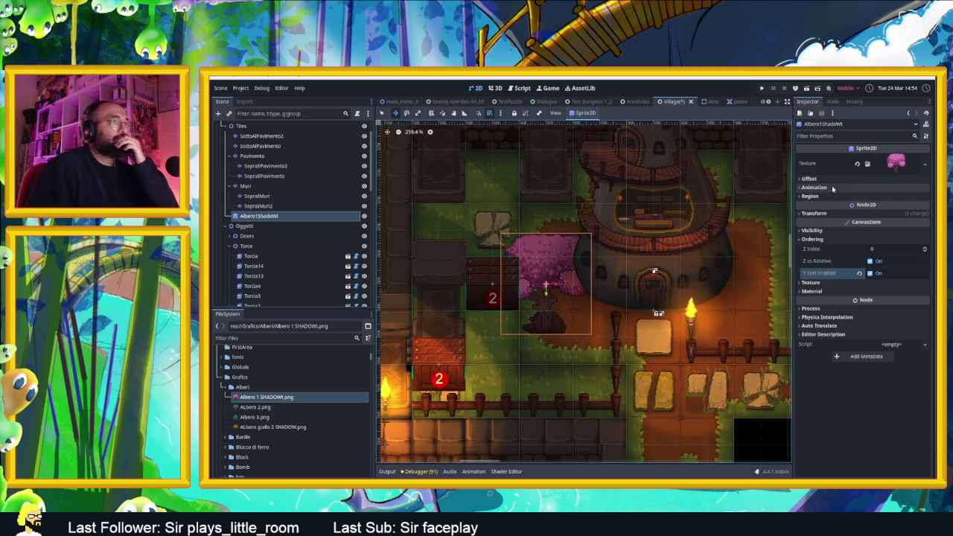
# Set the tree texture's vertical offset to -56, half its 112 px height, and lower the sprite.
pyautogui.click(809, 179)
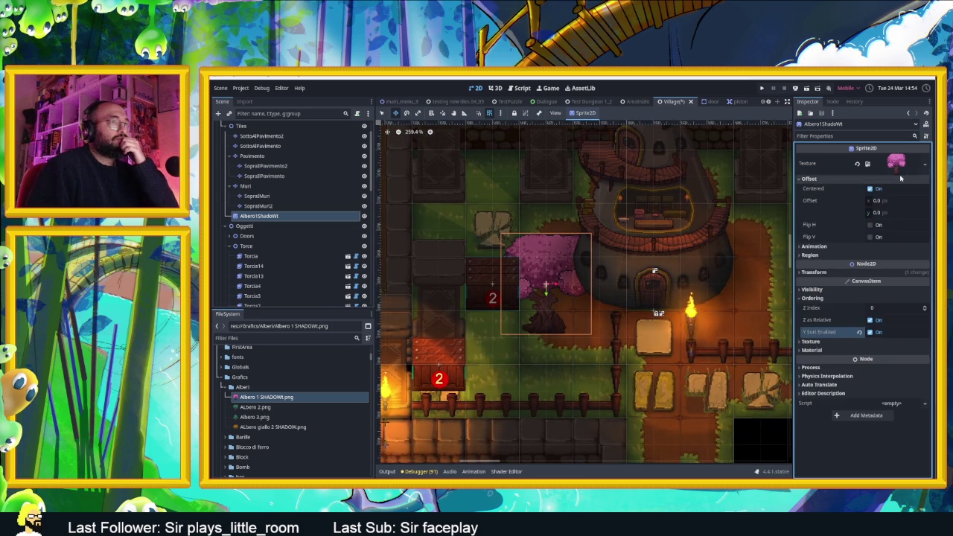
pyautogui.click(894, 163)
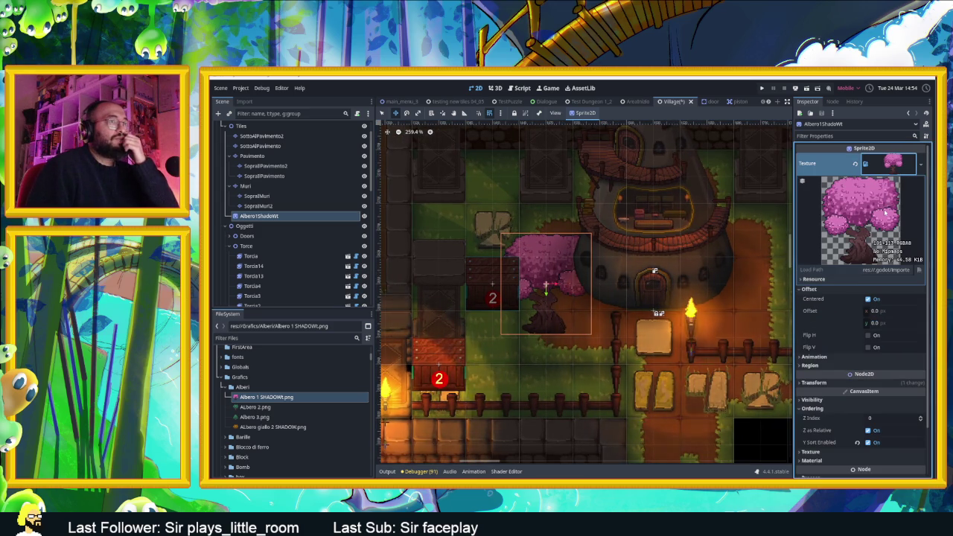
pyautogui.click(884, 165)
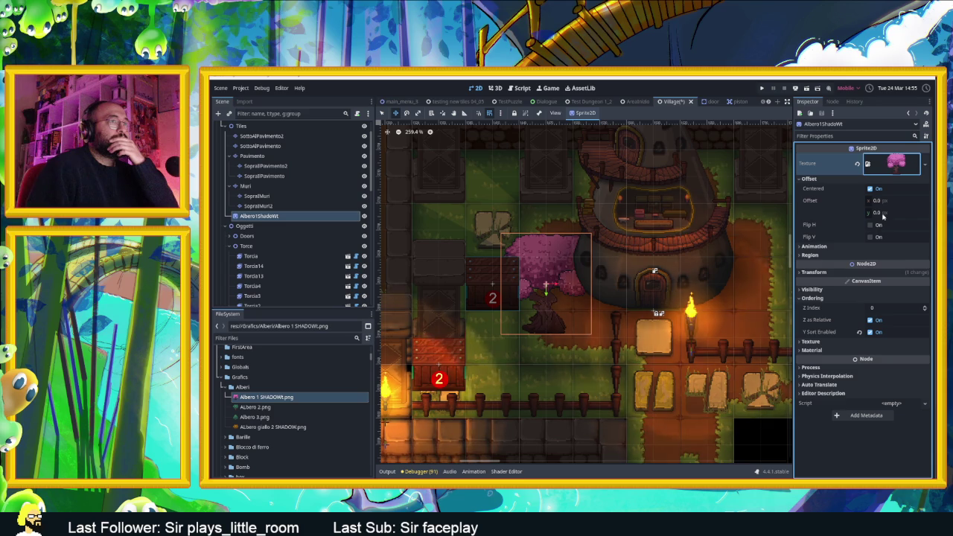
pyautogui.click(882, 214)
pyautogui.write('-1')
pyautogui.press('Return')
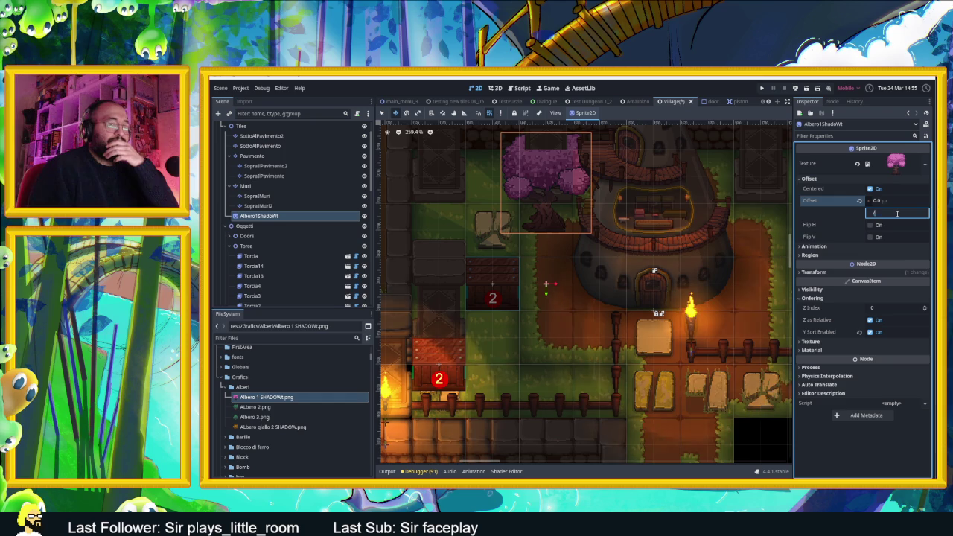
pyautogui.write('112/')
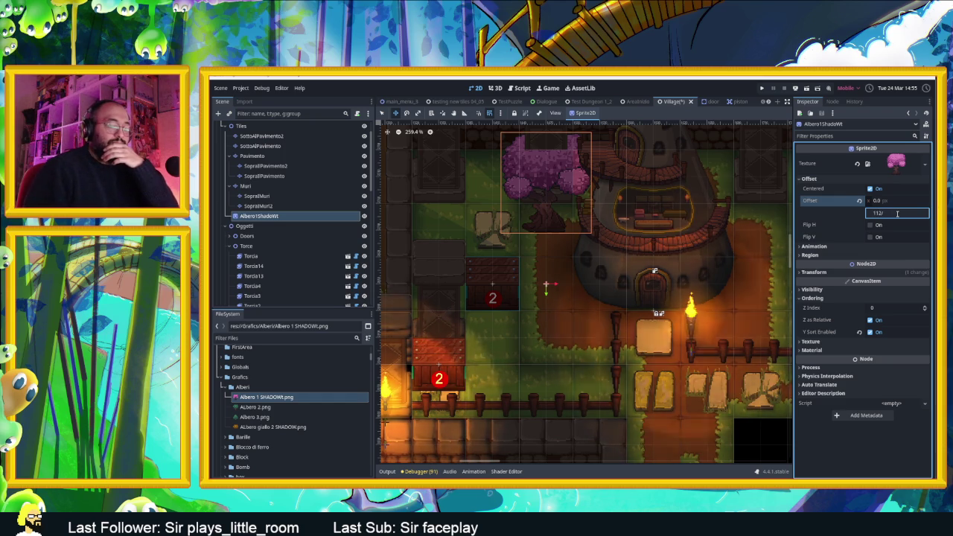
pyautogui.write('2')
pyautogui.press('Return')
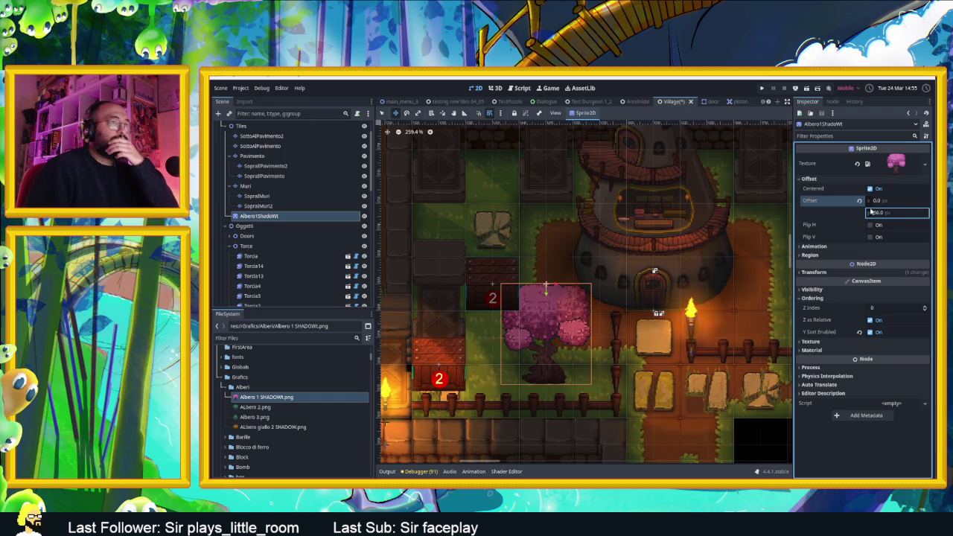
pyautogui.click(871, 212)
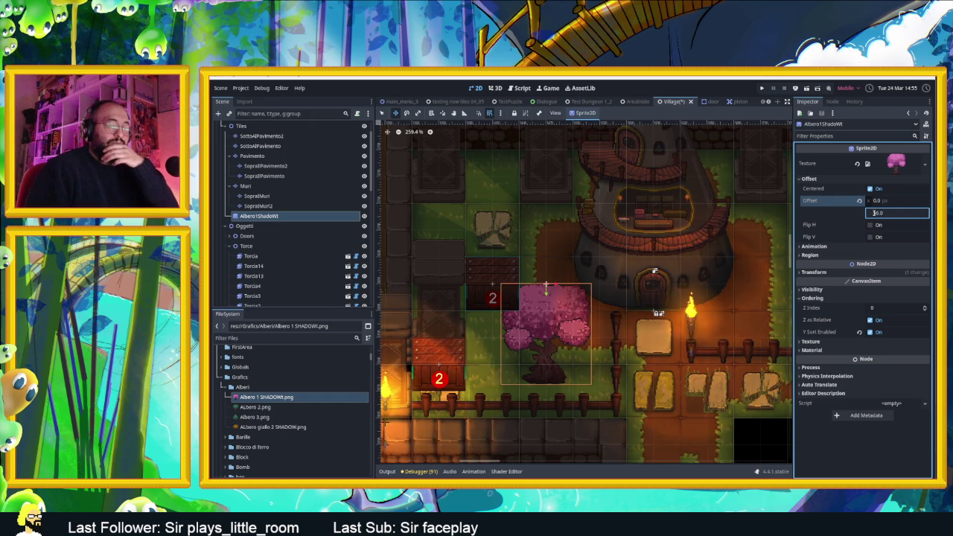
pyautogui.write('-')
pyautogui.press('Return')
pyautogui.moveTo(547, 231); pyautogui.dragTo(547, 280)
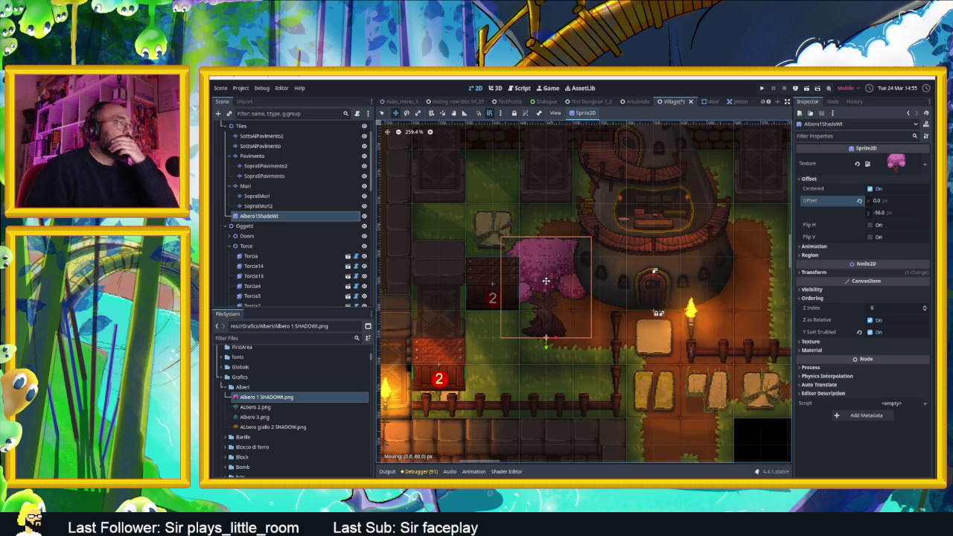
# Move the Albero1ShadoWt node under Oggetti in the Scene dock.
pyautogui.click(273, 217)
pyautogui.moveTo(260, 215); pyautogui.dragTo(256, 227)
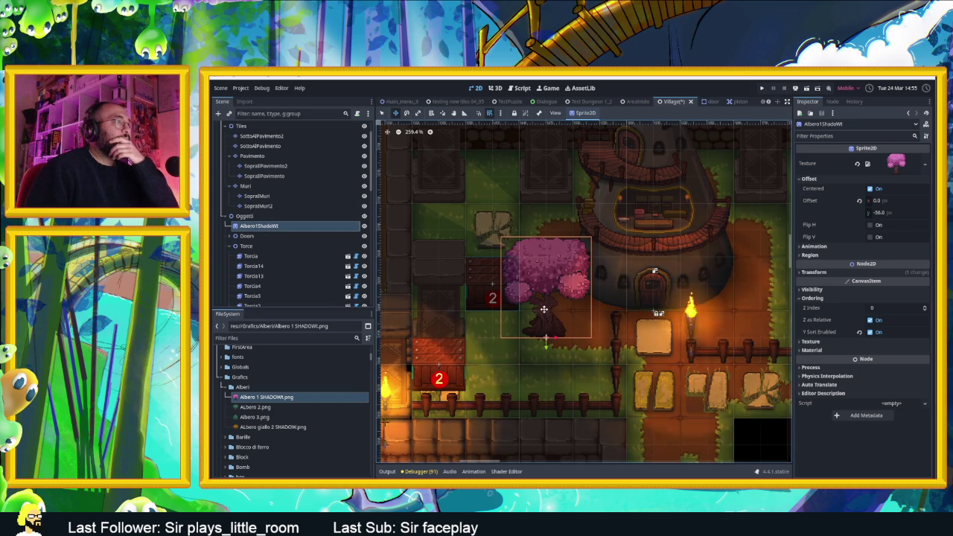
pyautogui.moveTo(543, 315); pyautogui.dragTo(548, 293)
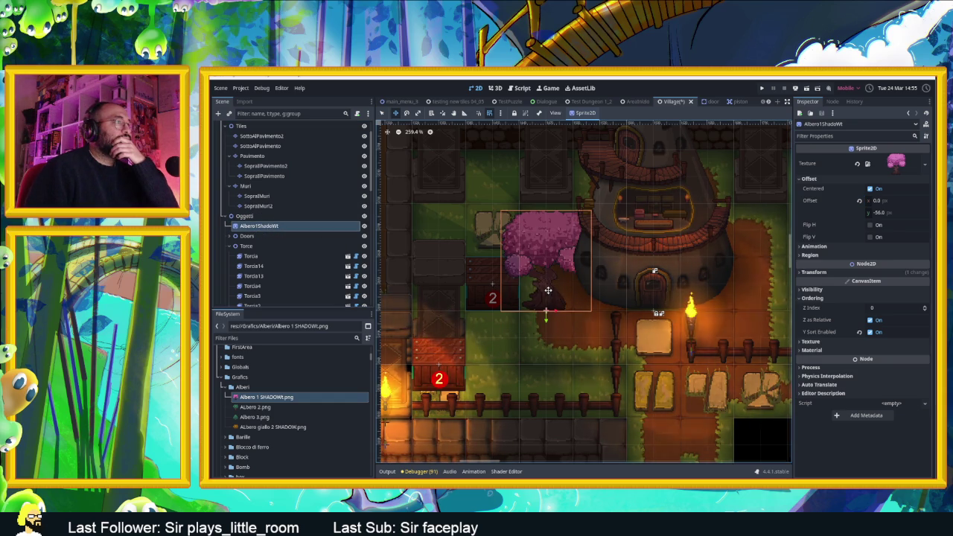
# Adjust the vertical offset to -58 and nudge the tree down and right.
pyautogui.click(885, 213)
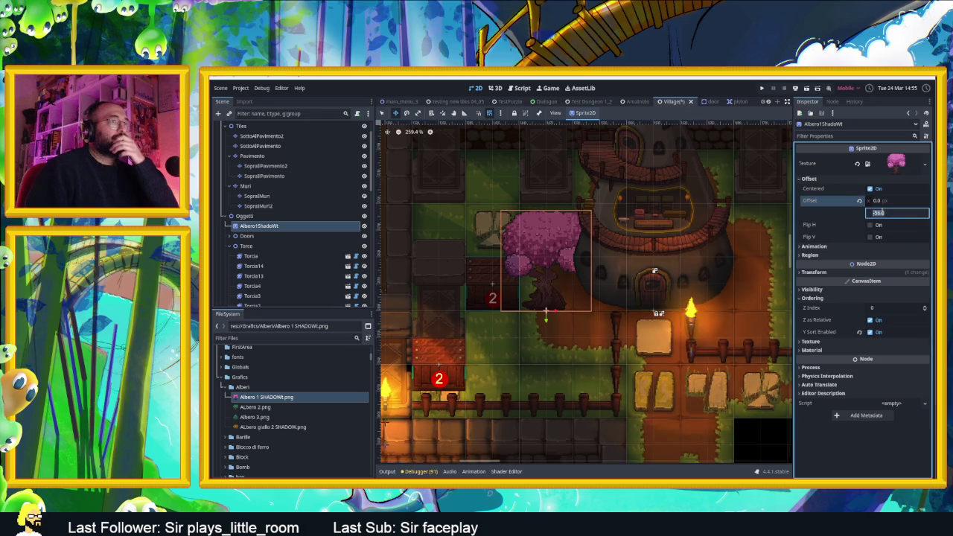
pyautogui.write('-53')
pyautogui.press('Return')
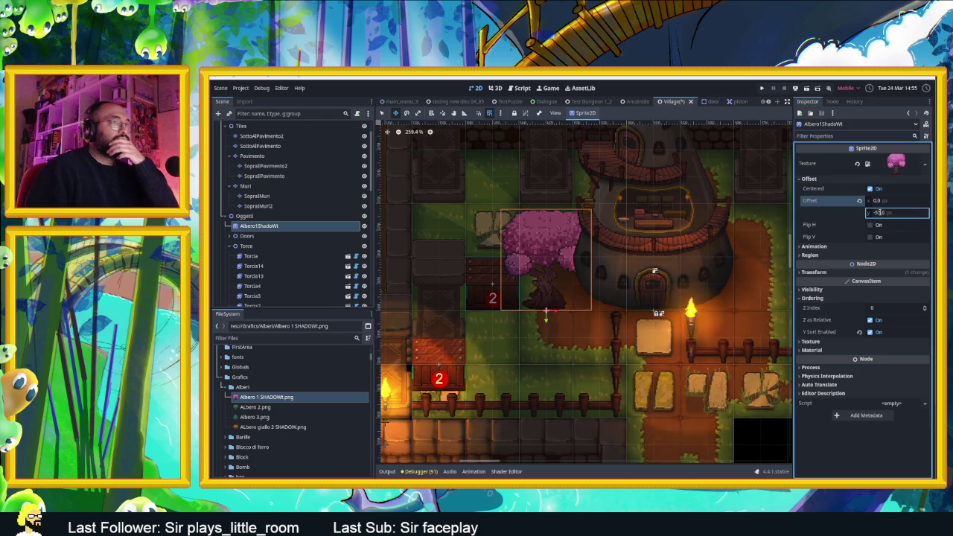
pyautogui.click(879, 213)
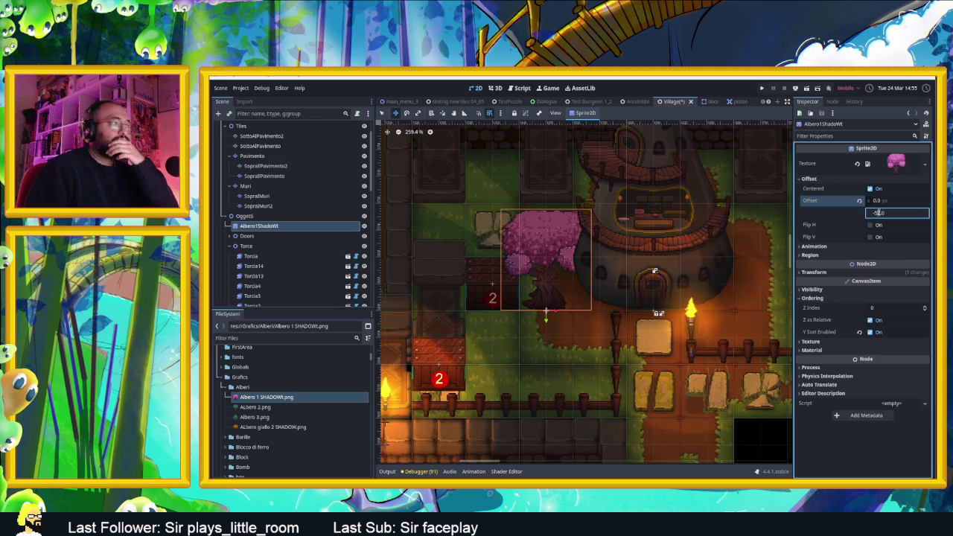
pyautogui.press('Return')
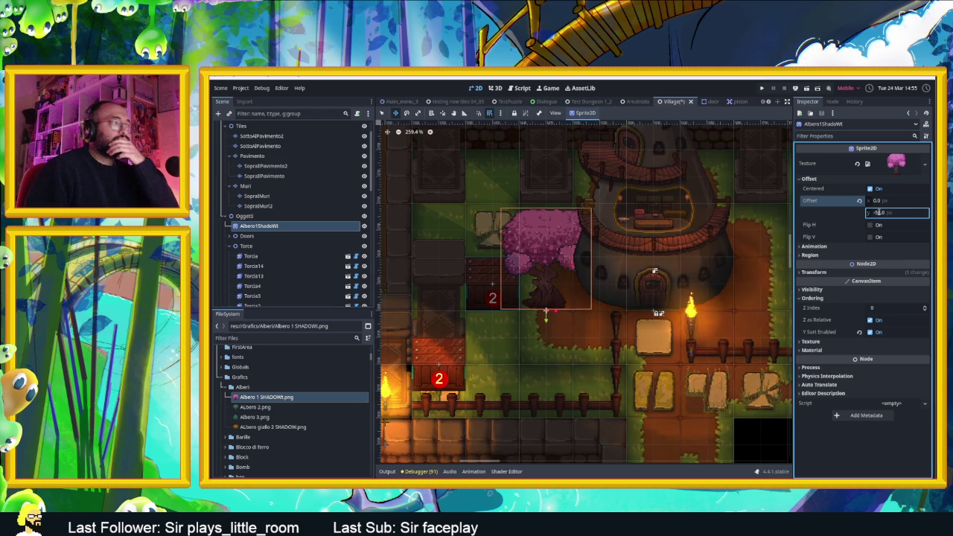
pyautogui.moveTo(555, 275); pyautogui.dragTo(556, 288)
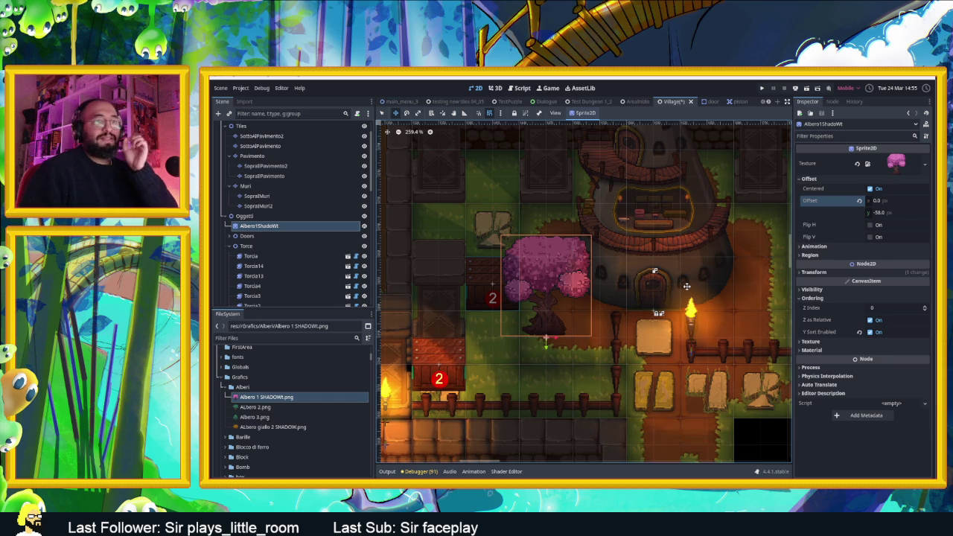
pyautogui.press('Right')
pyautogui.press('Right')
pyautogui.press('Right')
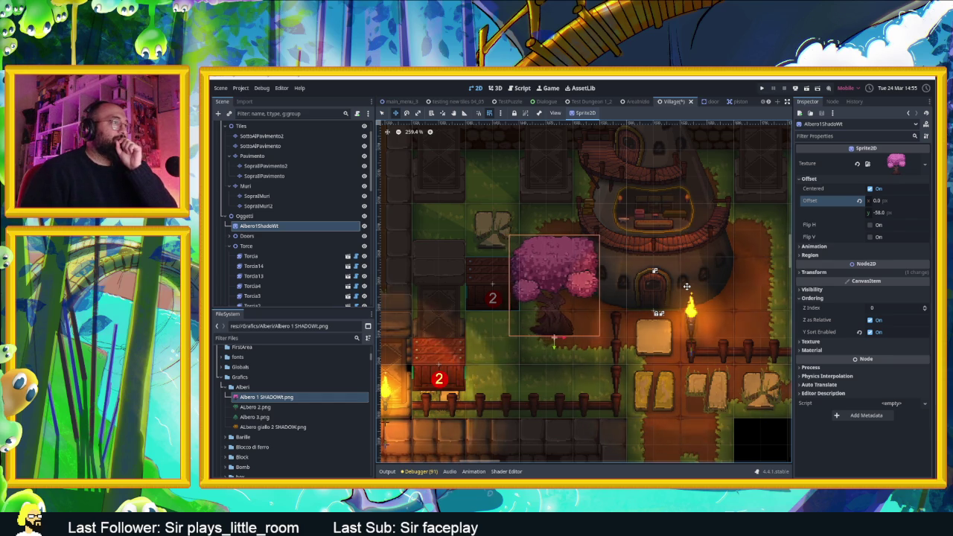
# Drag the pink tree right and up onto the grass right of the tower.
pyautogui.moveTo(582, 337); pyautogui.dragTo(760, 343)
pyautogui.hscroll(3, 715, 335)
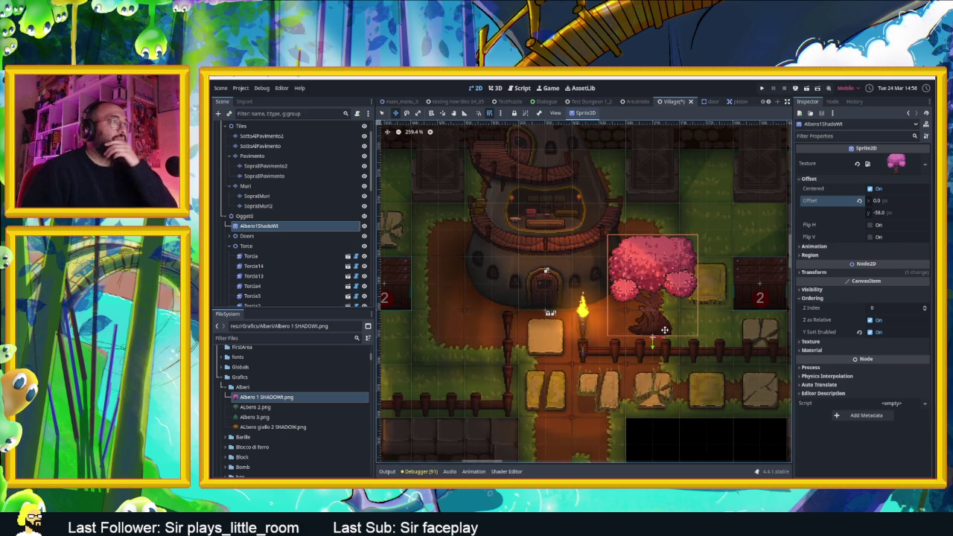
pyautogui.moveTo(654, 338)
pyautogui.mouseDown()
pyautogui.moveTo(656, 263)
pyautogui.moveTo(665, 317)
pyautogui.moveTo(667, 299)
pyautogui.mouseUp()
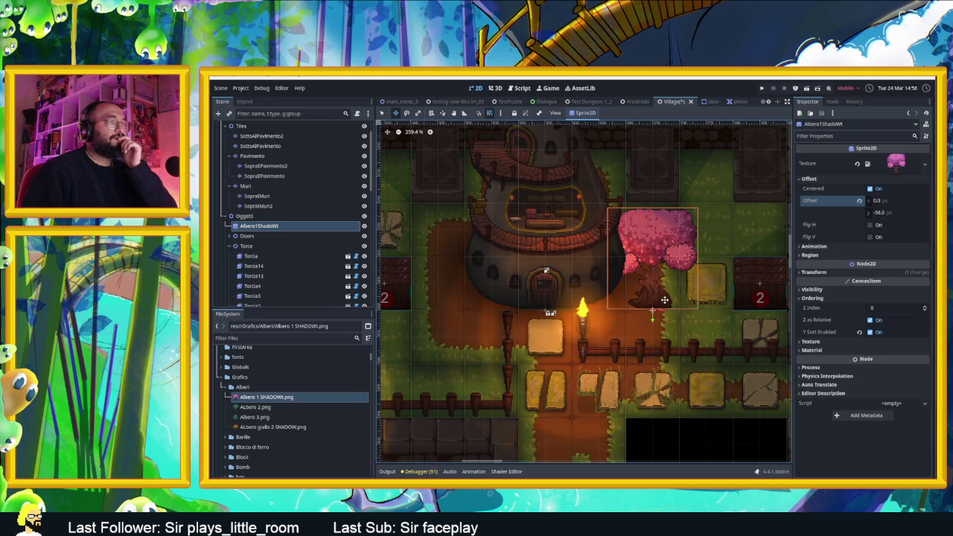
pyautogui.moveTo(655, 282)
pyautogui.mouseDown()
pyautogui.moveTo(654, 216)
pyautogui.moveTo(666, 228)
pyautogui.mouseUp()
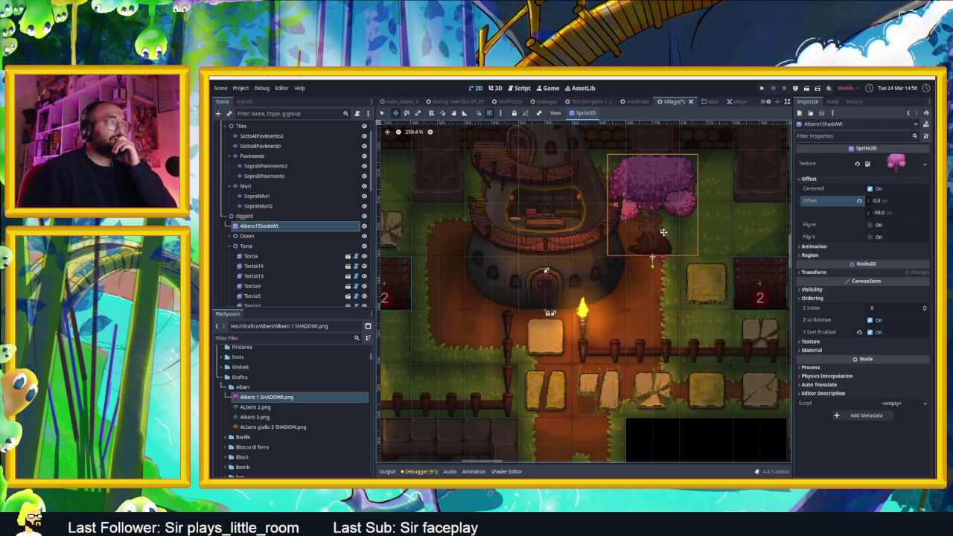
pyautogui.scroll(-1, 663, 230)
pyautogui.scroll(-2, 697, 257)
pyautogui.moveTo(697, 257)
pyautogui.mouseDown()
pyautogui.moveTo(693, 310)
pyautogui.moveTo(674, 313)
pyautogui.mouseUp()
# Zoom out, settle the tree beside the numbered crate, and select the torch Torcia14.
pyautogui.scroll(5, 658, 314)
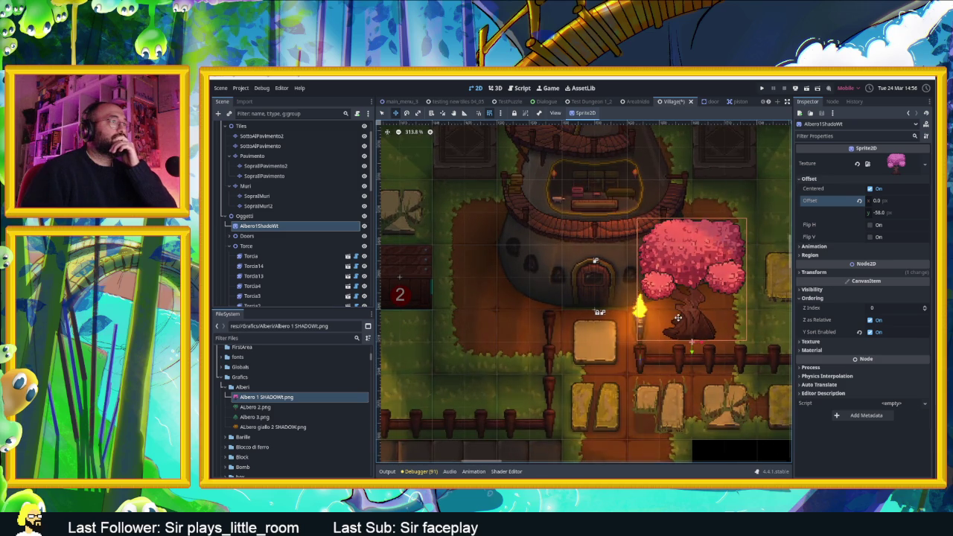
pyautogui.scroll(-1, 631, 321)
pyautogui.scroll(-3, 631, 320)
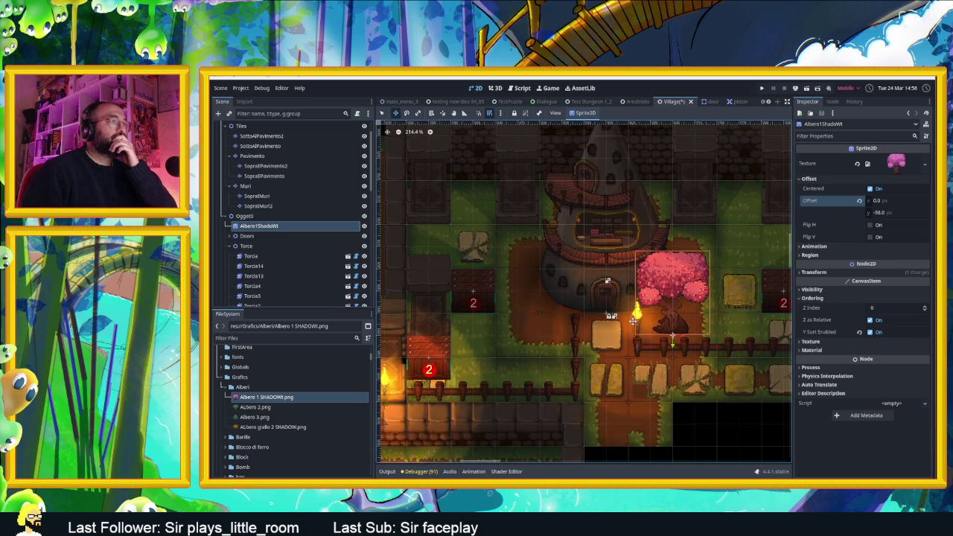
pyautogui.scroll(-3, 653, 320)
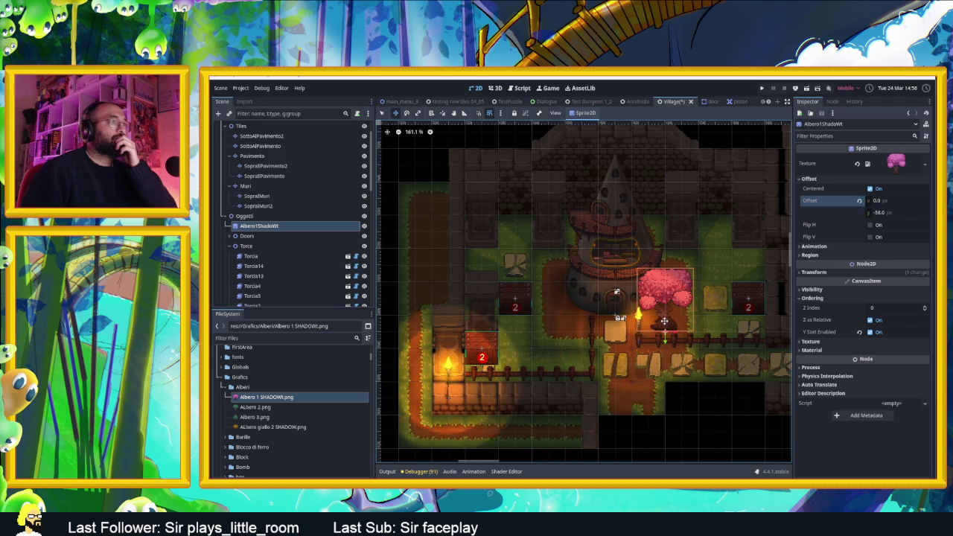
pyautogui.moveTo(663, 320)
pyautogui.mouseDown()
pyautogui.moveTo(707, 282)
pyautogui.moveTo(701, 298)
pyautogui.mouseUp()
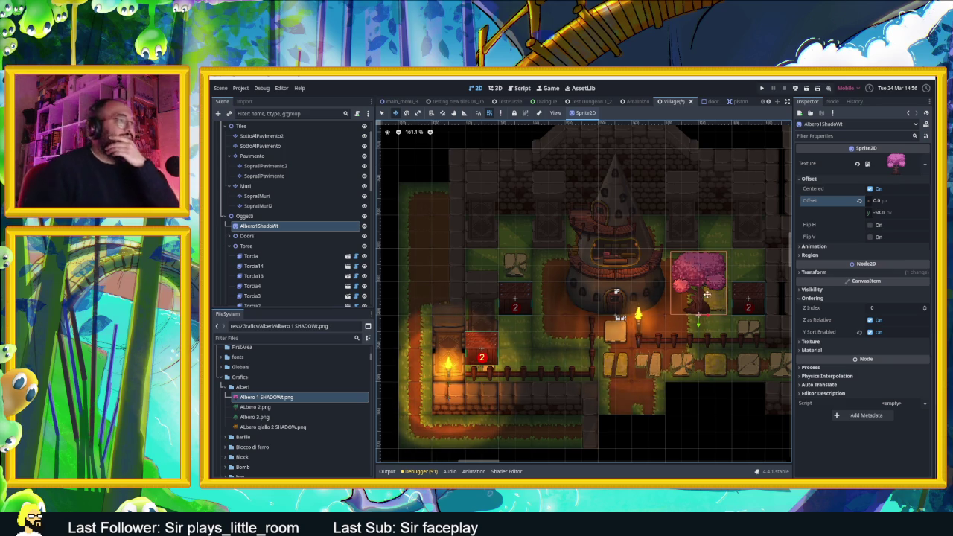
pyautogui.moveTo(703, 301); pyautogui.dragTo(715, 293)
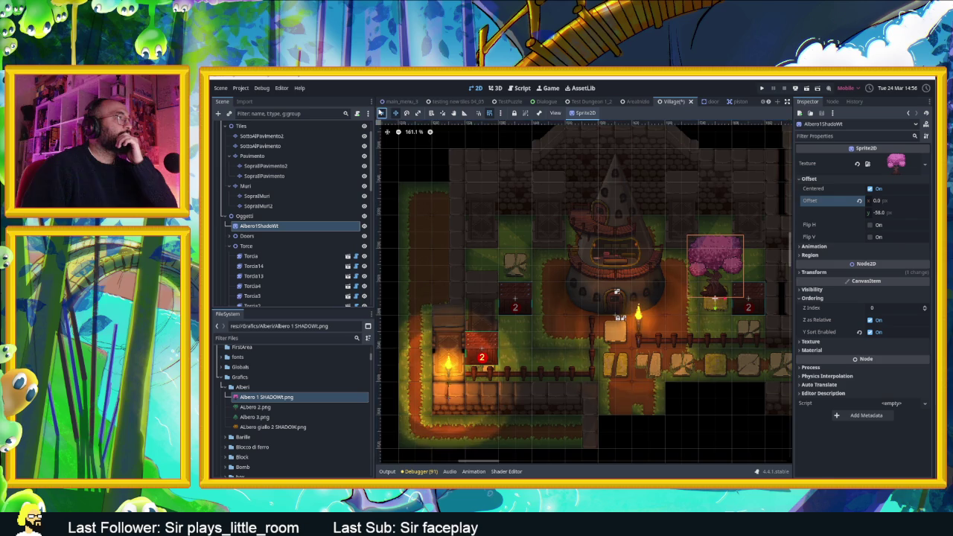
pyautogui.click(640, 319)
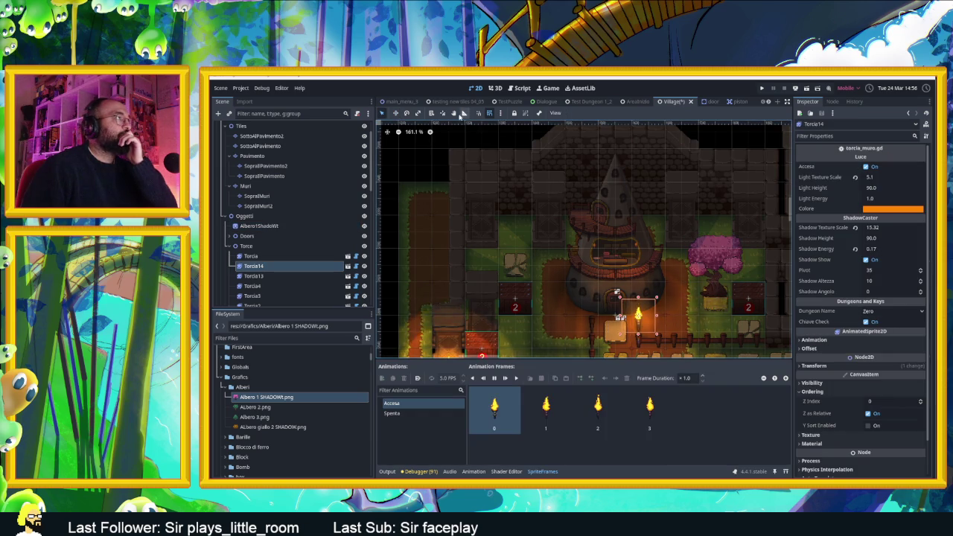
# Lock the Torcia14 torch and move WoodenBox2 above the crate left of the tower.
pyautogui.click(516, 114)
pyautogui.click(671, 291)
pyautogui.click(747, 306)
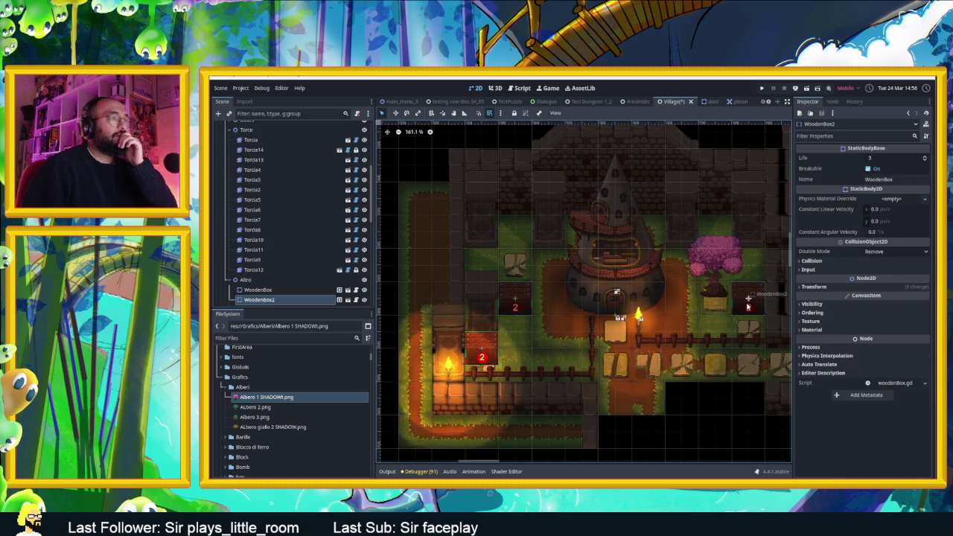
pyautogui.moveTo(743, 299)
pyautogui.mouseDown()
pyautogui.moveTo(486, 272)
pyautogui.moveTo(503, 258)
pyautogui.moveTo(514, 266)
pyautogui.mouseUp()
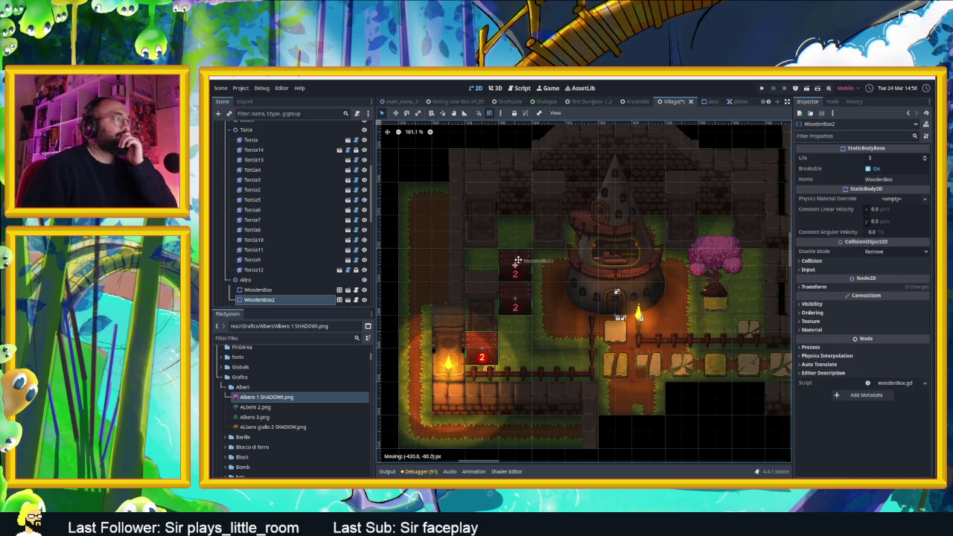
# Select the Pavimento floor layer in the Scene tree, passing over Muri.
pyautogui.scroll(5, 750, 313)
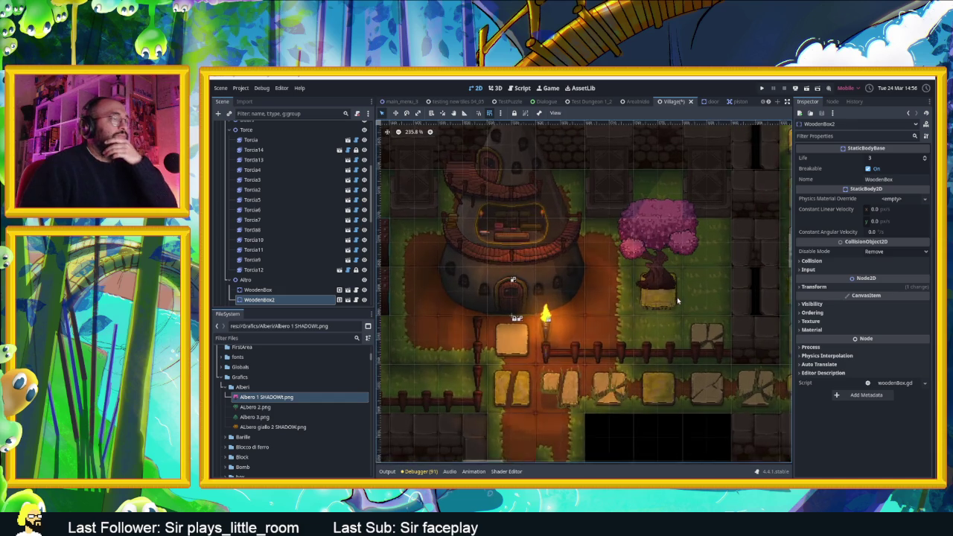
pyautogui.scroll(5, 295, 294)
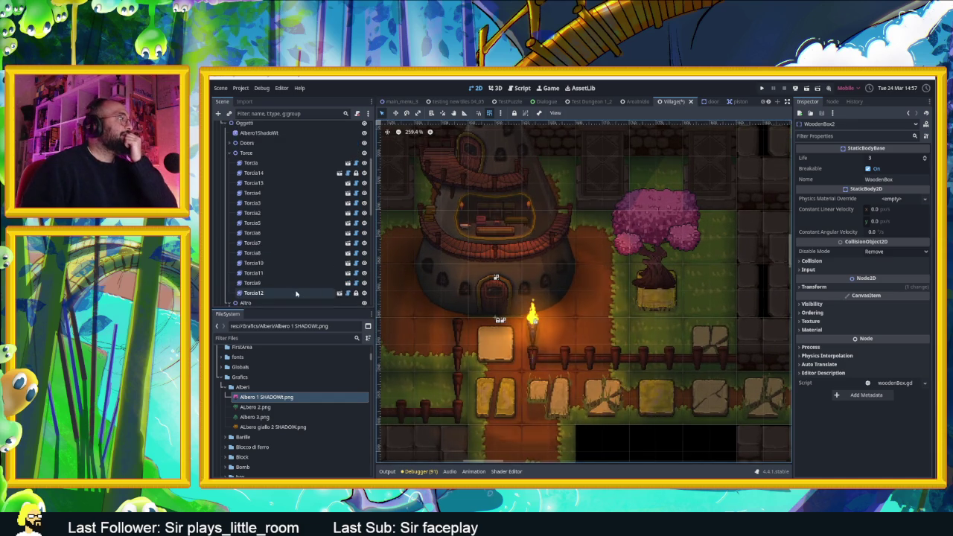
pyautogui.scroll(3, 294, 290)
pyautogui.click(263, 217)
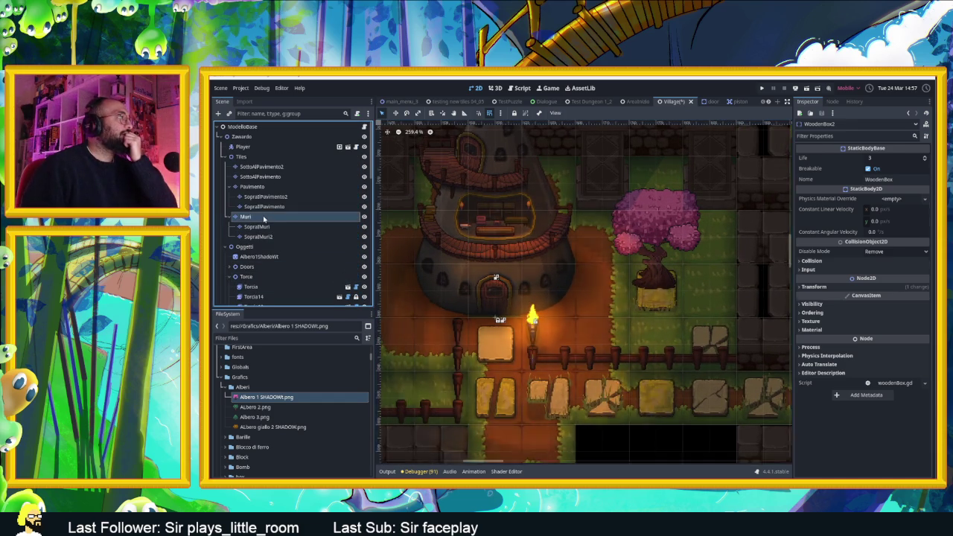
pyautogui.click(252, 186)
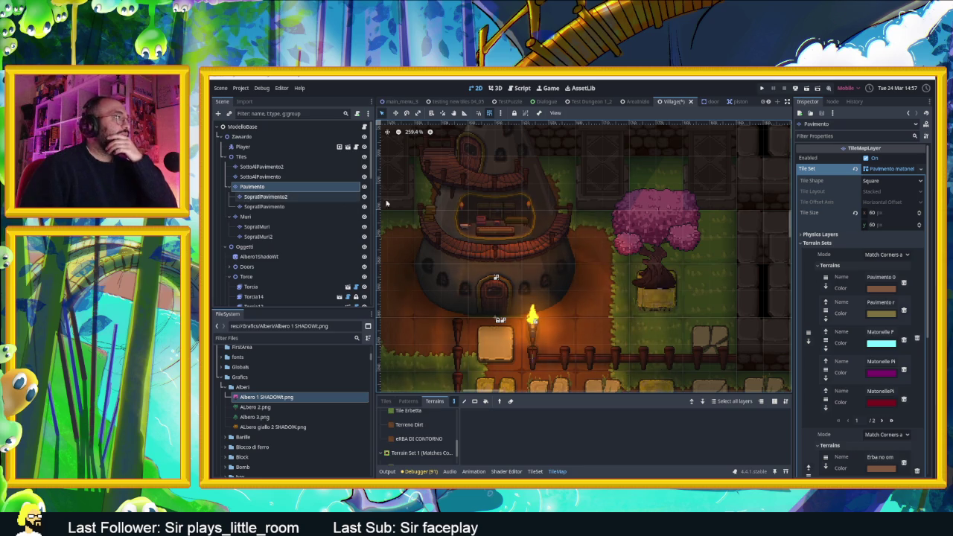
# Pick the Terreno Dirt terrain and drag it across two cells right of the pink tree.
pyautogui.click(387, 401)
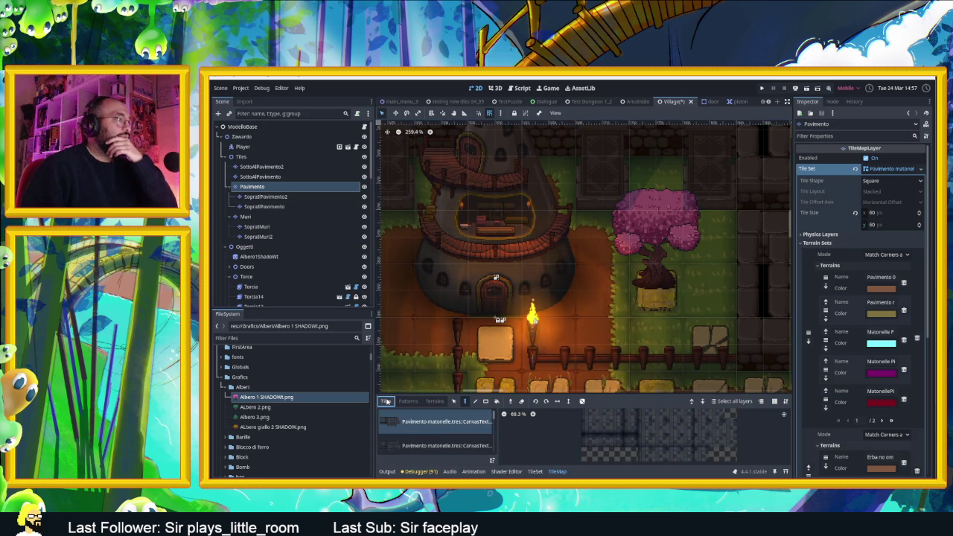
pyautogui.click(456, 401)
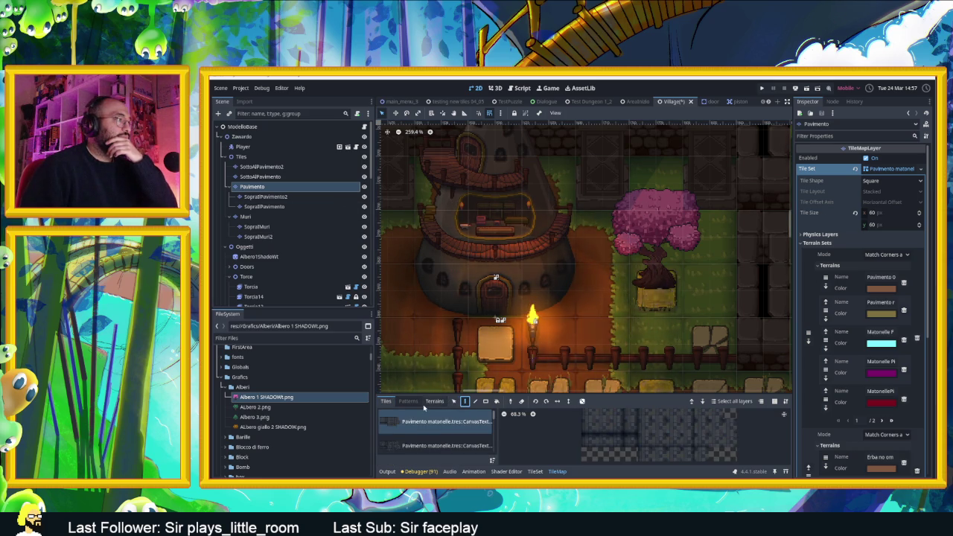
pyautogui.click(434, 401)
pyautogui.click(412, 425)
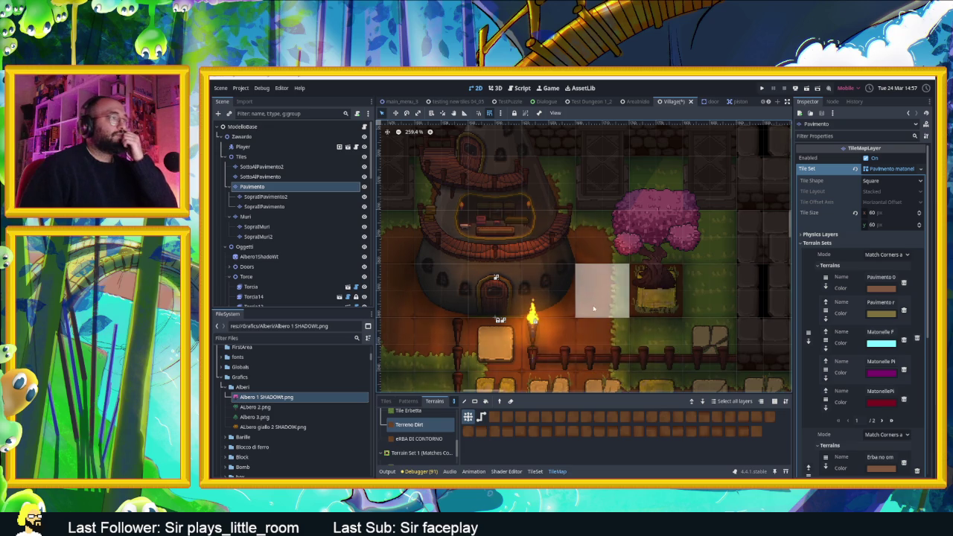
pyautogui.moveTo(605, 311)
pyautogui.mouseDown()
pyautogui.moveTo(607, 245)
pyautogui.moveTo(693, 255)
pyautogui.moveTo(699, 293)
pyautogui.moveTo(687, 332)
pyautogui.moveTo(607, 341)
pyautogui.mouseUp()
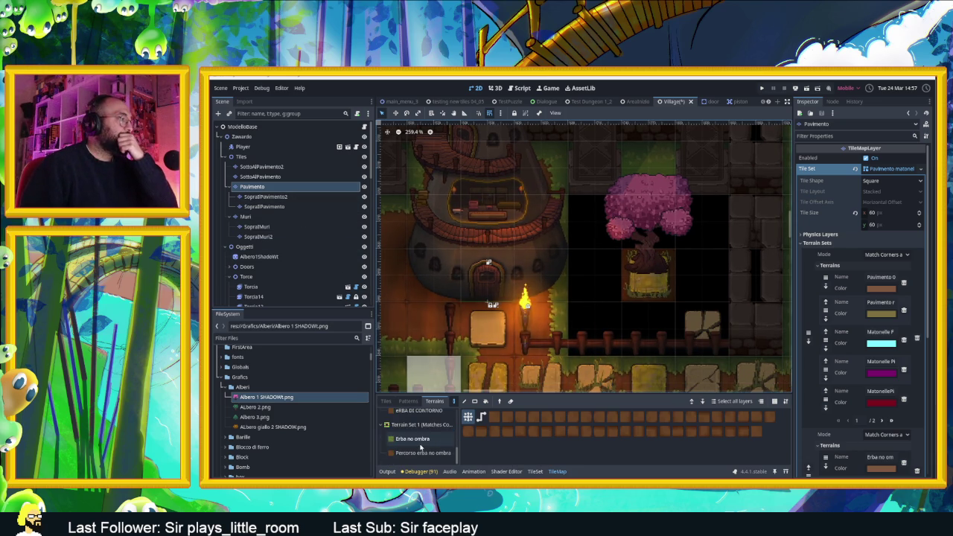
pyautogui.click(386, 401)
pyautogui.scroll(-2, 424, 446)
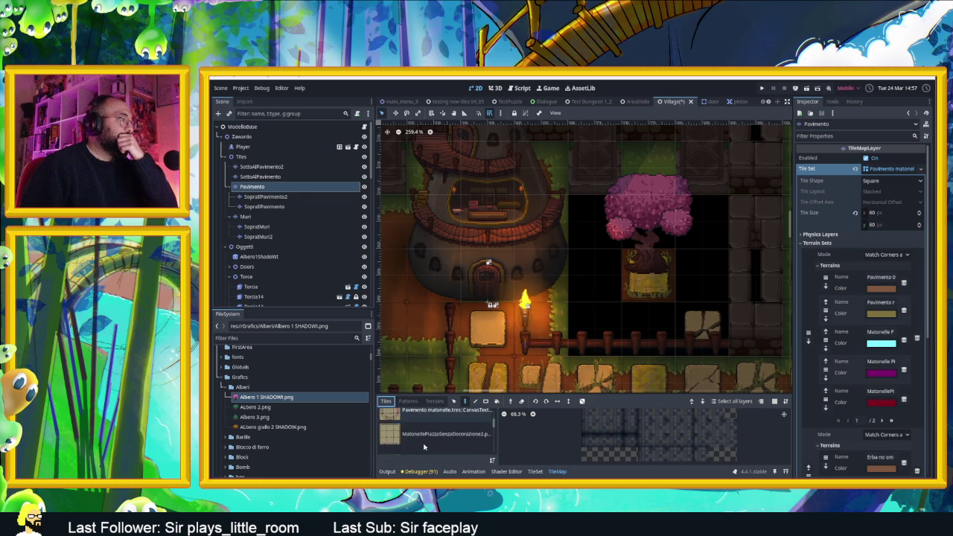
pyautogui.scroll(2, 423, 446)
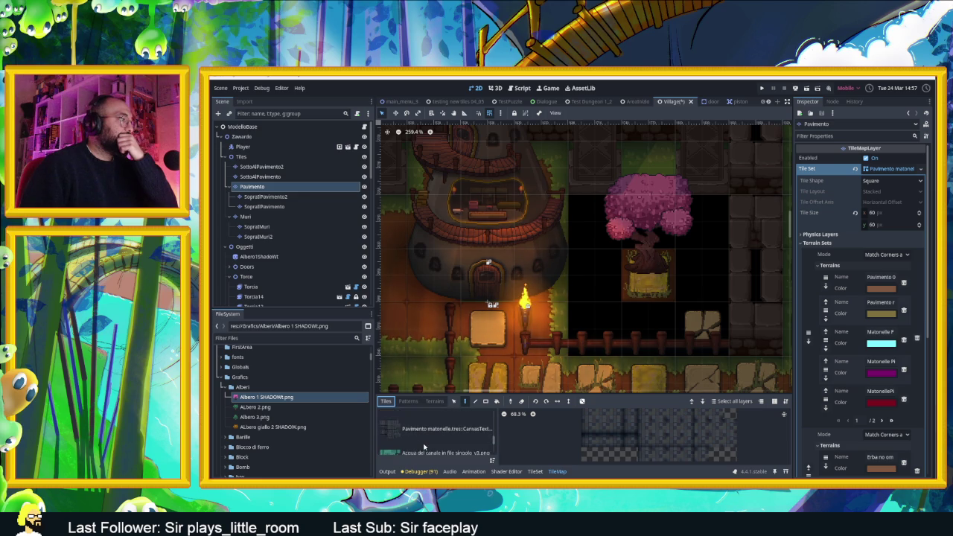
pyautogui.click(420, 419)
pyautogui.click(543, 426)
pyautogui.click(593, 227)
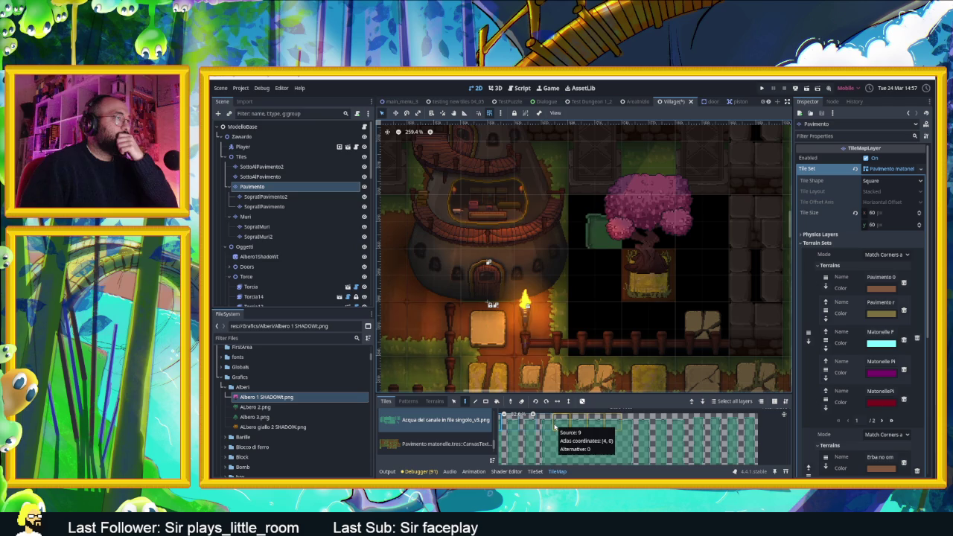
pyautogui.moveTo(560, 428); pyautogui.dragTo(621, 419)
pyautogui.click(629, 422)
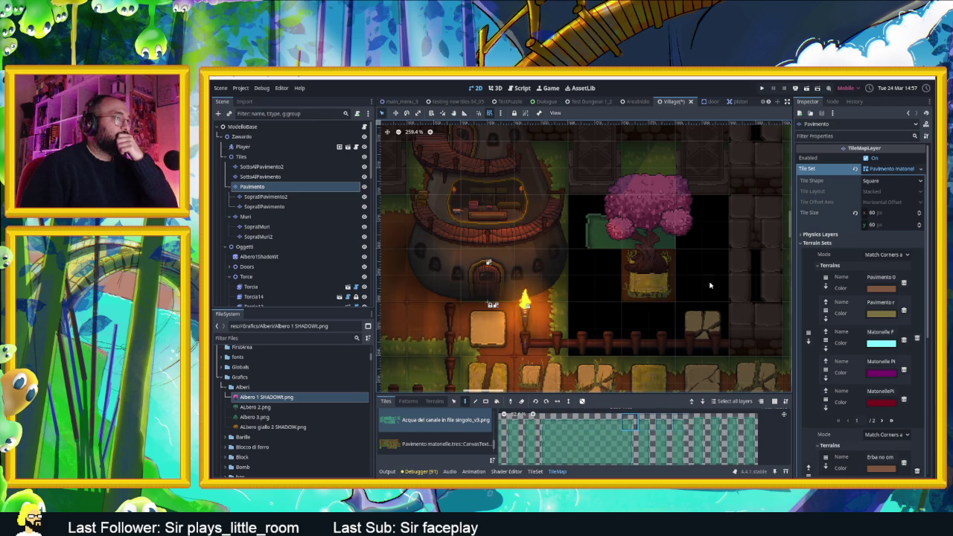
pyautogui.click(692, 232)
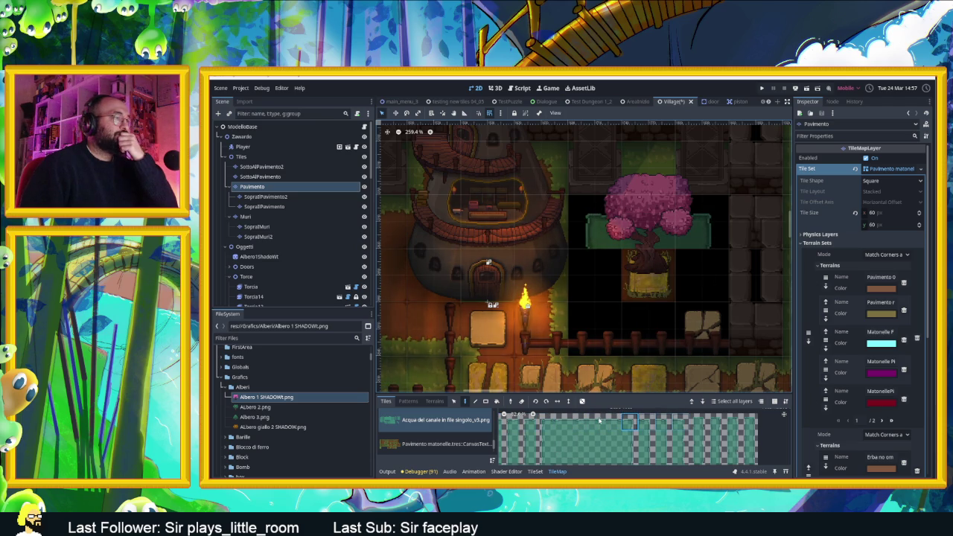
pyautogui.click(608, 268)
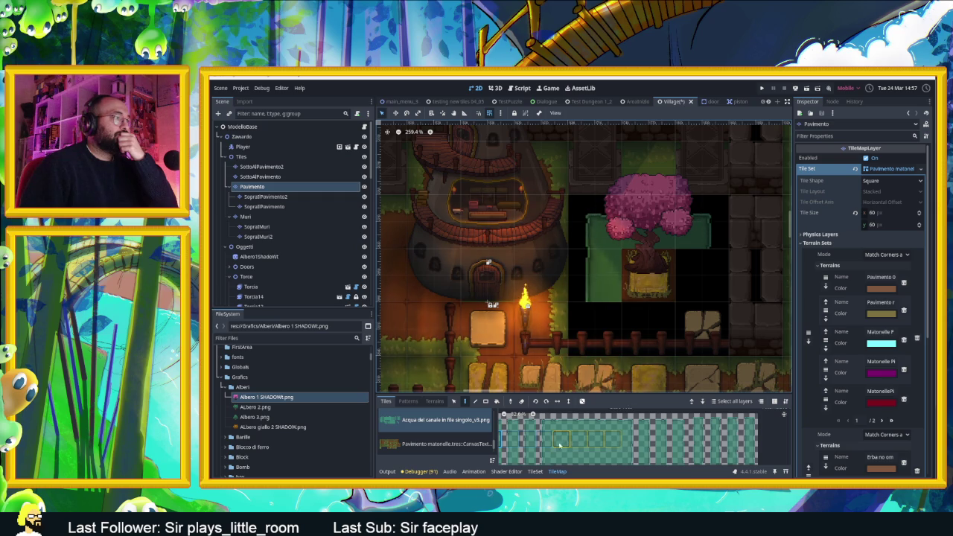
pyautogui.click(629, 439)
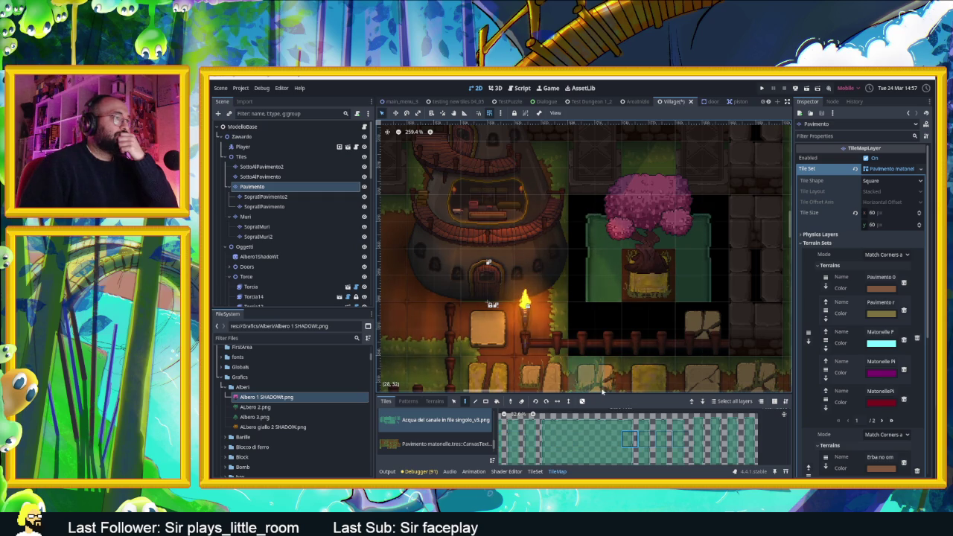
pyautogui.scroll(-2, 588, 358)
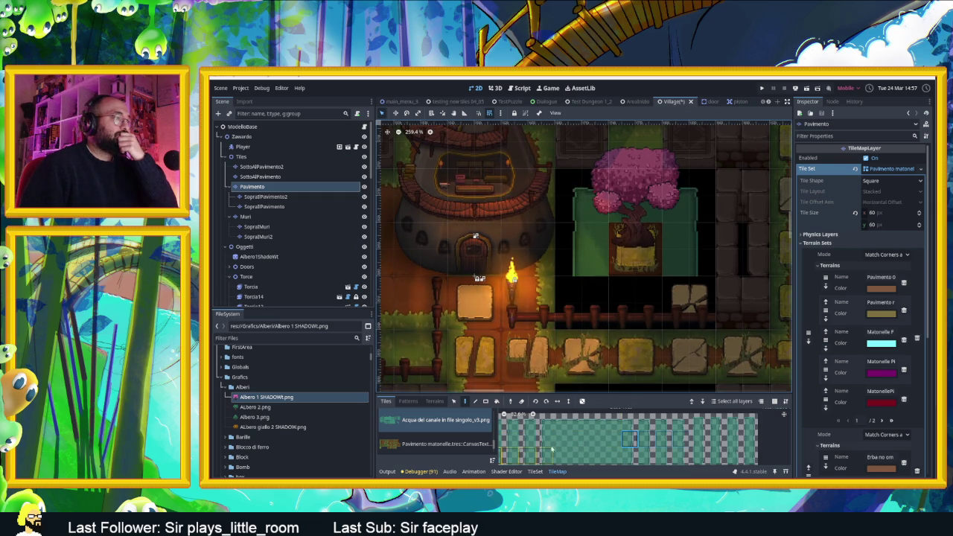
pyautogui.scroll(-2, 565, 430)
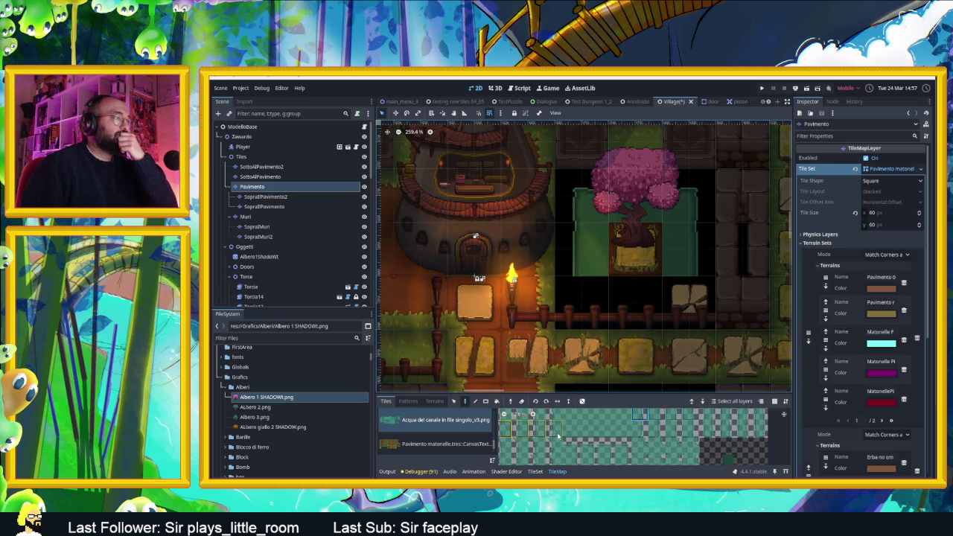
pyautogui.moveTo(567, 429); pyautogui.dragTo(625, 431)
pyautogui.click(571, 429)
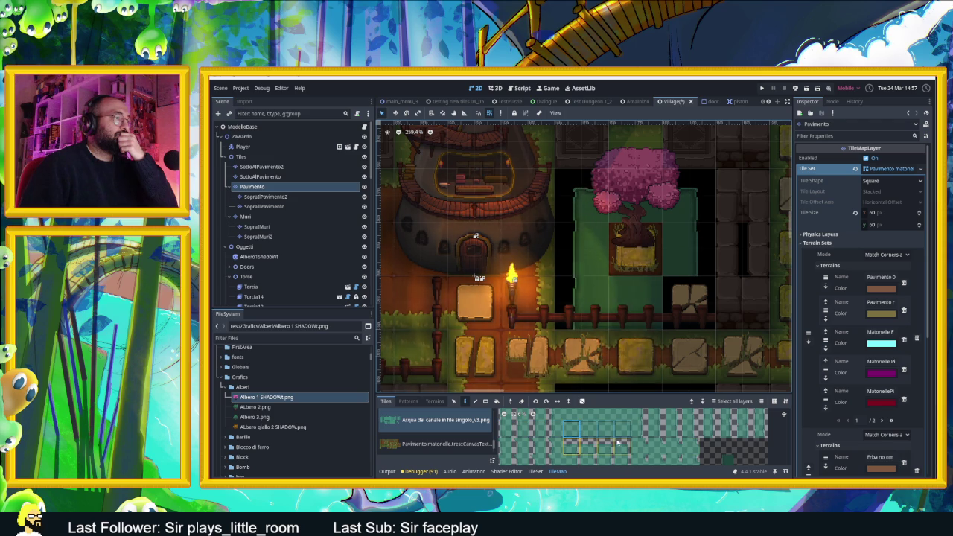
pyautogui.click(639, 421)
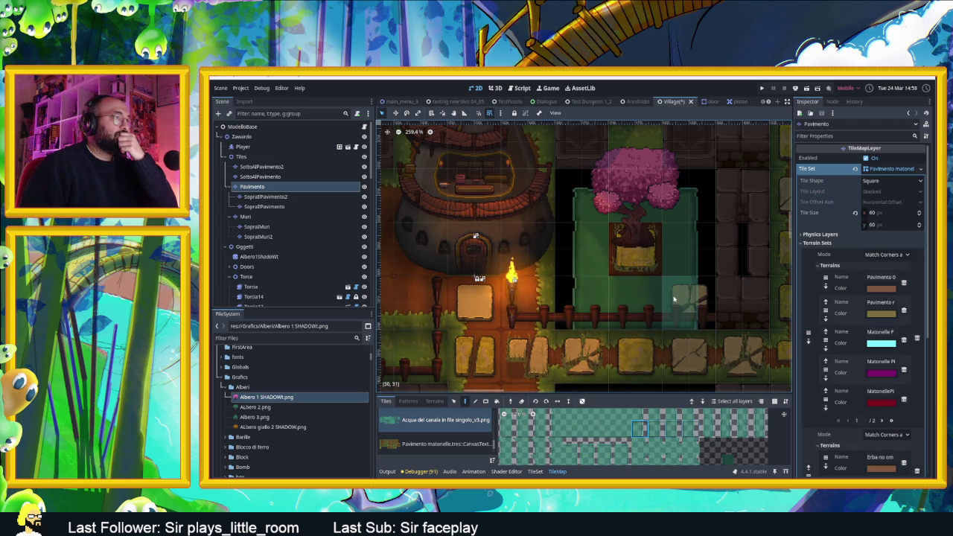
pyautogui.scroll(2, 588, 317)
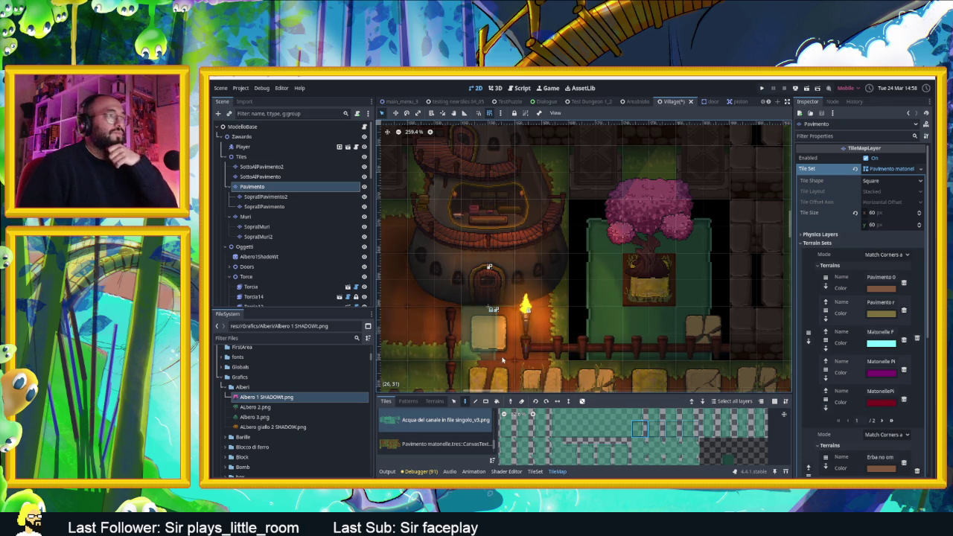
pyautogui.scroll(-2, 499, 362)
pyautogui.hscroll(-3, 559, 334)
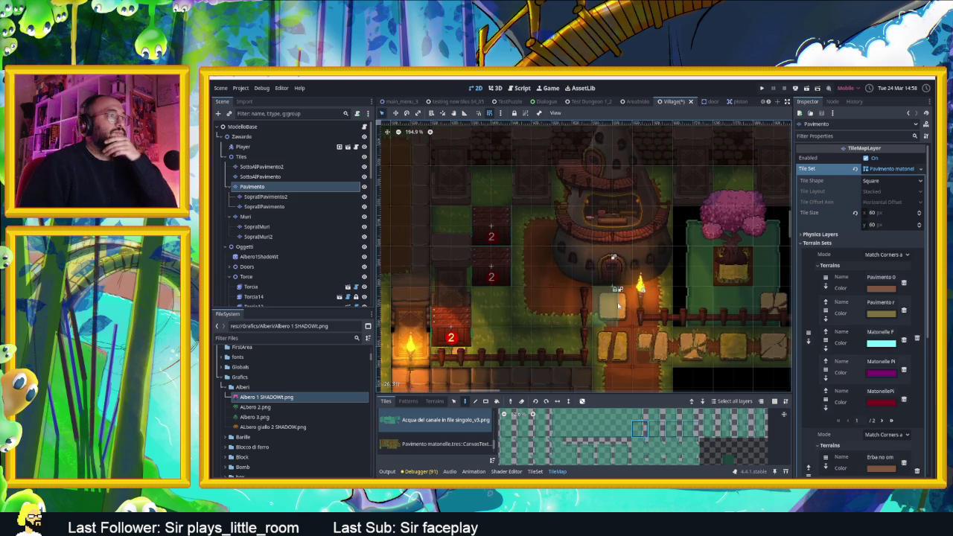
pyautogui.scroll(1, 677, 281)
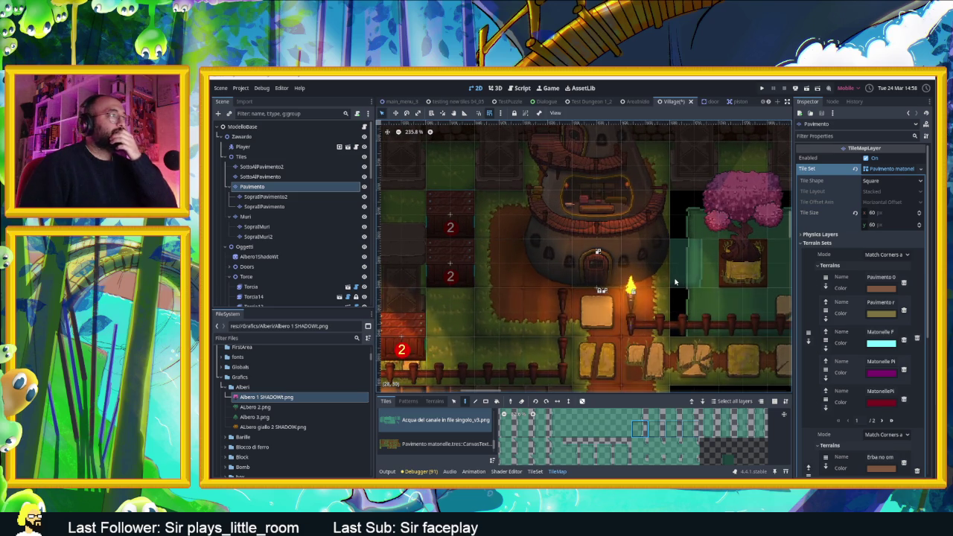
pyautogui.scroll(-3, 678, 282)
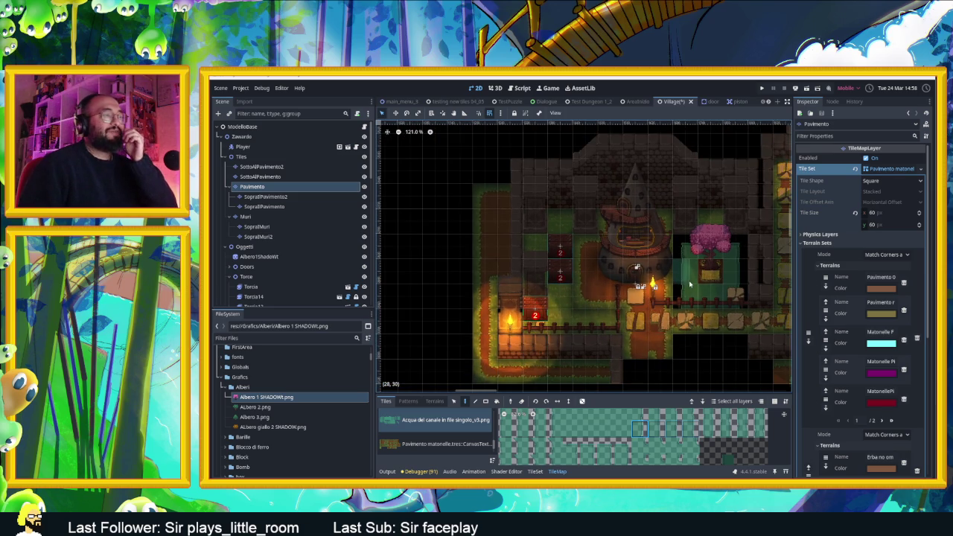
pyautogui.scroll(2, 696, 288)
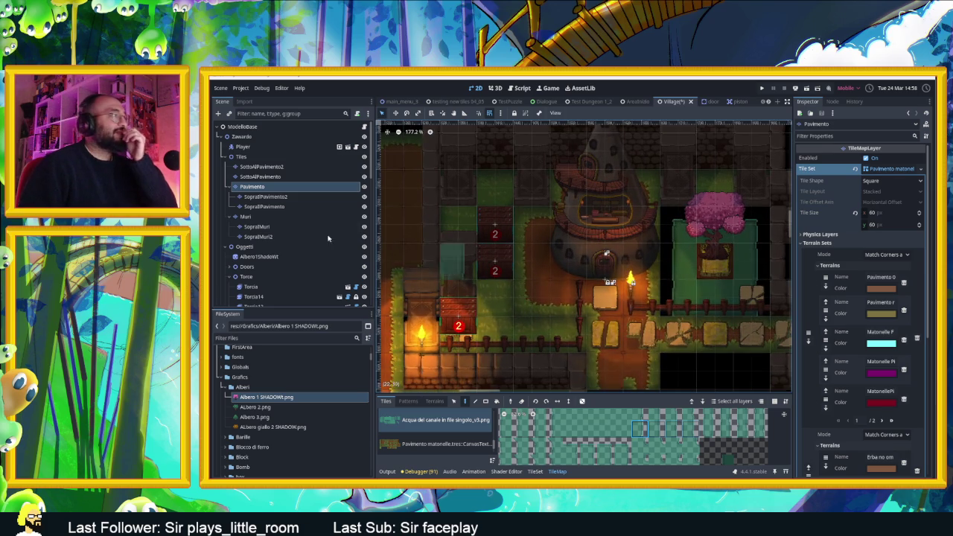
# On SottoAlPavimento2, paint dark soil tiles beneath the pink tree's trunk.
pyautogui.click(265, 167)
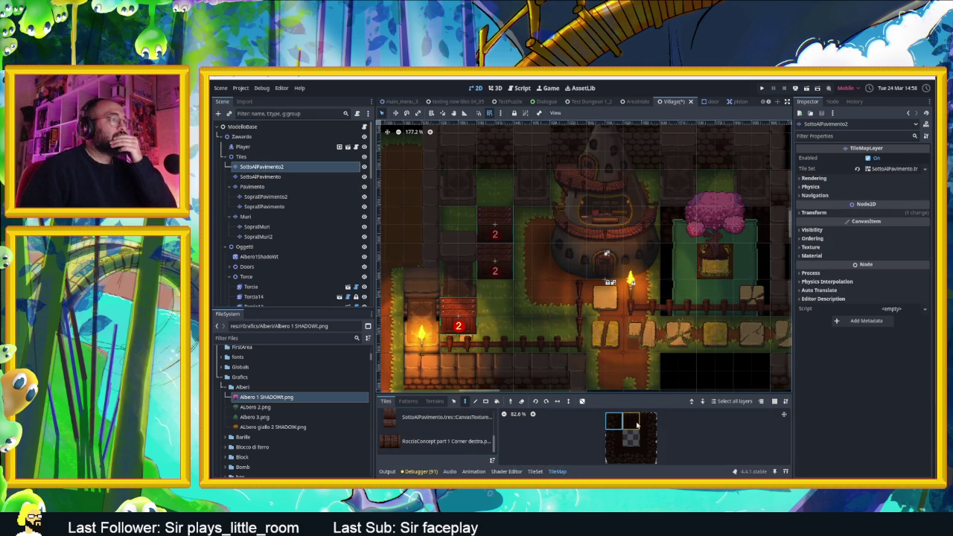
pyautogui.click(631, 422)
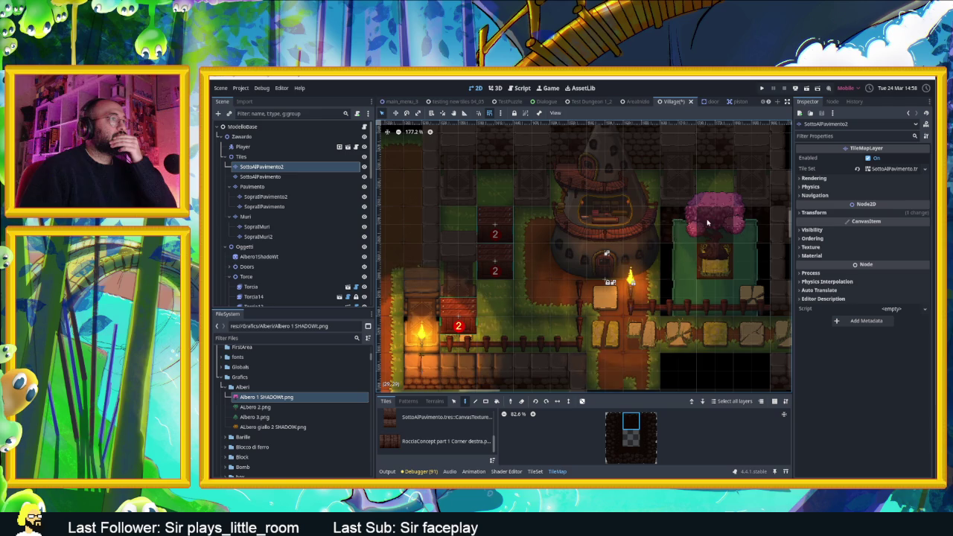
pyautogui.keyDown('ctrl'); pyautogui.click(744, 261); pyautogui.keyUp('ctrl')
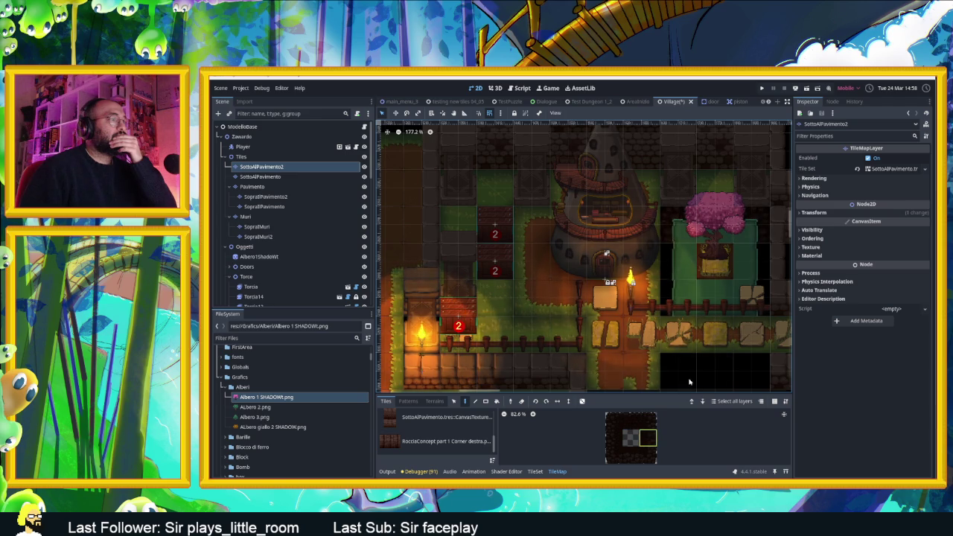
pyautogui.click(747, 286)
pyautogui.click(649, 457)
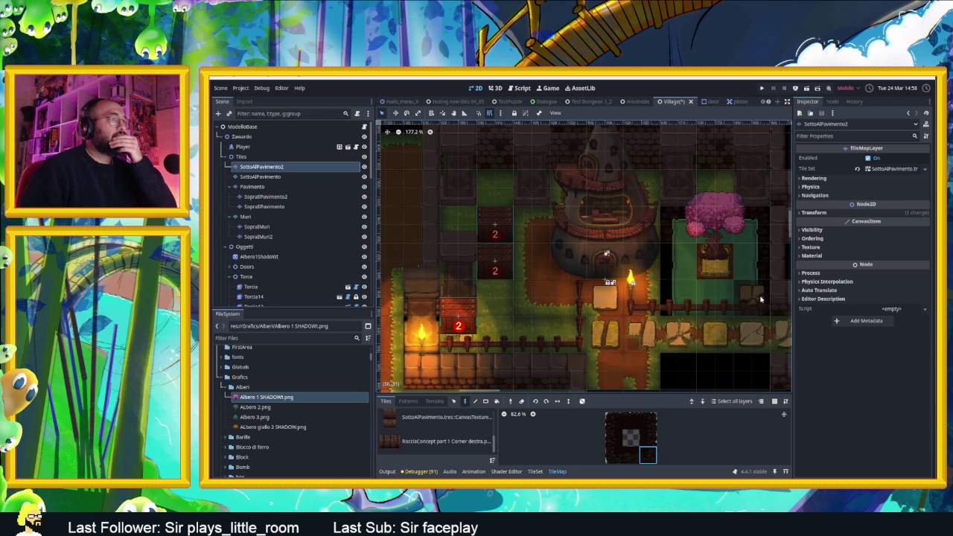
pyautogui.click(613, 437)
pyautogui.click(640, 335)
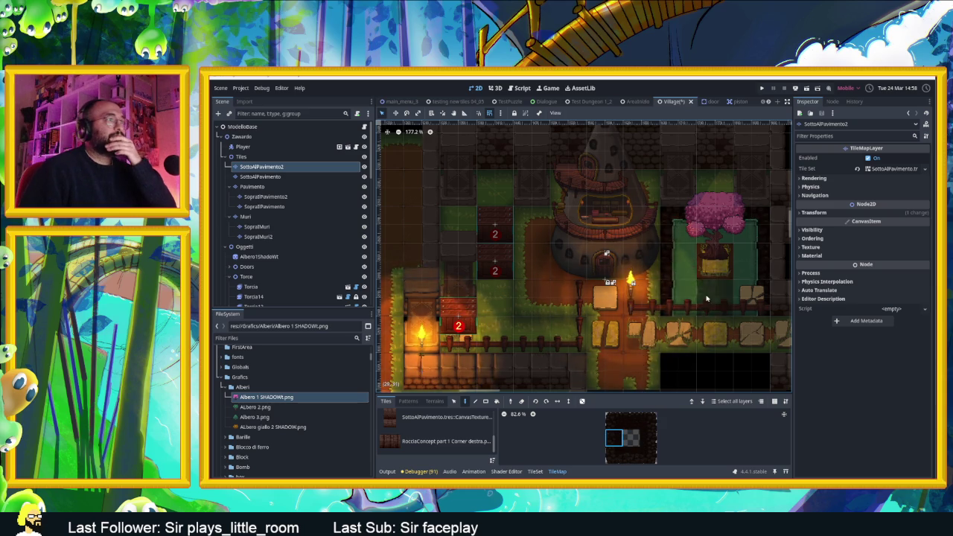
# Switch to the SopraIlPavimento2 layer, then select the Albero1ShadoWt tree sprite.
pyautogui.scroll(-4, 566, 358)
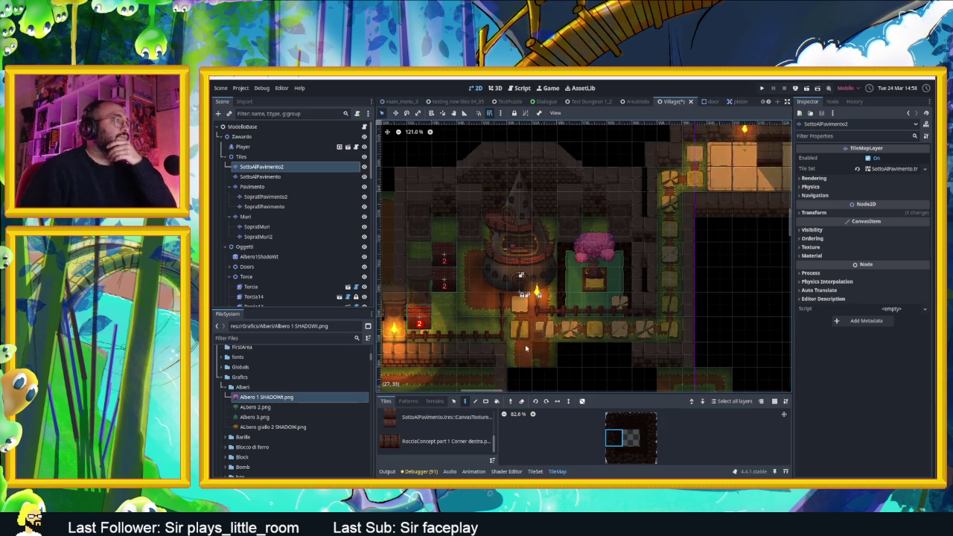
pyautogui.scroll(2, 650, 348)
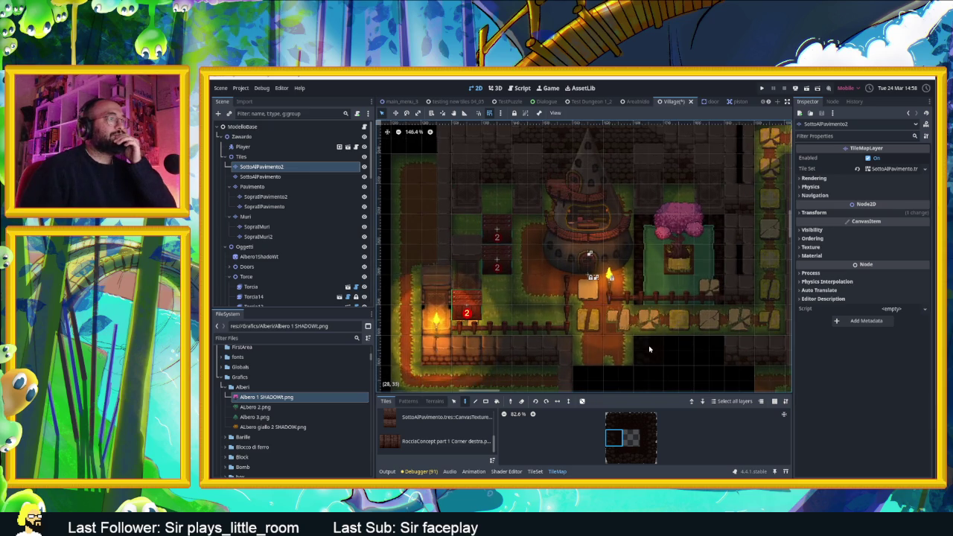
pyautogui.scroll(3, 651, 349)
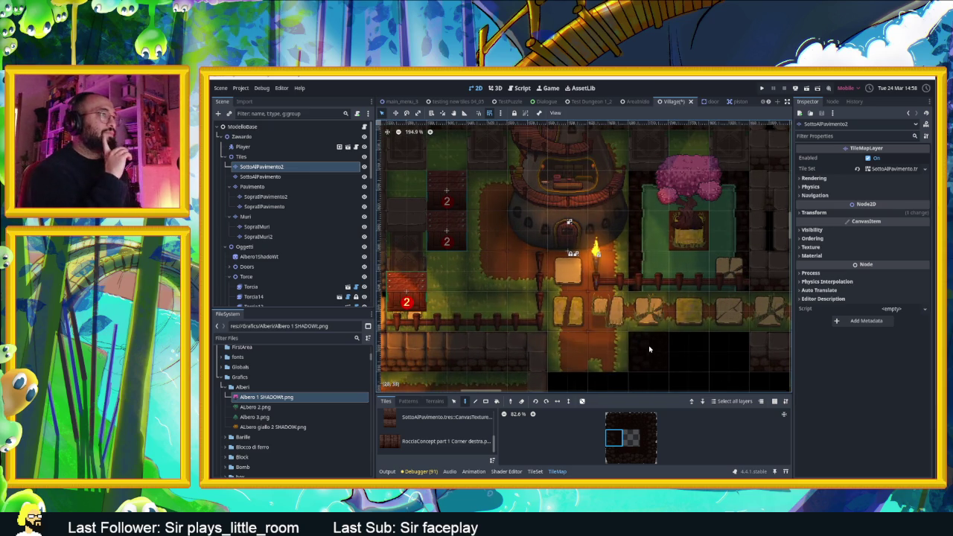
pyautogui.scroll(3, 573, 225)
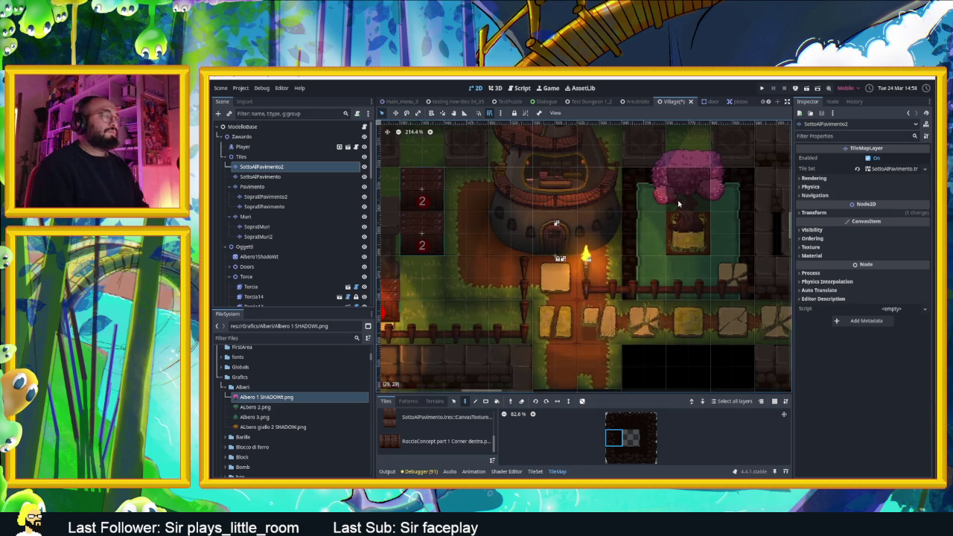
pyautogui.click(310, 187)
pyautogui.click(310, 197)
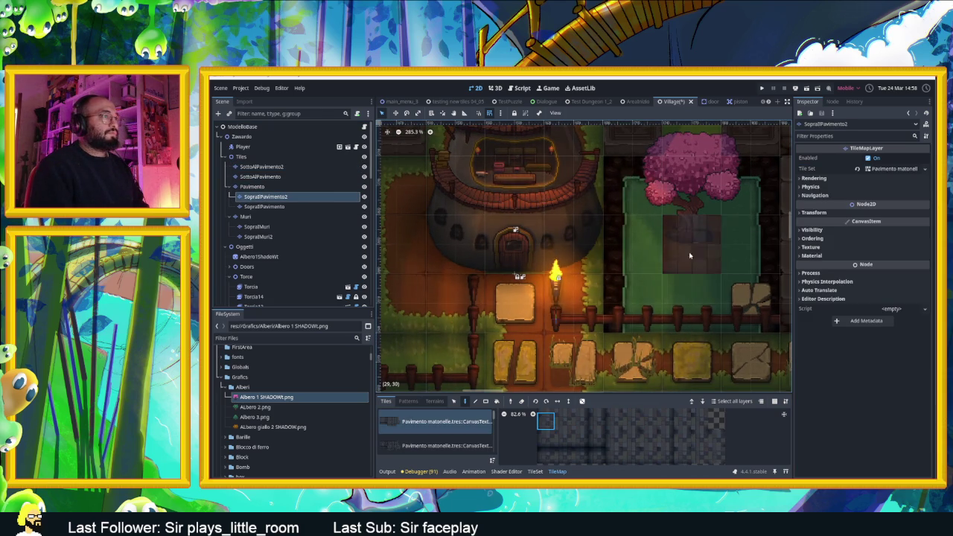
pyautogui.scroll(-3, 527, 283)
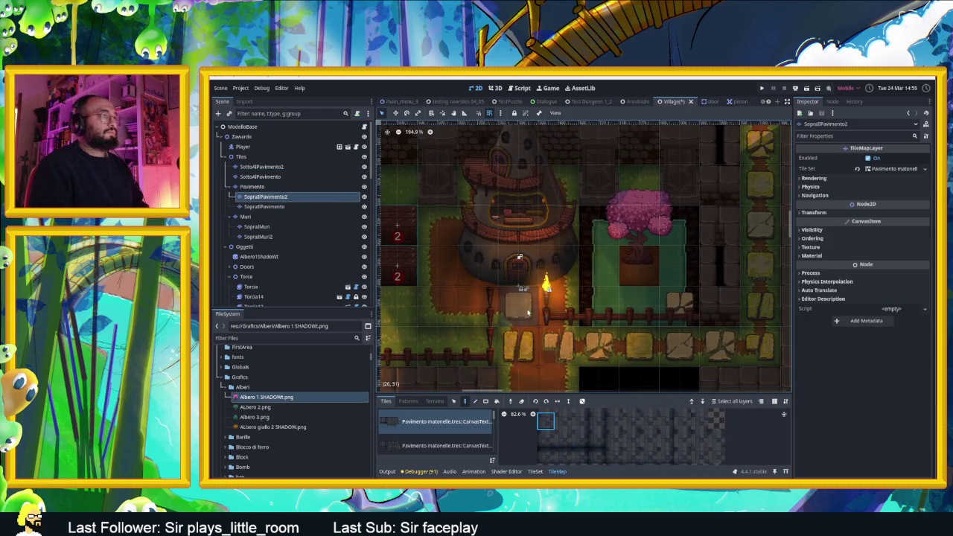
pyautogui.click(261, 256)
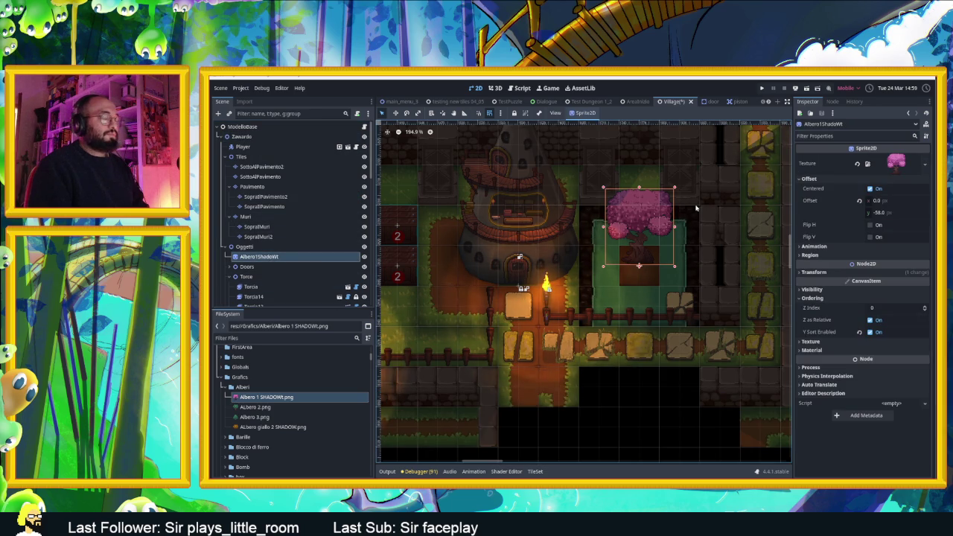
# Nudge the tree down and set its Transform scale to 2.0 on both axes.
pyautogui.press('Down')
pyautogui.press('Down')
pyautogui.press('Down')
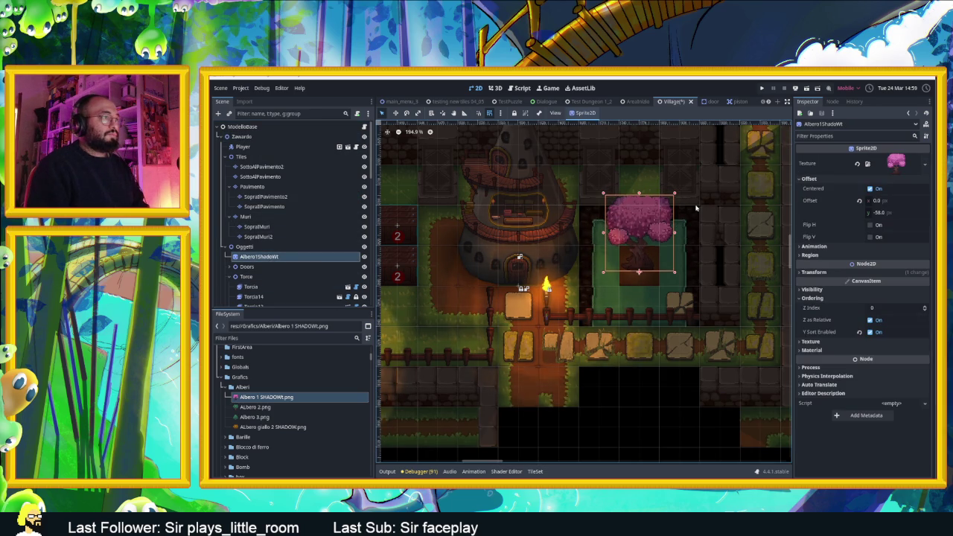
pyautogui.click(813, 272)
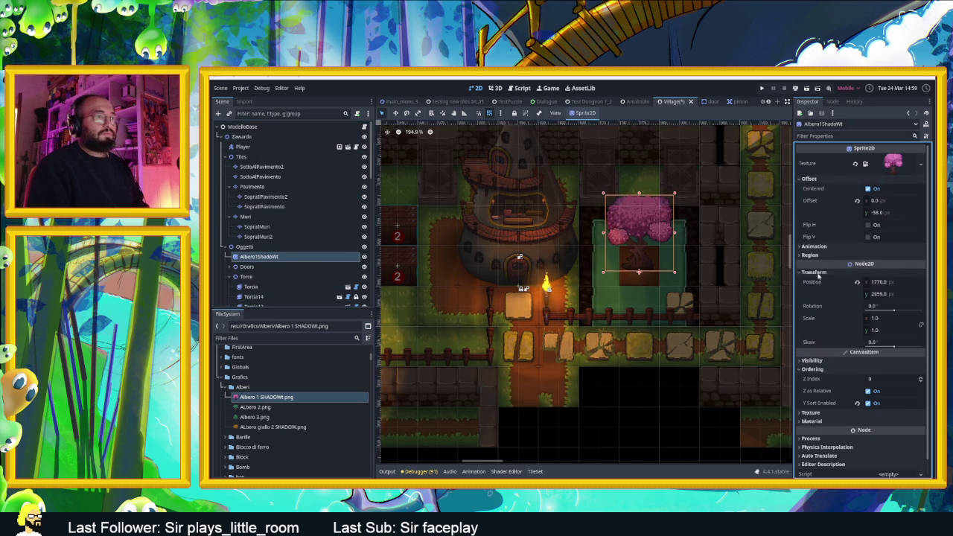
pyautogui.click(893, 319)
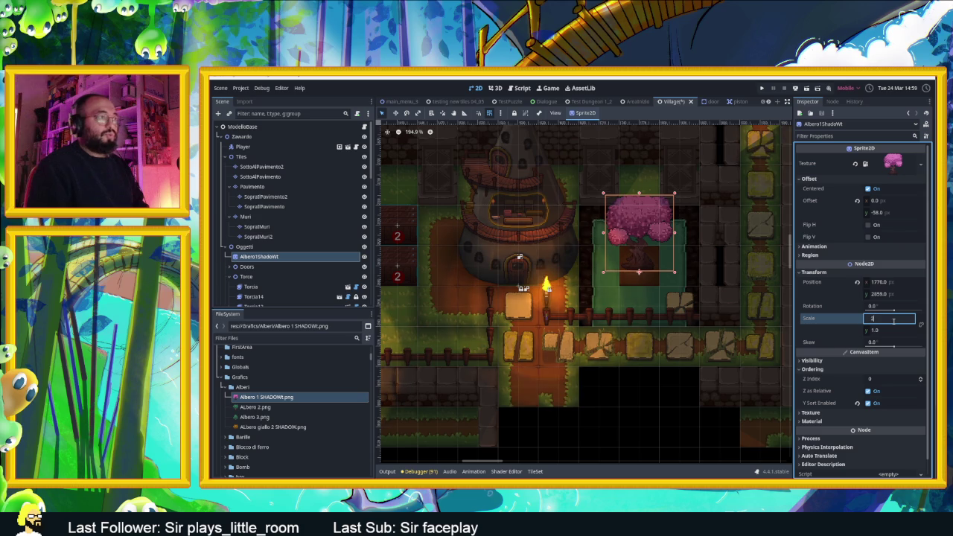
pyautogui.press('Return')
pyautogui.click(882, 331)
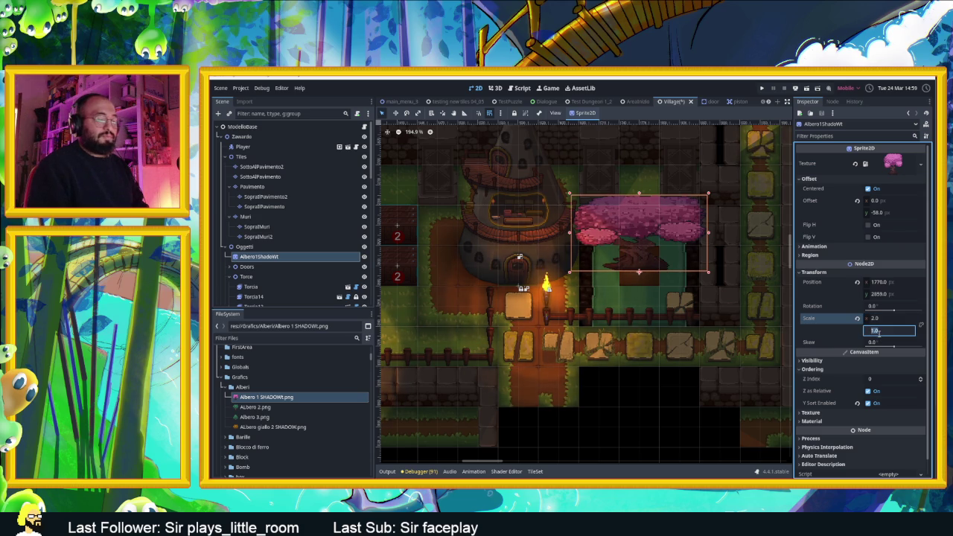
pyautogui.write('2.0')
pyautogui.click(647, 253)
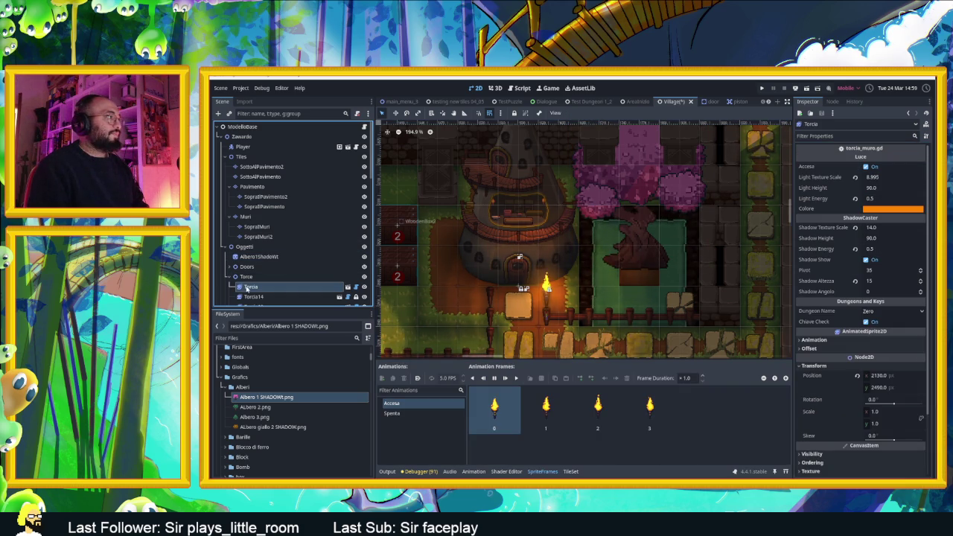
# Fine-tune the tree's position by a pixel and raise its Z Index to 1.
pyautogui.click(259, 256)
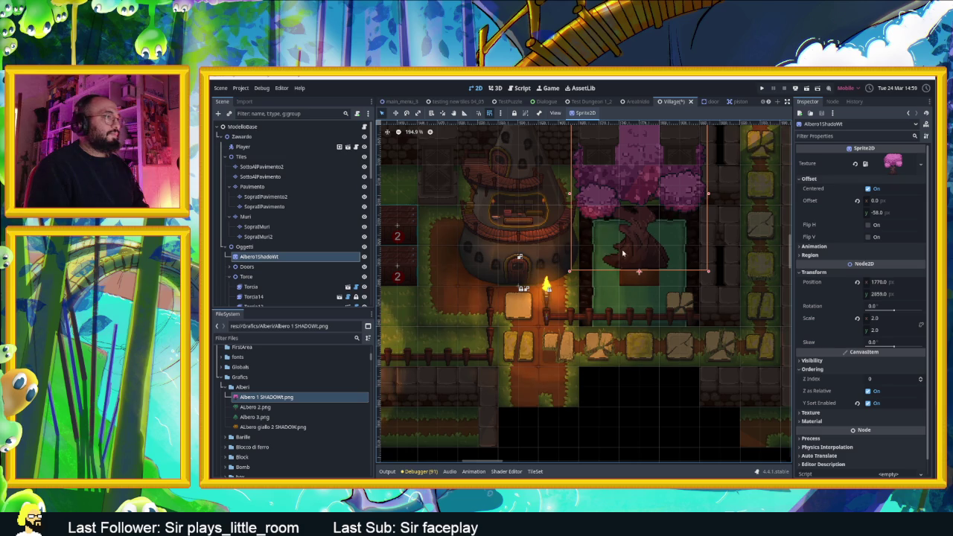
pyautogui.press('Down')
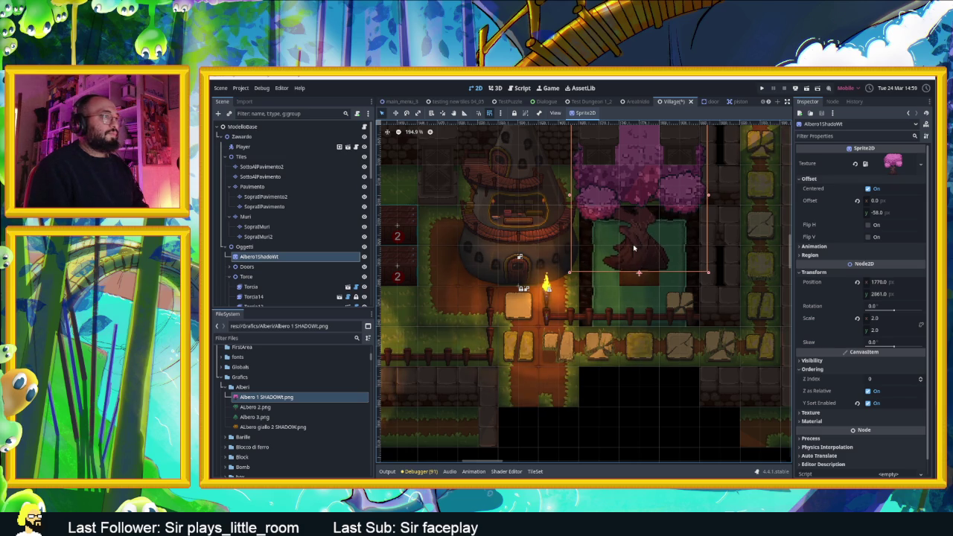
pyautogui.press('Down')
pyautogui.press('Down')
pyautogui.press('Down')
pyautogui.press('Down')
pyautogui.press('Down')
pyautogui.press('Down')
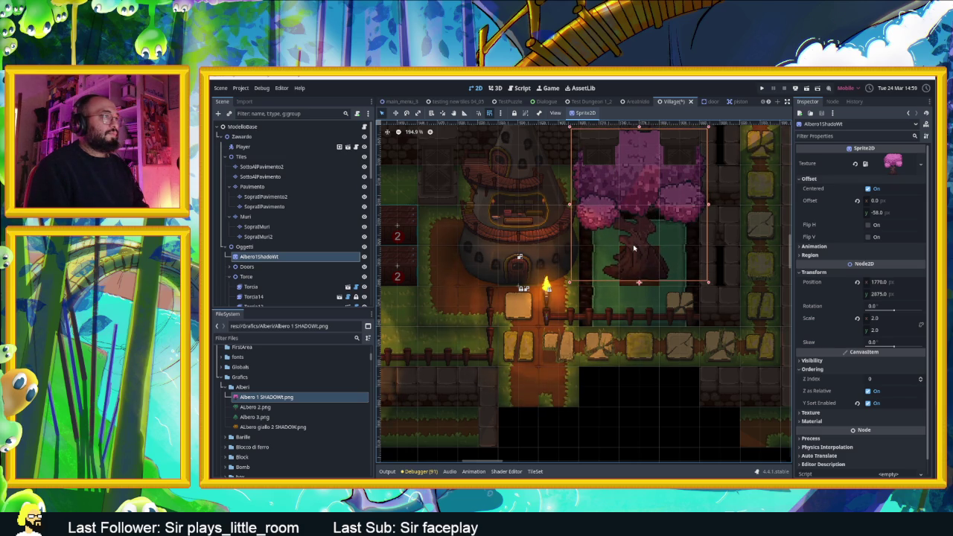
pyautogui.press('Up')
pyautogui.press('Up')
pyautogui.press('Up')
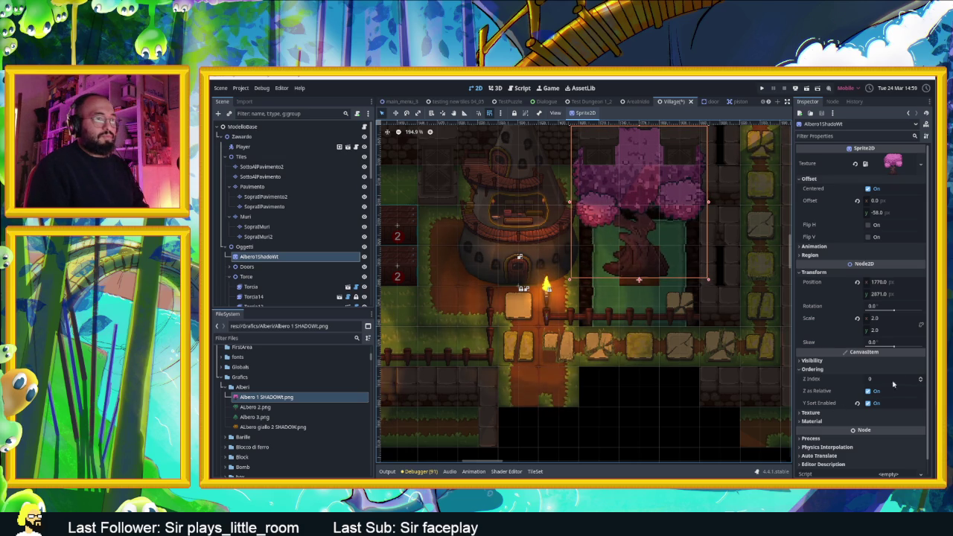
pyautogui.click(920, 379)
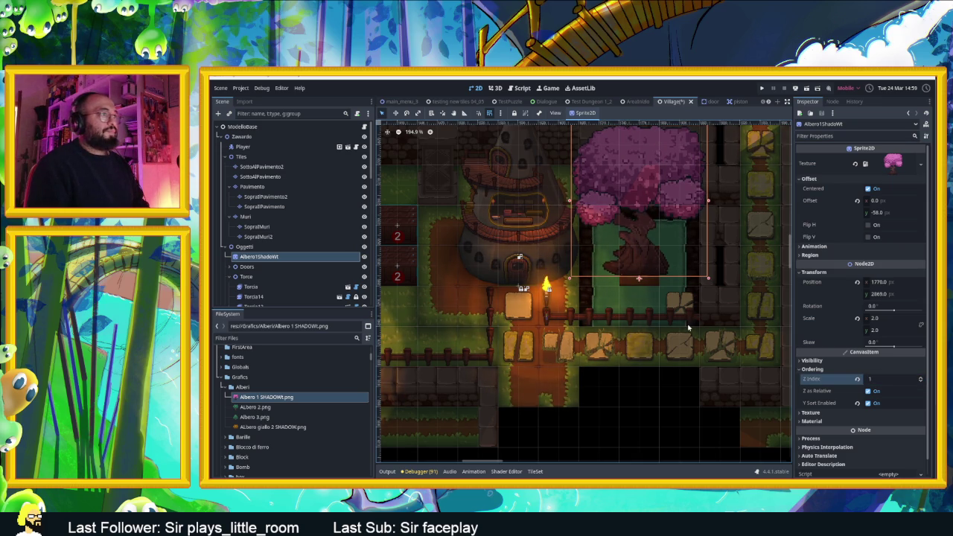
# Change the tree's scale to 1.5 on both axes.
pyautogui.click(890, 317)
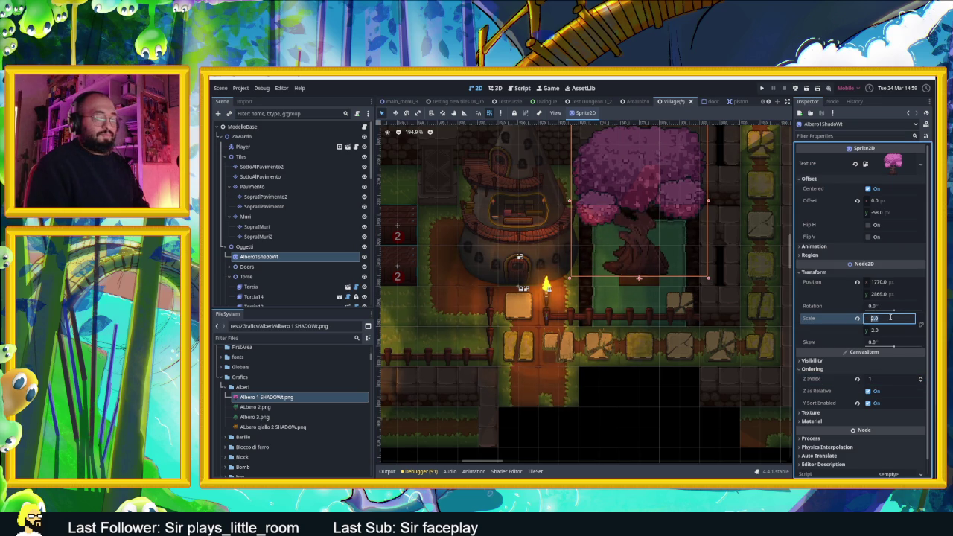
pyautogui.press('Return')
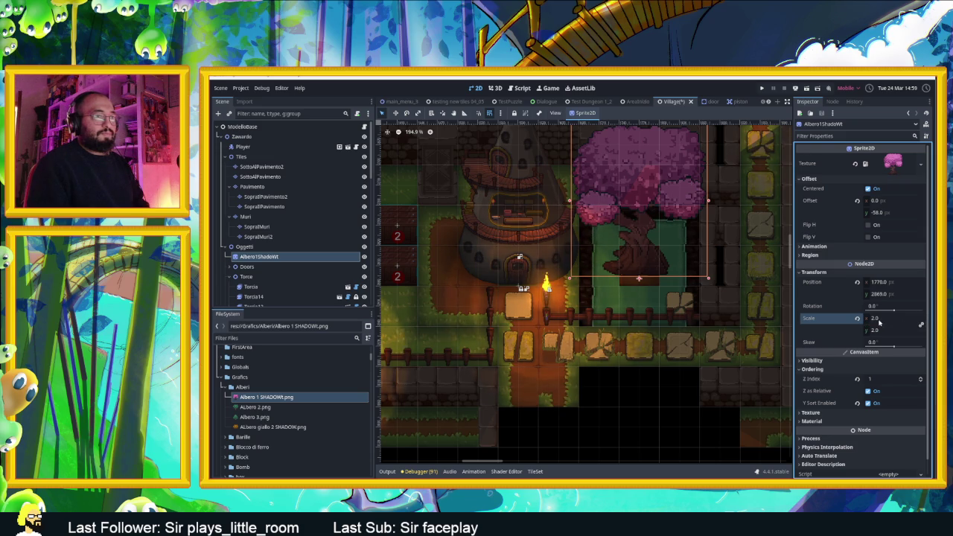
pyautogui.write('1.5')
pyautogui.press('Return')
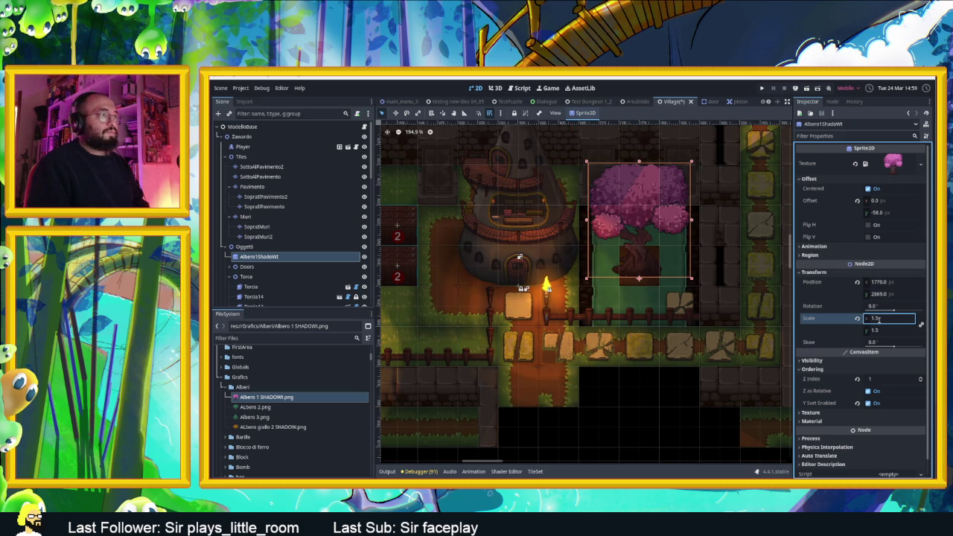
pyautogui.click(637, 264)
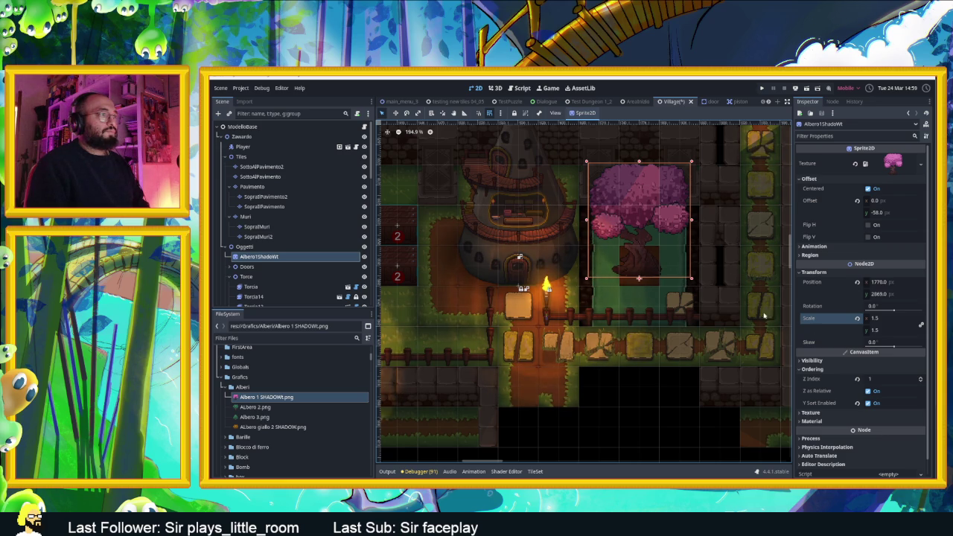
pyautogui.scroll(-1, 826, 348)
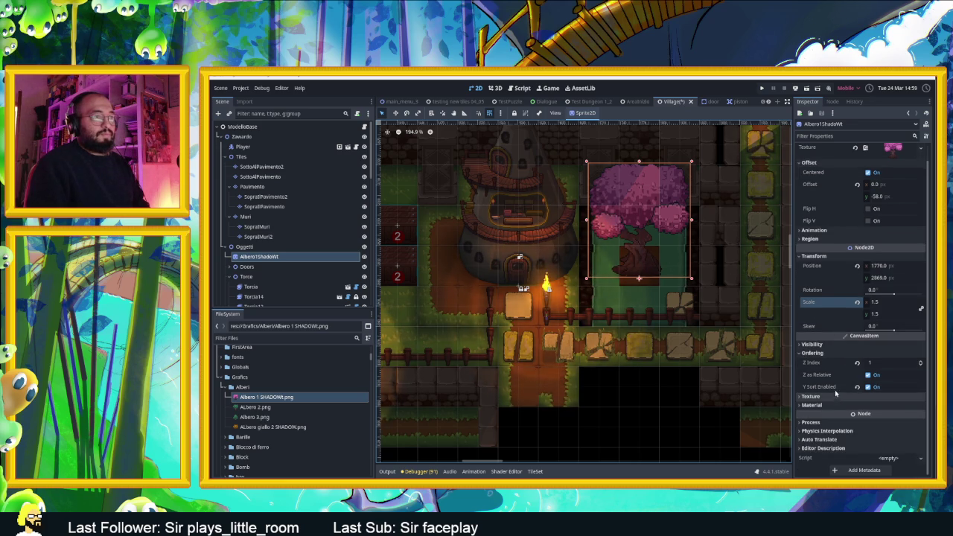
pyautogui.click(813, 345)
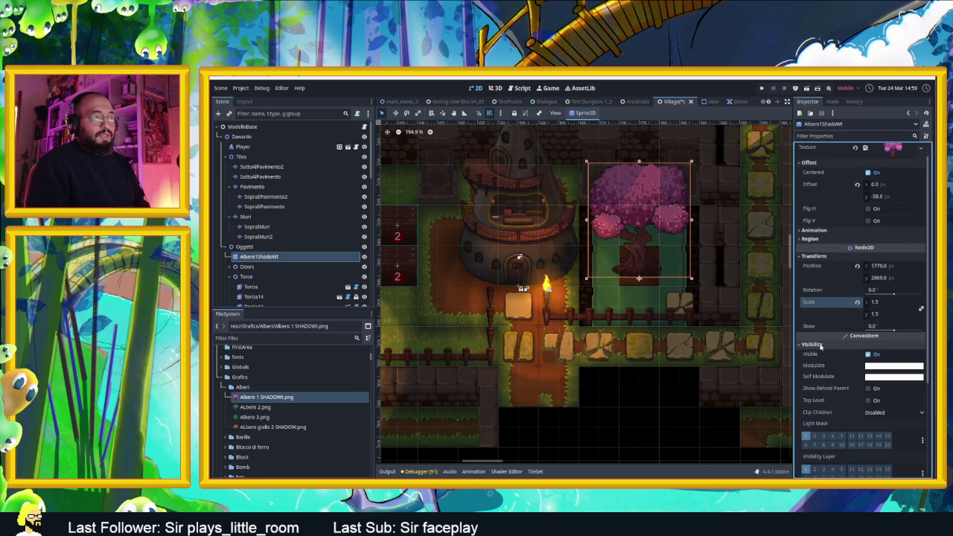
# Toggle the tree's Visibility Layer 1 and Light Mask layer 1 off and back on.
pyautogui.click(806, 469)
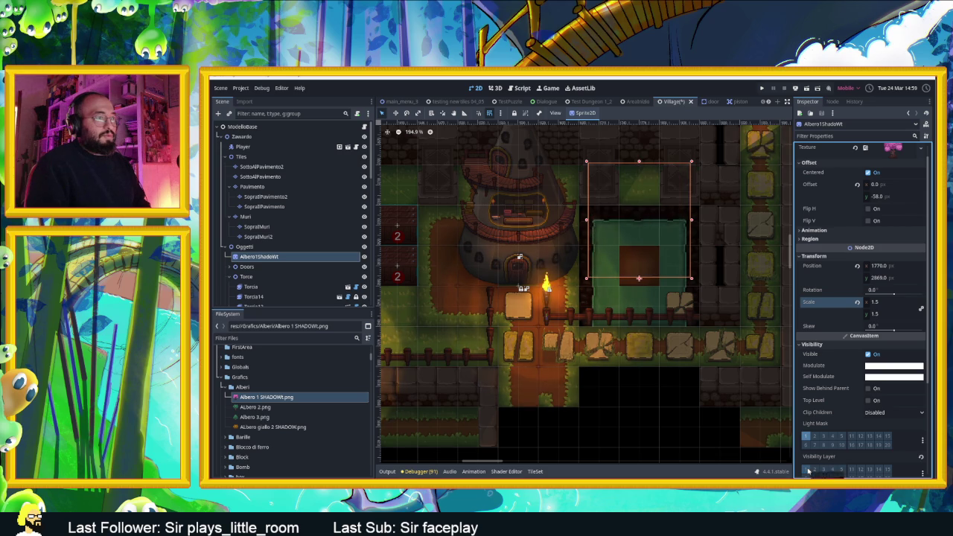
pyautogui.click(806, 469)
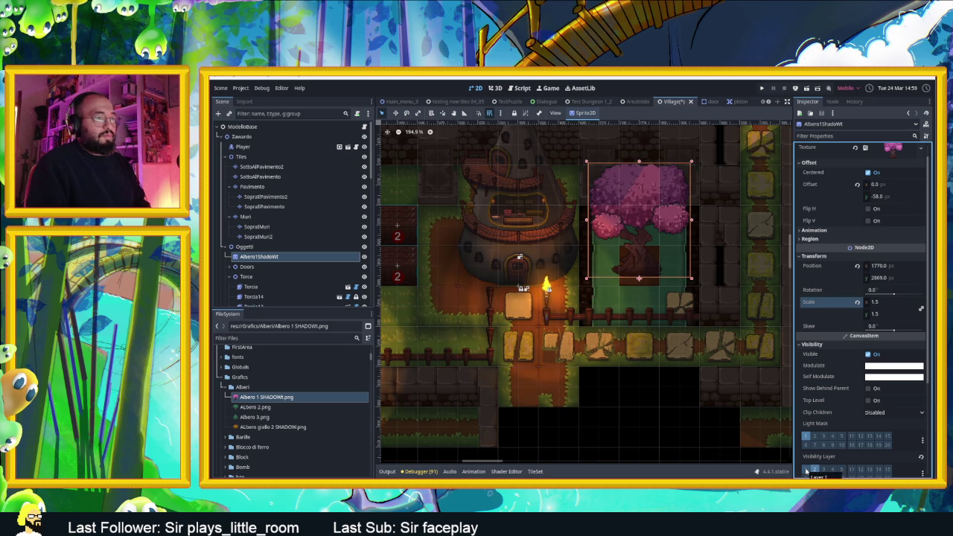
pyautogui.click(805, 437)
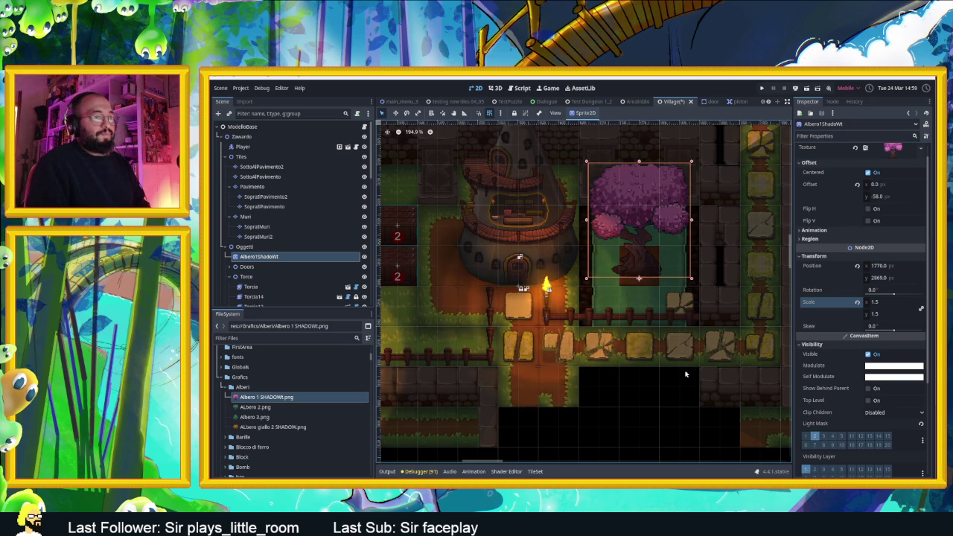
pyautogui.scroll(-2, 634, 301)
pyautogui.scroll(4, 634, 253)
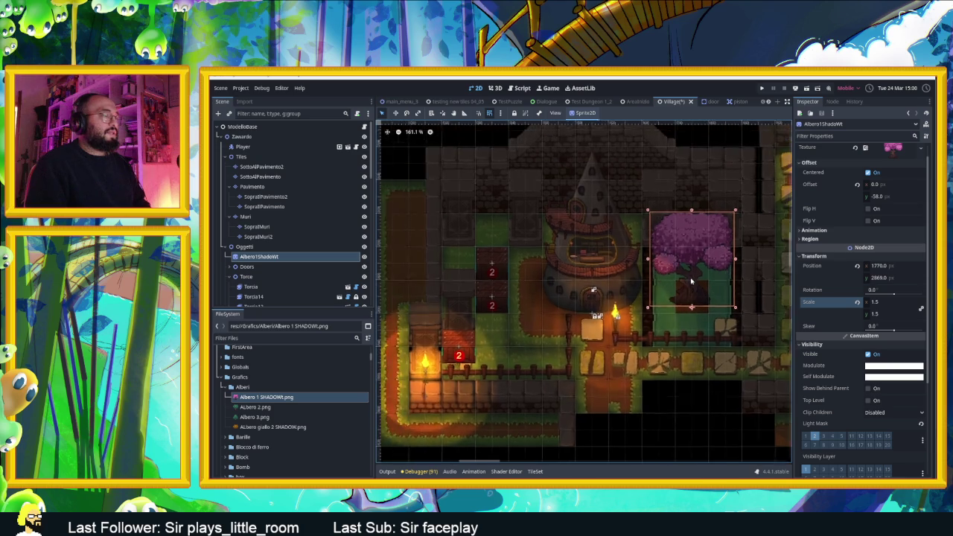
pyautogui.click(804, 436)
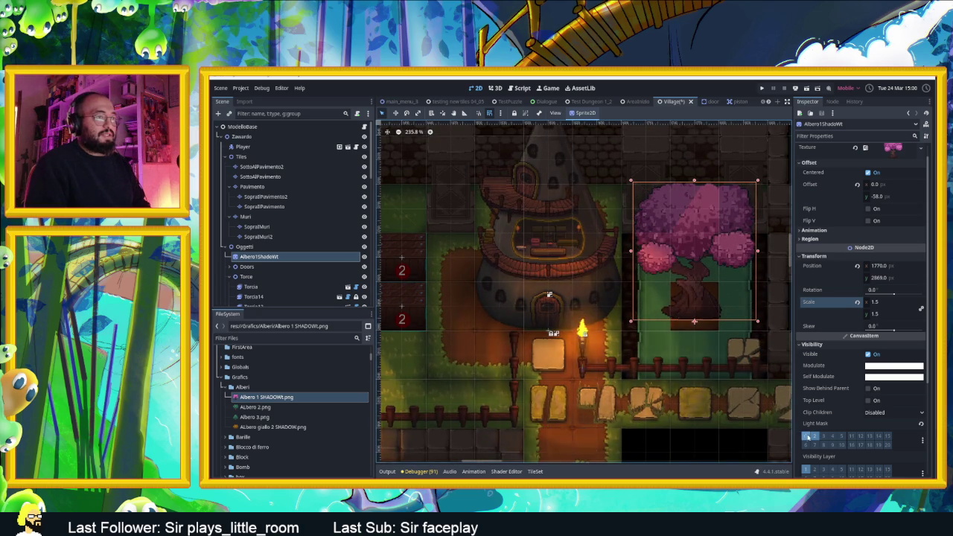
pyautogui.click(814, 436)
pyautogui.scroll(-3, 818, 391)
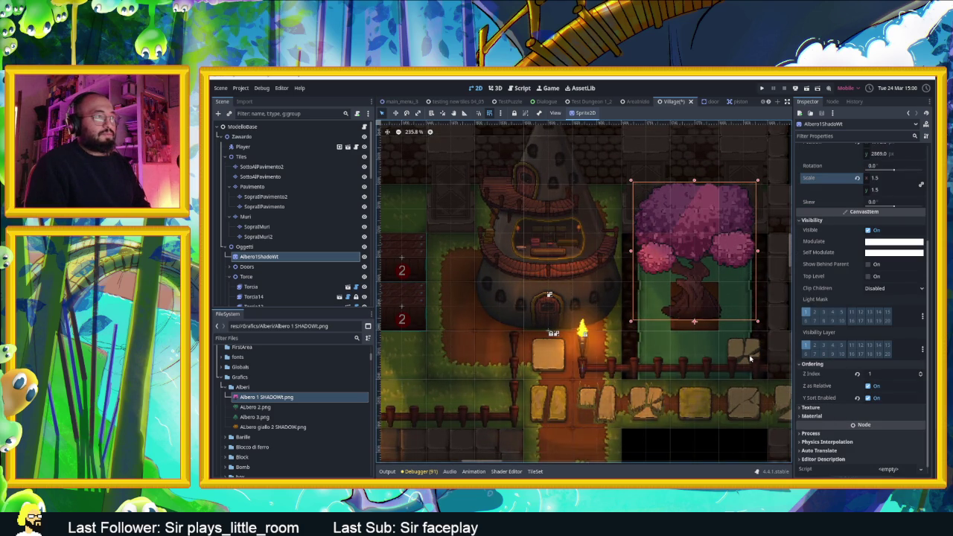
# Set the tree's Light Mask to layer 2 only, removing layer 1.
pyautogui.click(814, 312)
pyautogui.click(805, 311)
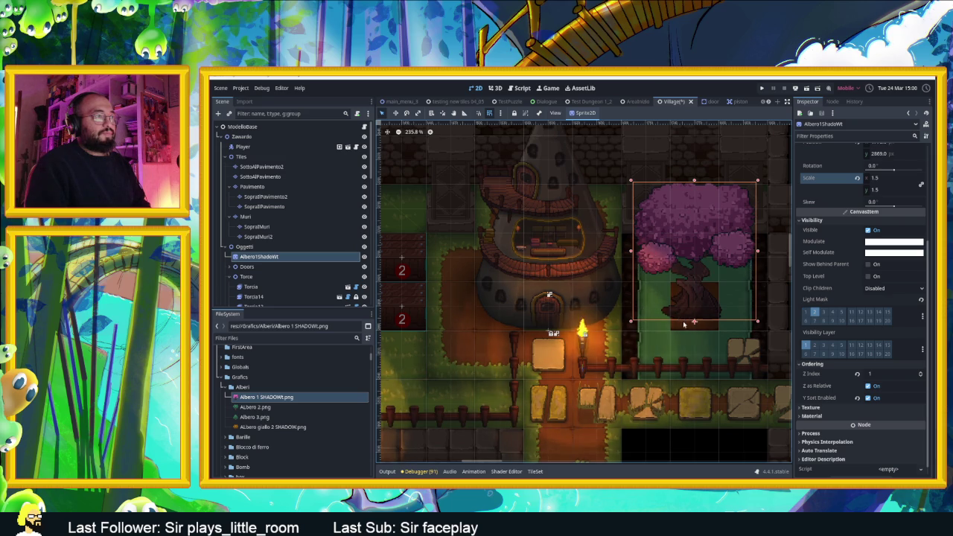
pyautogui.scroll(-4, 674, 324)
pyautogui.hscroll(-2, 651, 327)
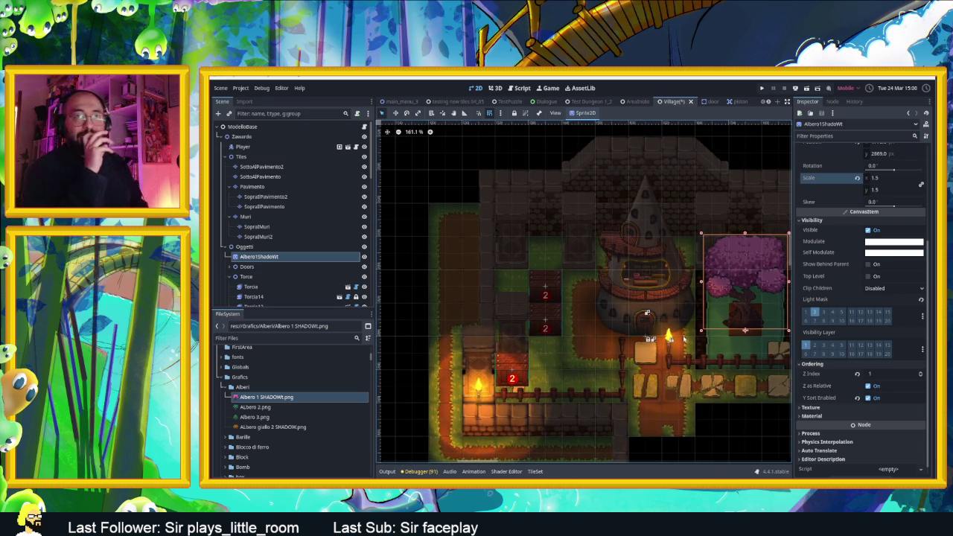
pyautogui.scroll(4, 725, 324)
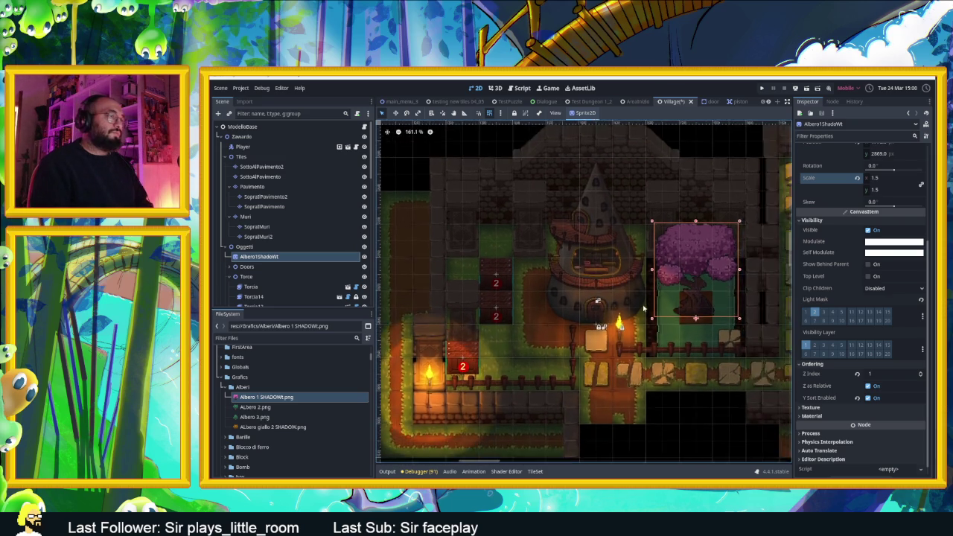
pyautogui.scroll(-2, 638, 350)
pyautogui.hscroll(1, 638, 350)
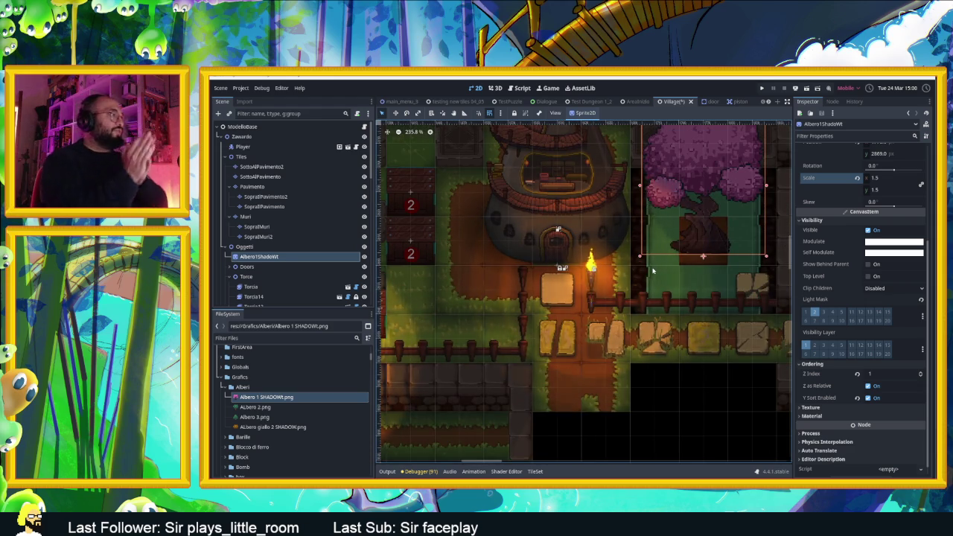
pyautogui.scroll(-8, 627, 275)
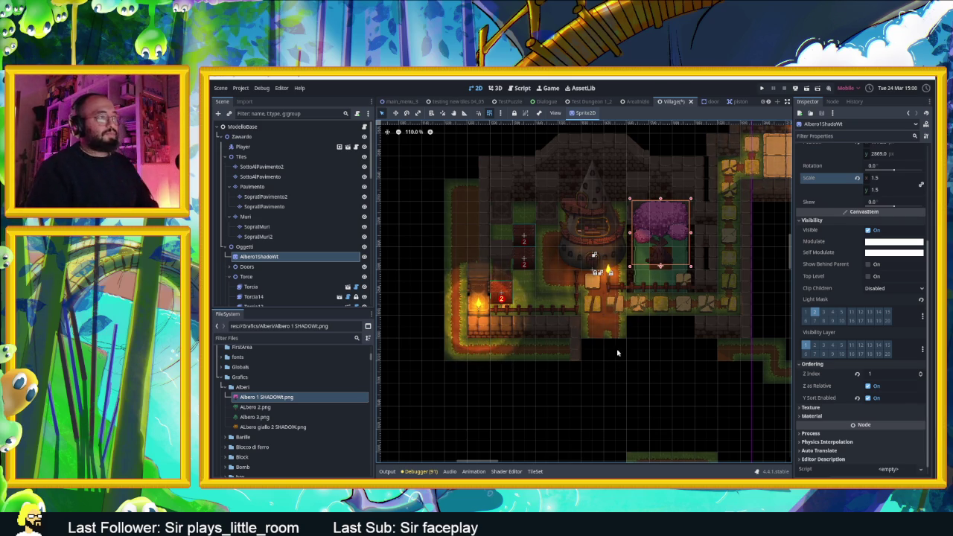
# Drag the top Torcia torch to the map's top right, then select the Pavimento layer.
pyautogui.click(636, 136)
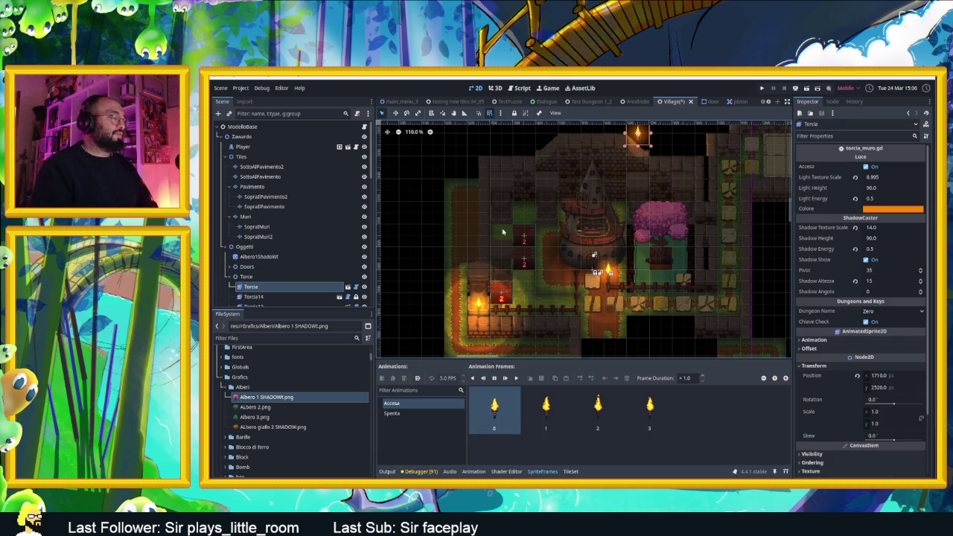
pyautogui.moveTo(514, 238); pyautogui.dragTo(665, 244)
pyautogui.moveTo(733, 211); pyautogui.dragTo(669, 275)
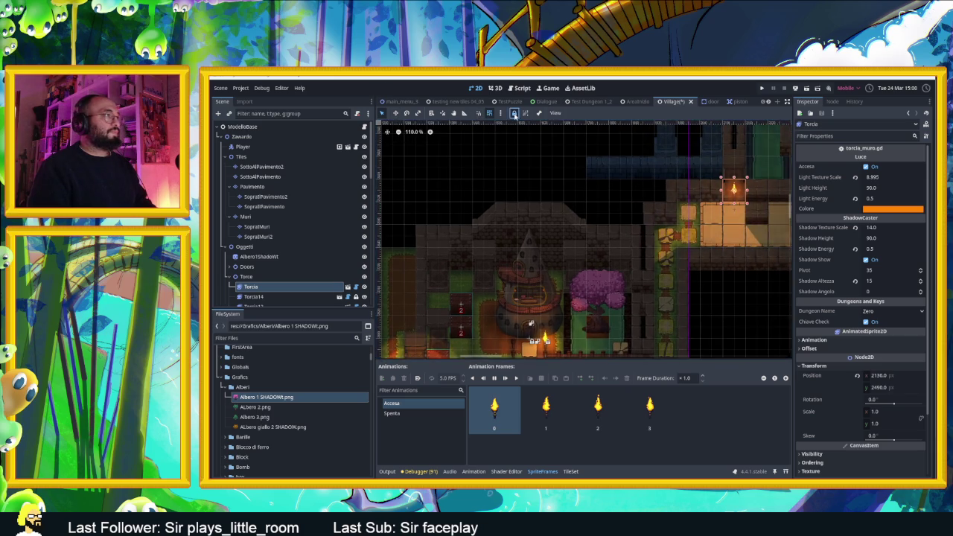
pyautogui.click(732, 244)
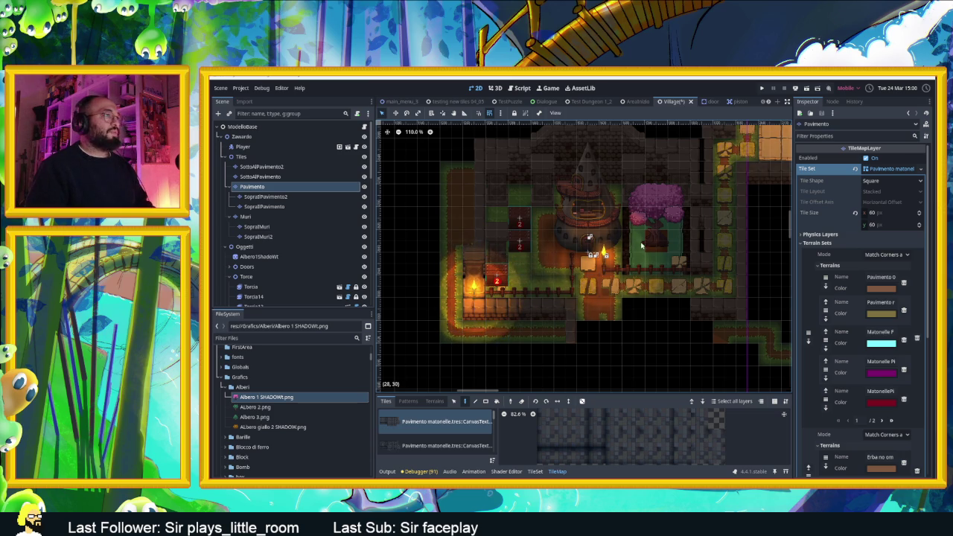
pyautogui.click(242, 136)
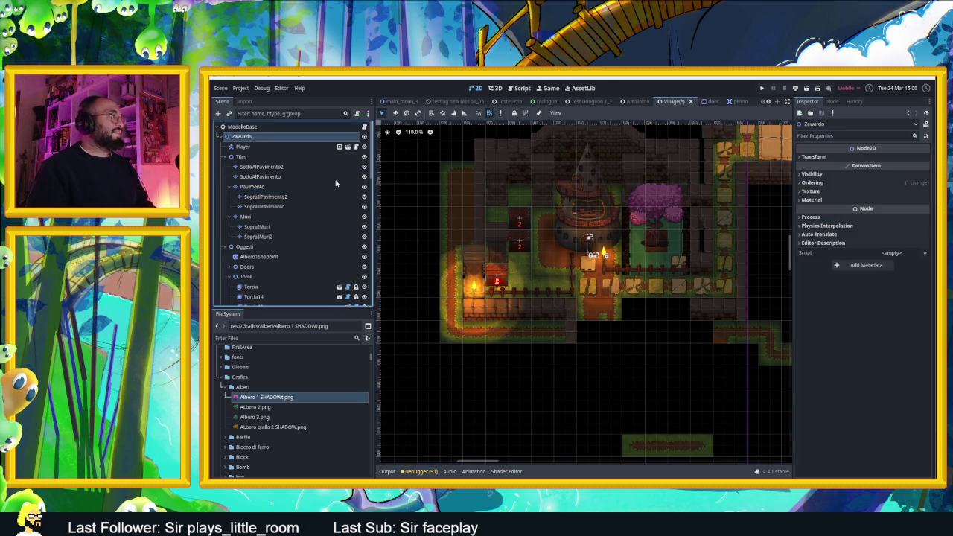
pyautogui.click(476, 297)
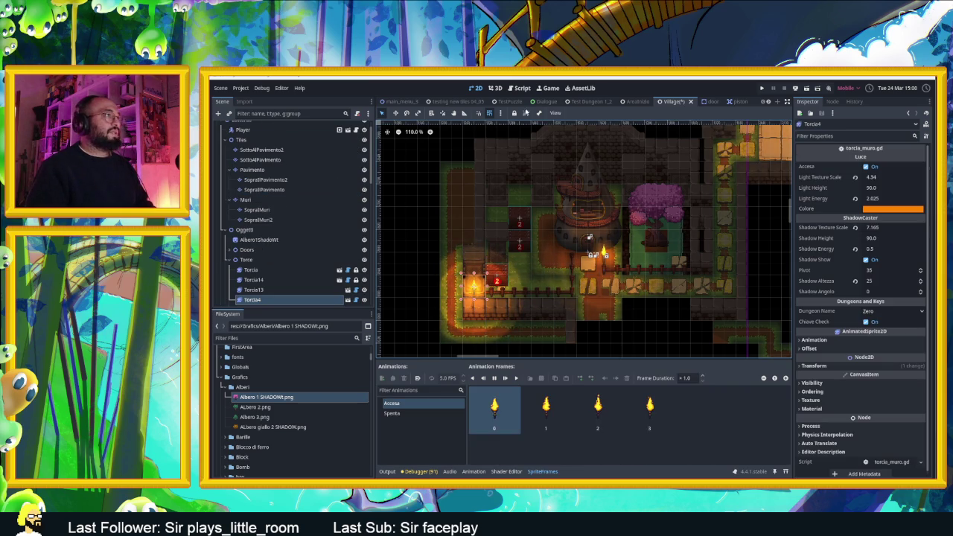
pyautogui.click(252, 170)
pyautogui.scroll(4, 652, 245)
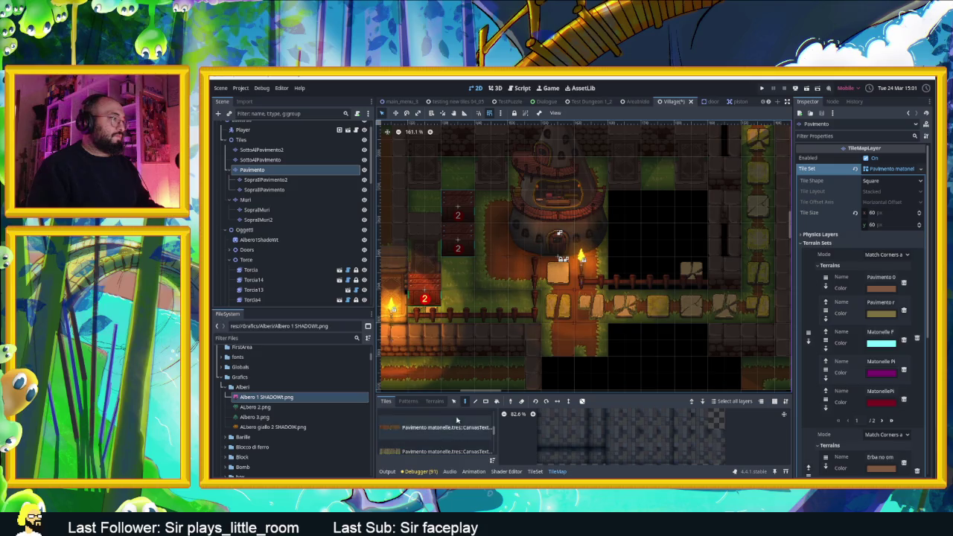
# Paint the Tile Erbetta grass terrain over the empty black cells below the tower.
pyautogui.click(435, 401)
pyautogui.scroll(-5, 422, 436)
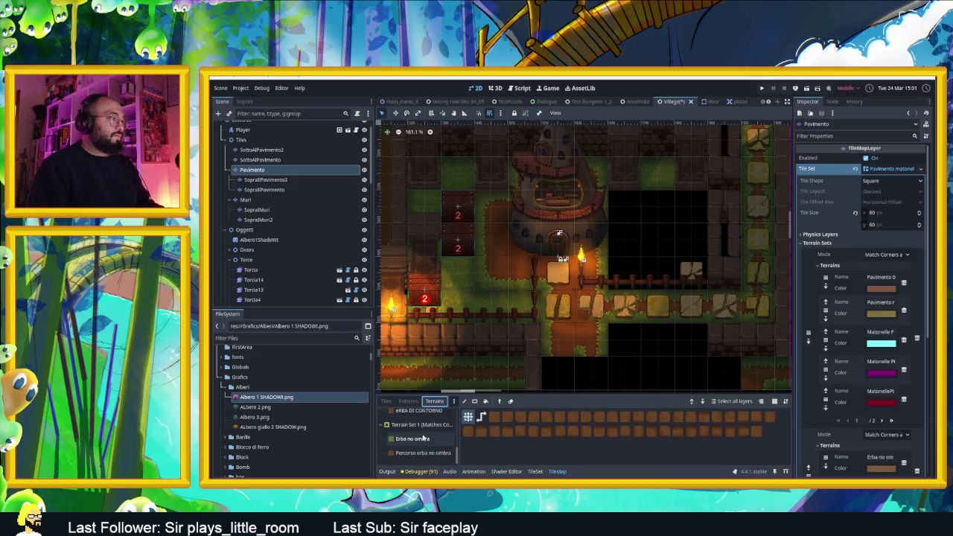
pyautogui.click(417, 443)
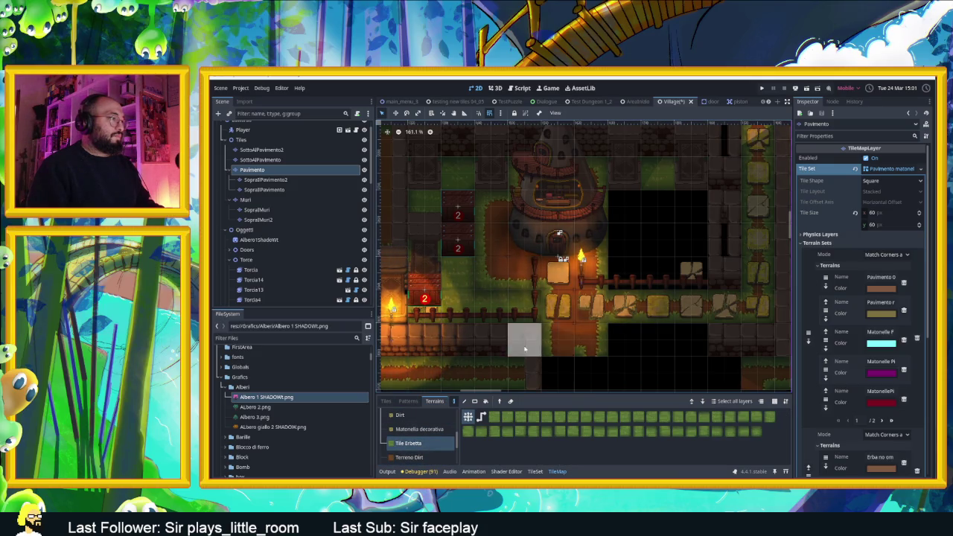
pyautogui.moveTo(667, 211)
pyautogui.mouseDown()
pyautogui.moveTo(685, 217)
pyautogui.moveTo(692, 266)
pyautogui.moveTo(625, 256)
pyautogui.moveTo(649, 237)
pyautogui.moveTo(662, 243)
pyautogui.moveTo(659, 268)
pyautogui.mouseUp()
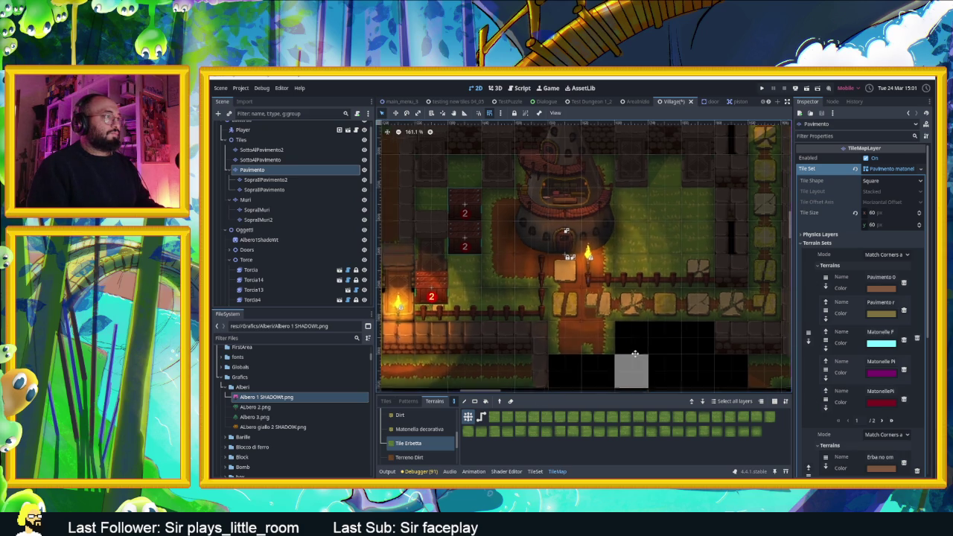
pyautogui.hscroll(-2, 648, 357)
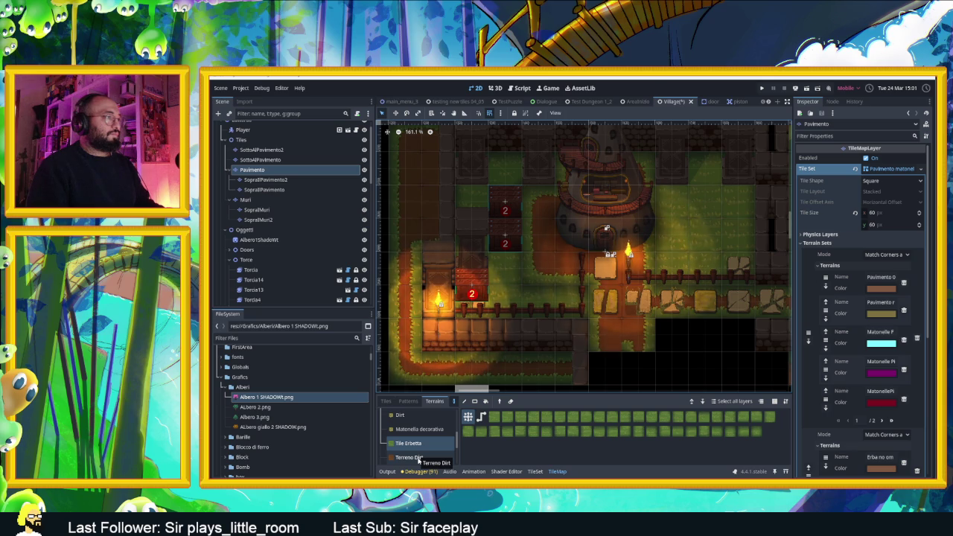
pyautogui.scroll(-5, 418, 460)
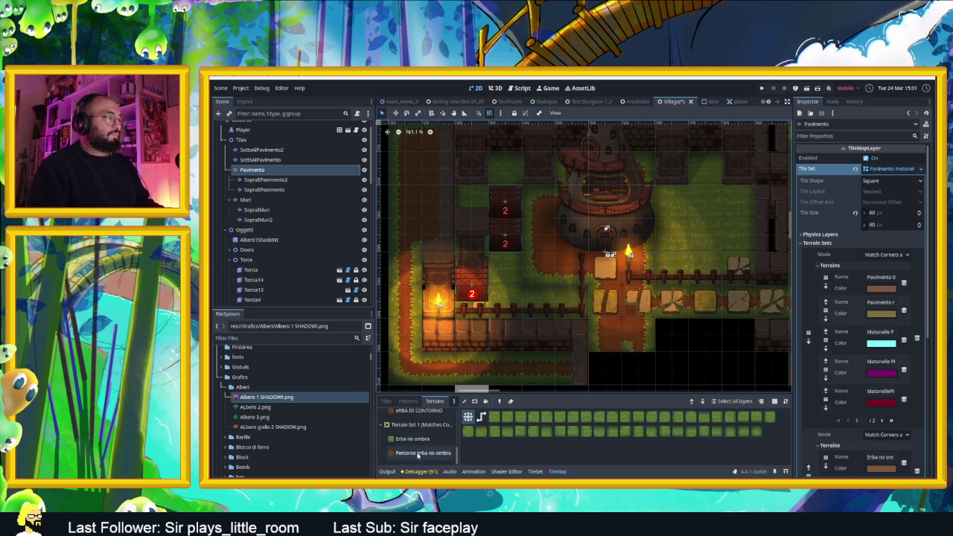
# Choose the Percorso erba no ombra terrain, then view the empty Patterns list.
pyautogui.click(421, 453)
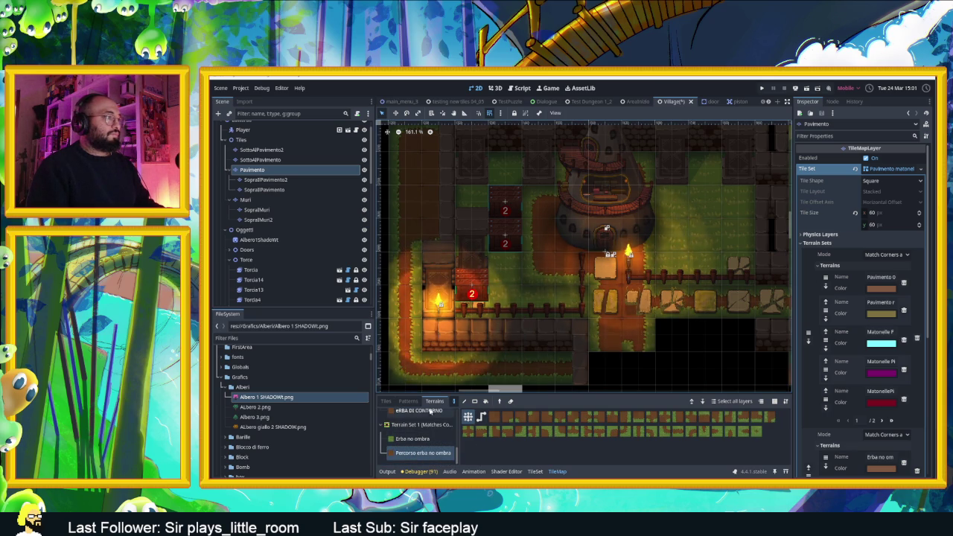
pyautogui.click(385, 401)
pyautogui.click(408, 401)
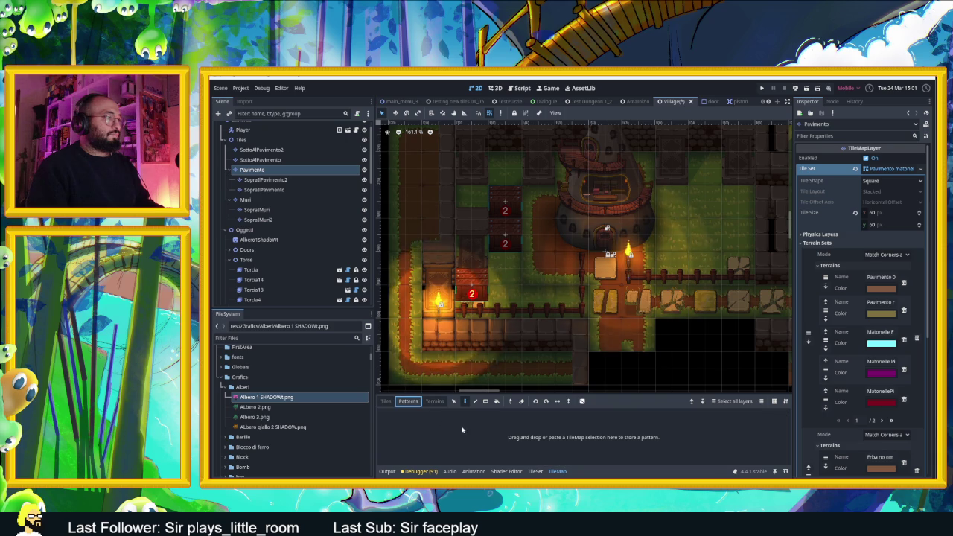
# Show the second Pavimento matonelle source's tiles and paint a fence-post tile on the map.
pyautogui.click(436, 402)
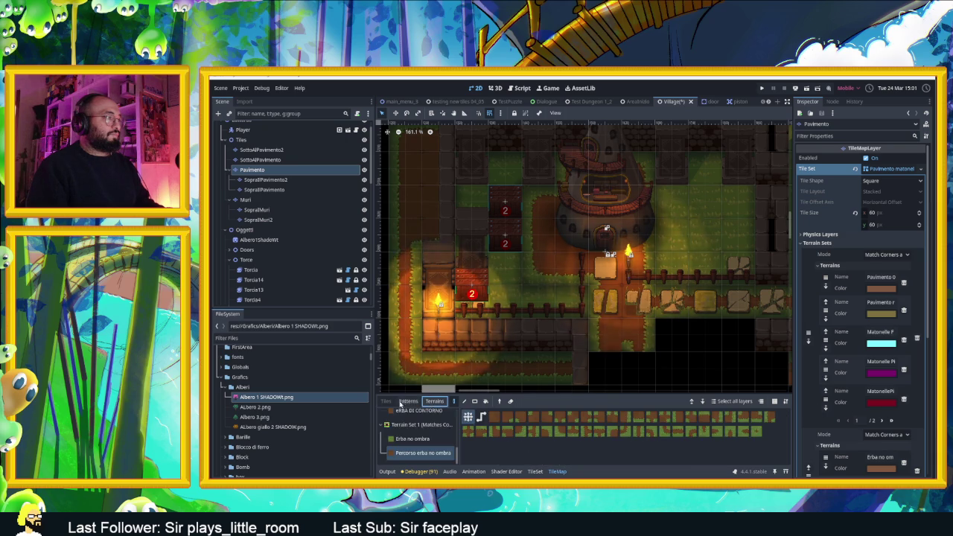
pyautogui.click(386, 402)
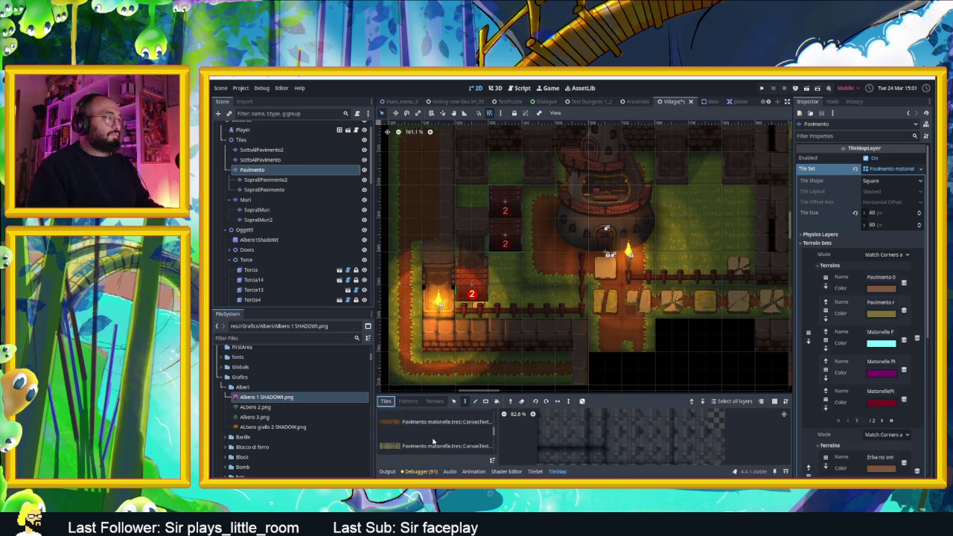
pyautogui.scroll(2, 433, 437)
pyautogui.click(434, 431)
pyautogui.click(434, 431)
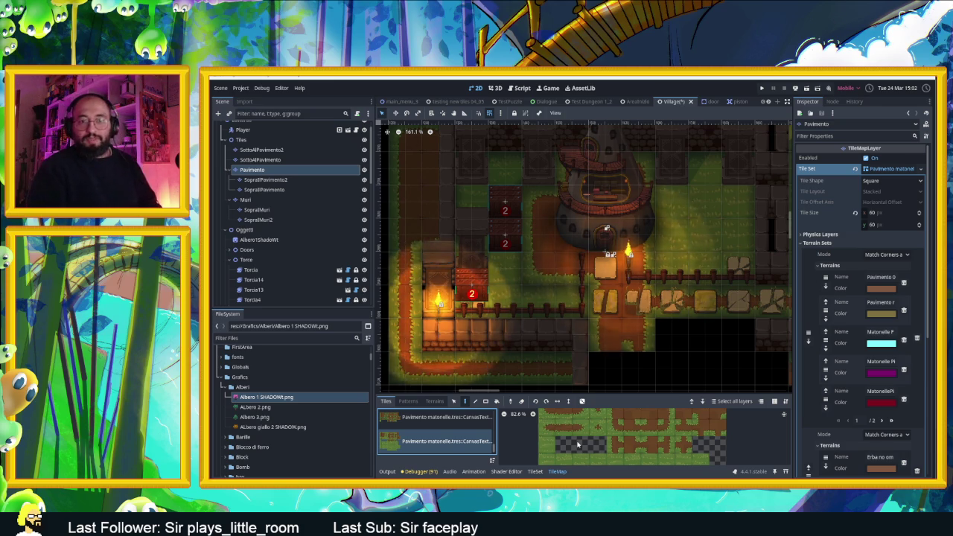
pyautogui.click(580, 281)
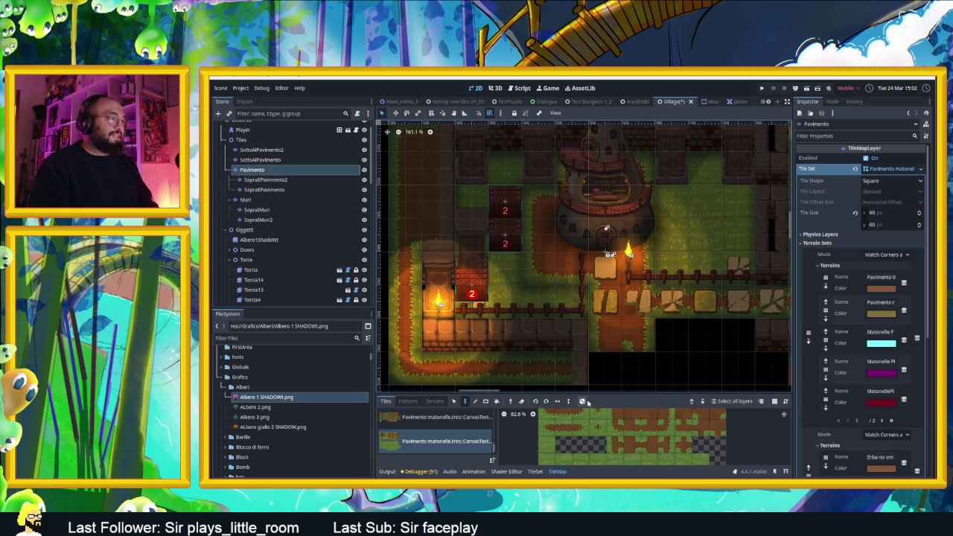
# Pick fence and grass tiles from the atlas to paint with.
pyautogui.scroll(2, 636, 436)
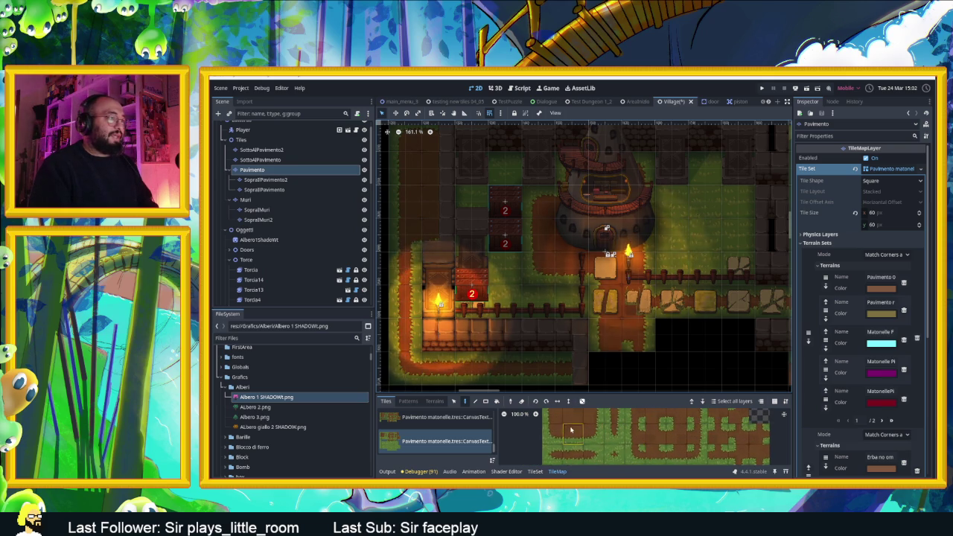
pyautogui.click(555, 430)
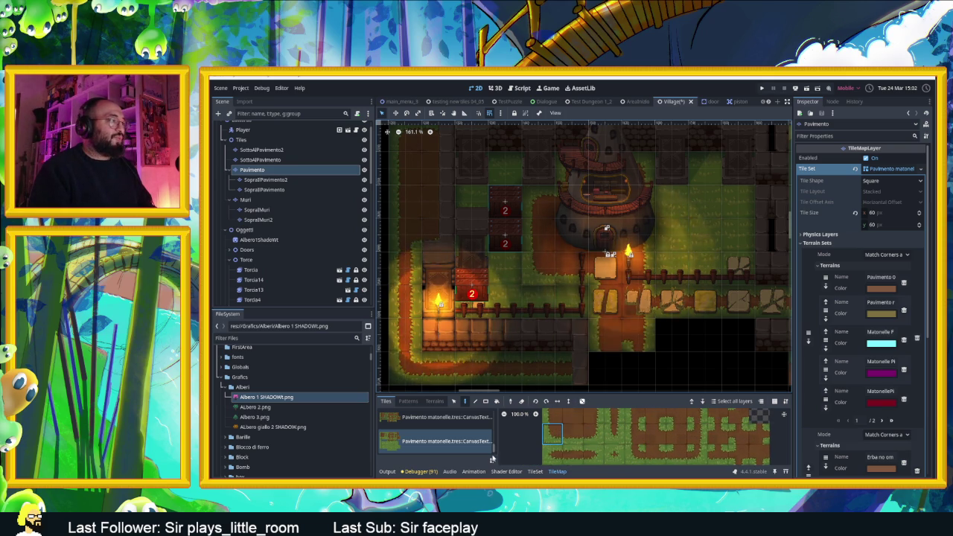
pyautogui.scroll(-2, 577, 437)
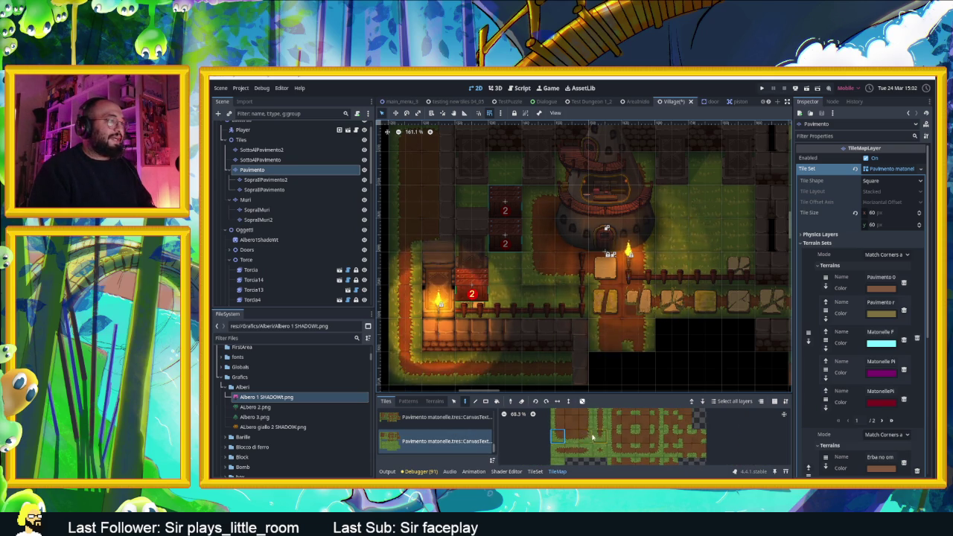
pyautogui.scroll(-3, 588, 443)
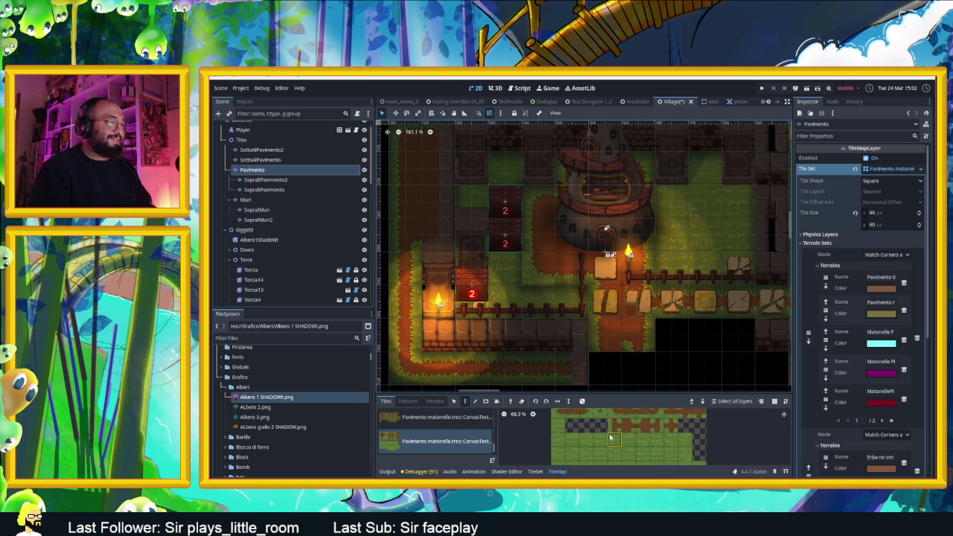
pyautogui.click(564, 439)
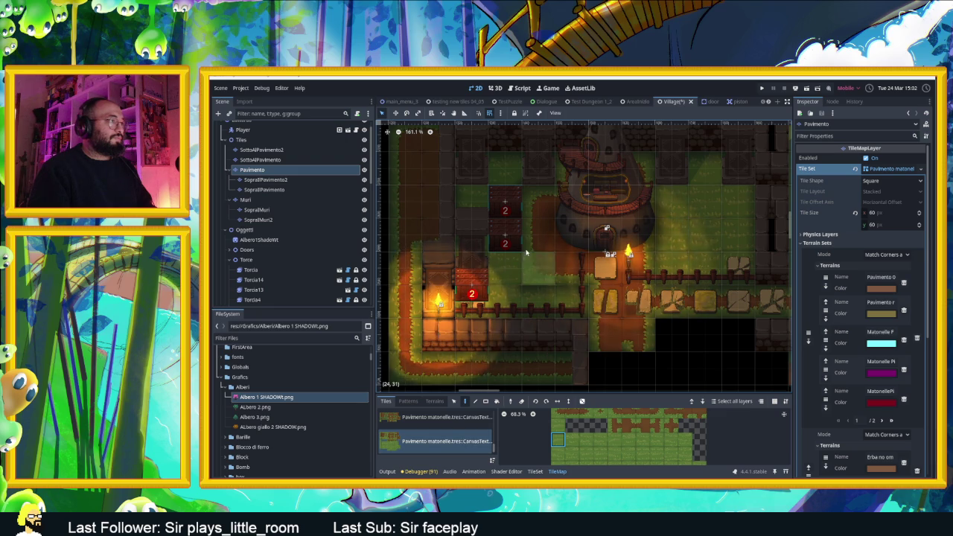
# Place a numbered wooden box tile, then switch to the Pavimento matonelle.tres source.
pyautogui.click(511, 220)
pyautogui.rightClick(505, 212)
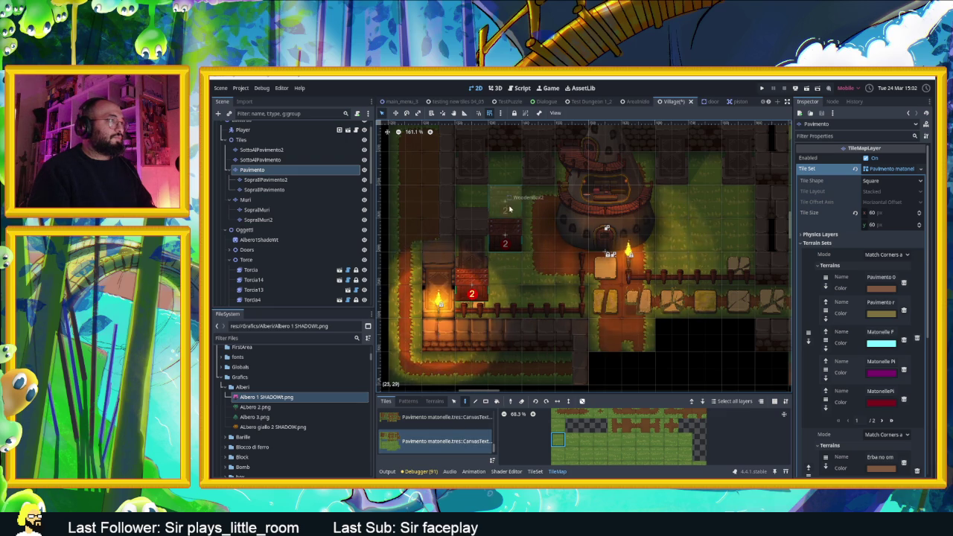
pyautogui.click(505, 198)
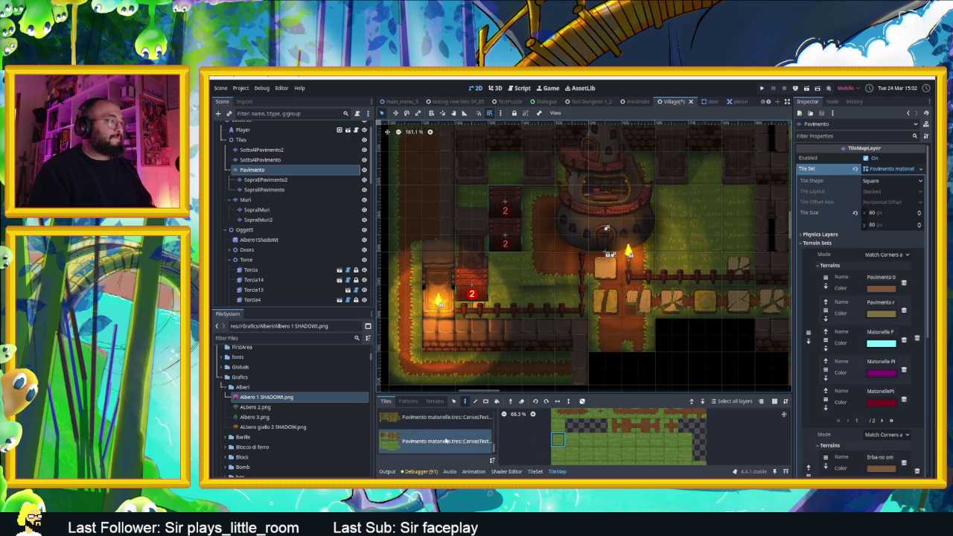
pyautogui.scroll(2, 439, 436)
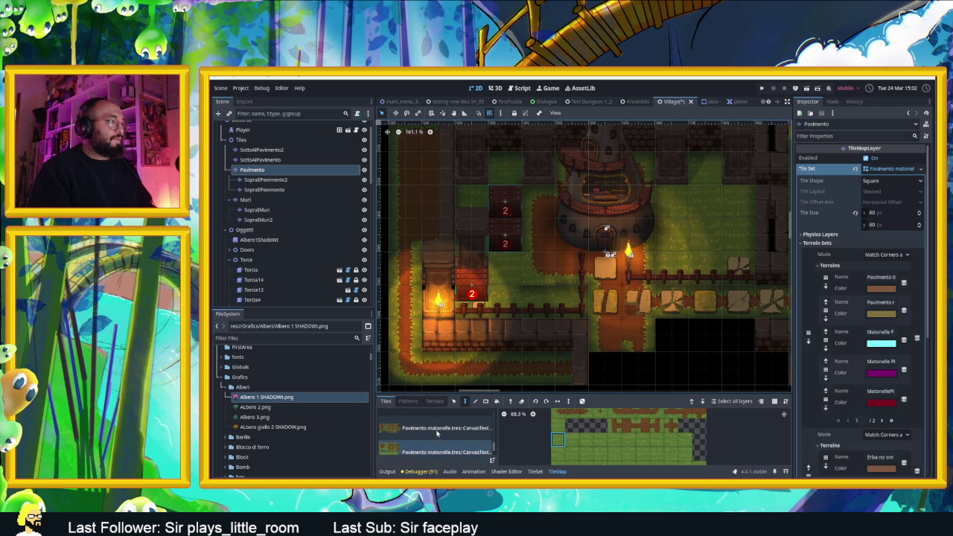
pyautogui.click(444, 437)
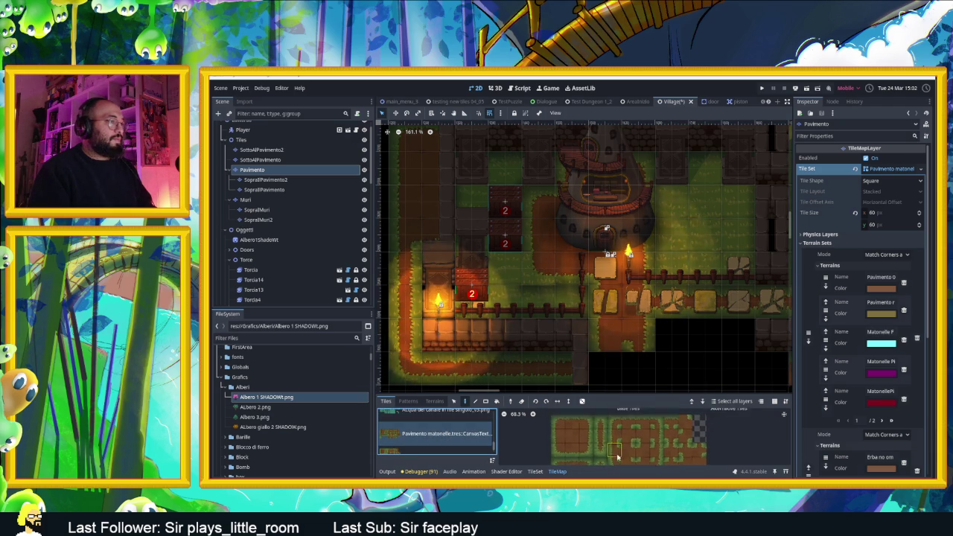
pyautogui.click(568, 432)
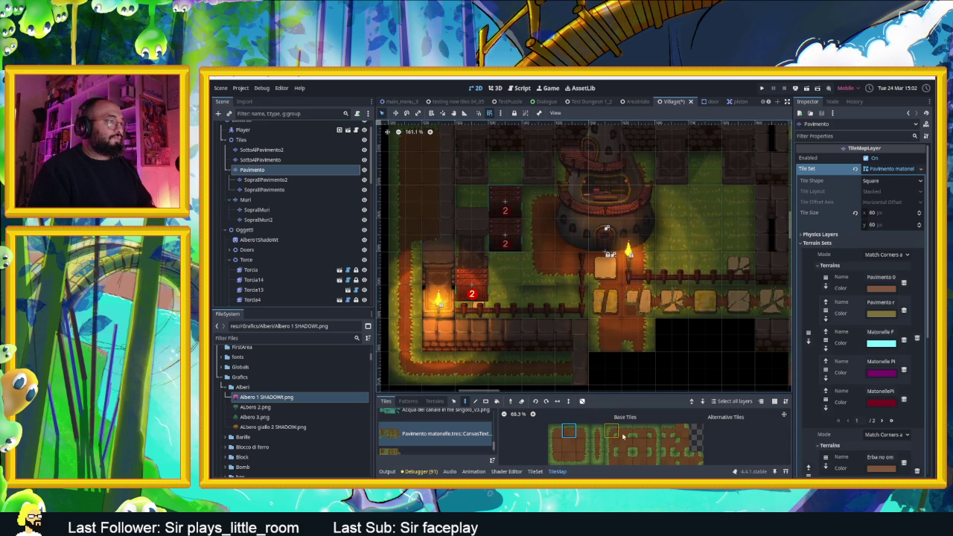
pyautogui.scroll(-2, 629, 447)
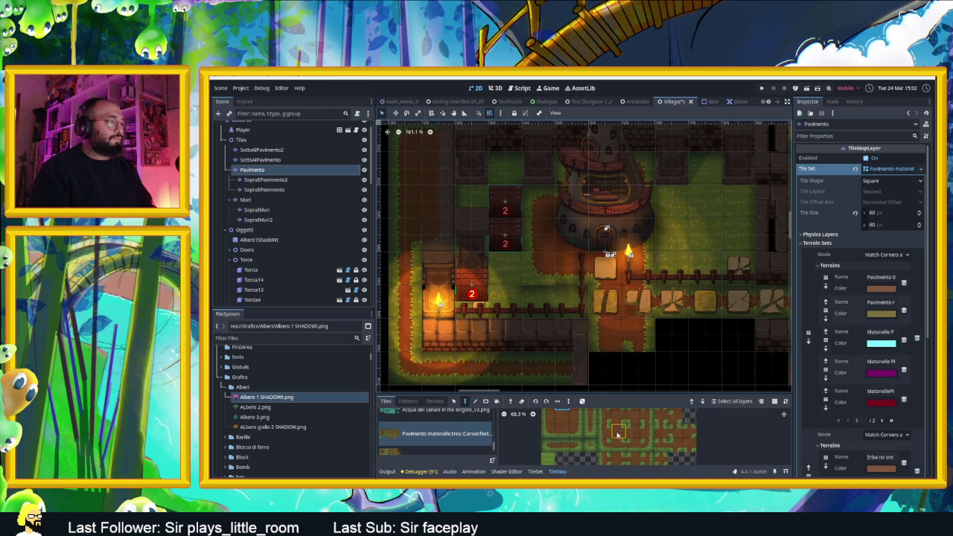
pyautogui.scroll(-2, 616, 441)
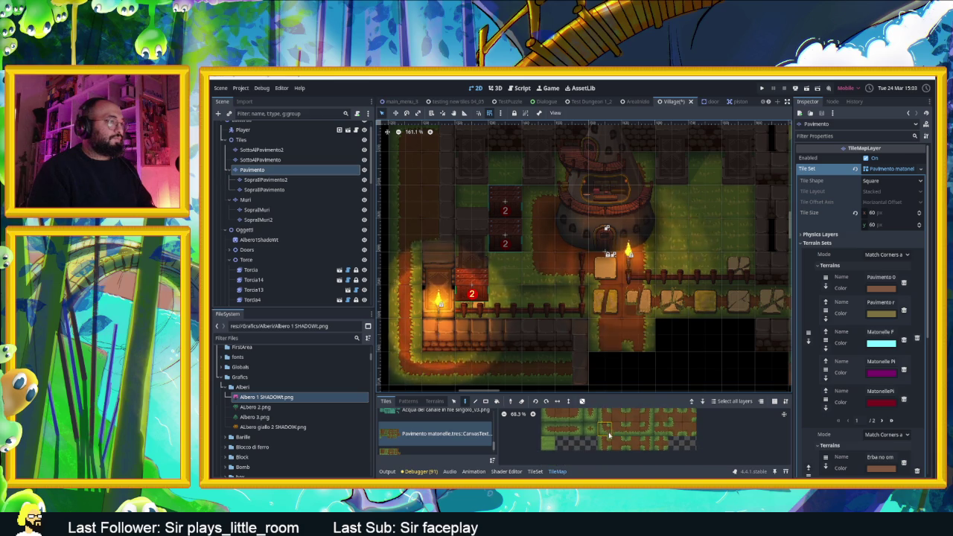
pyautogui.scroll(-3, 609, 443)
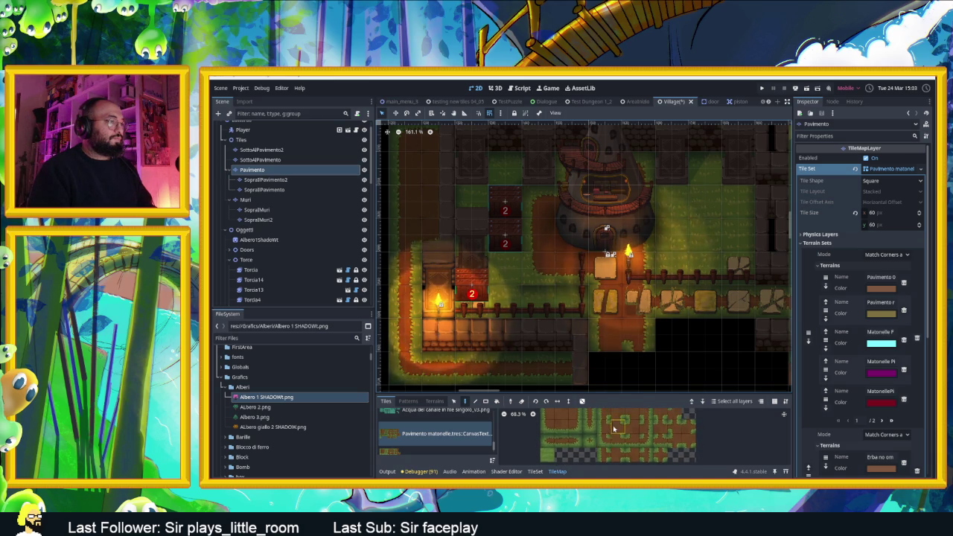
pyautogui.scroll(5, 611, 443)
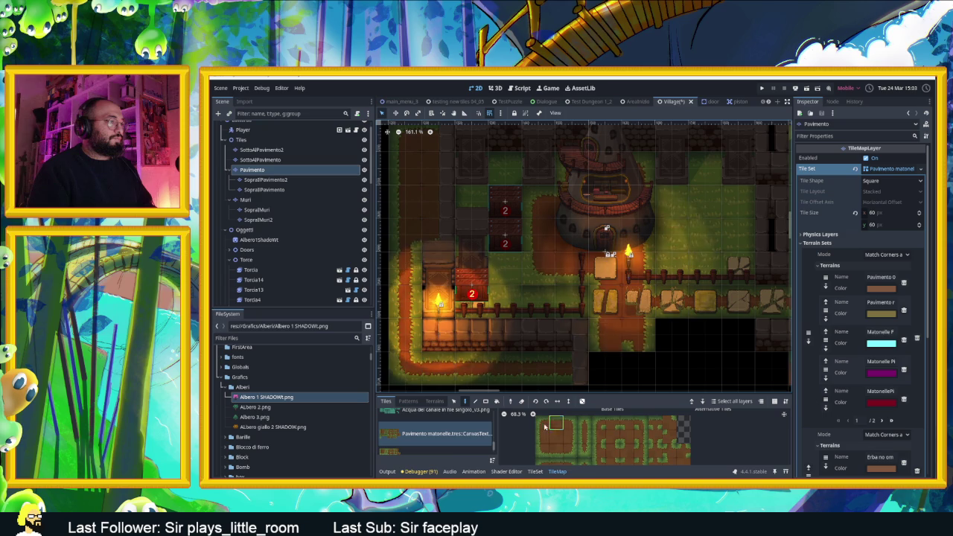
pyautogui.scroll(-2, 553, 422)
pyautogui.scroll(-2, 554, 435)
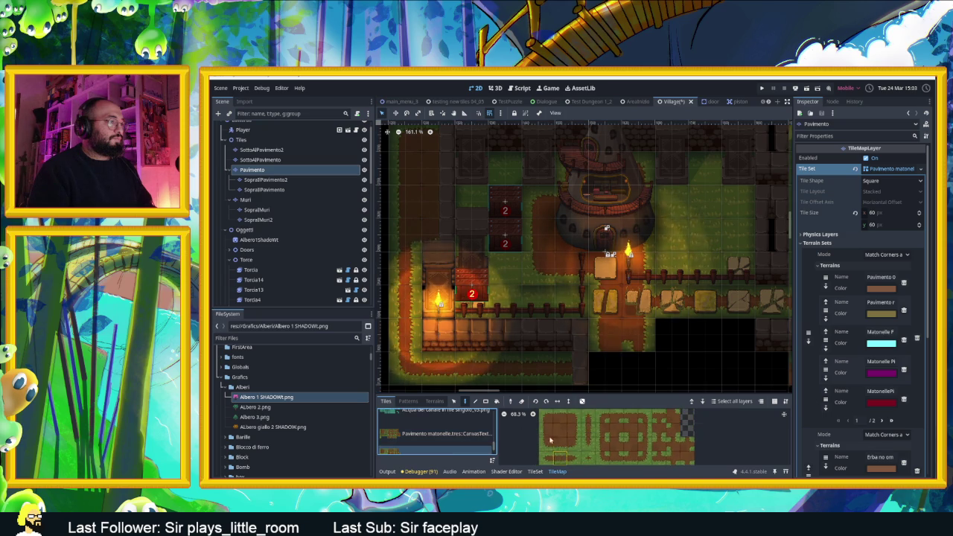
pyautogui.click(546, 418)
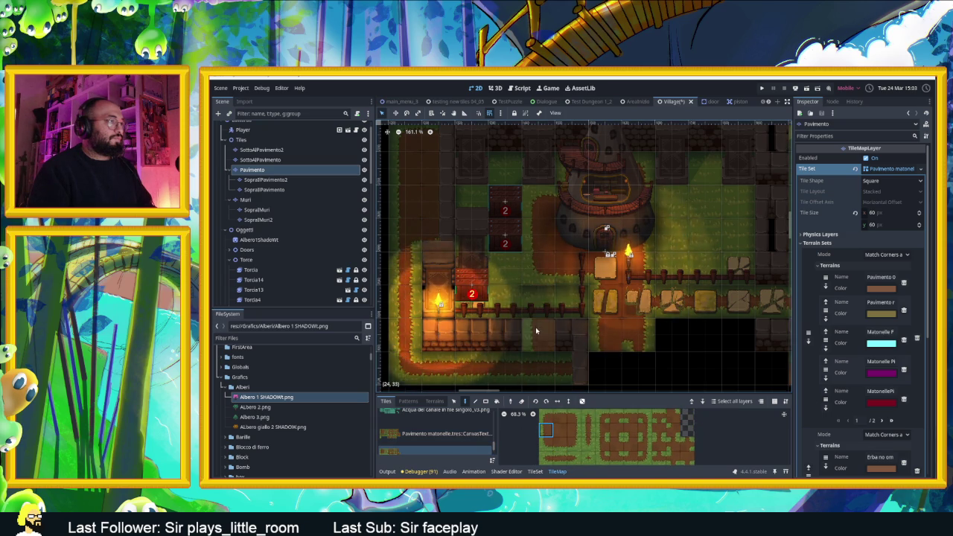
pyautogui.click(558, 445)
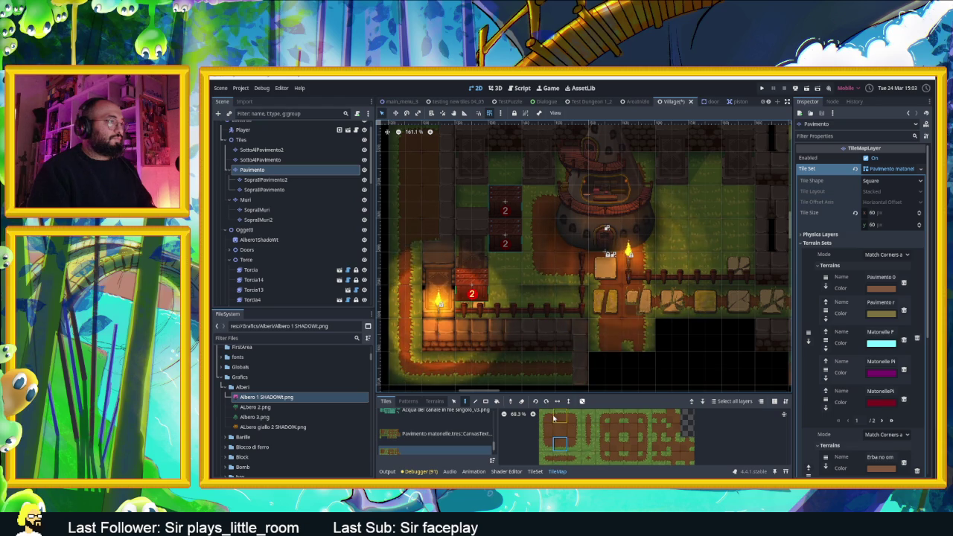
pyautogui.scroll(-2, 562, 444)
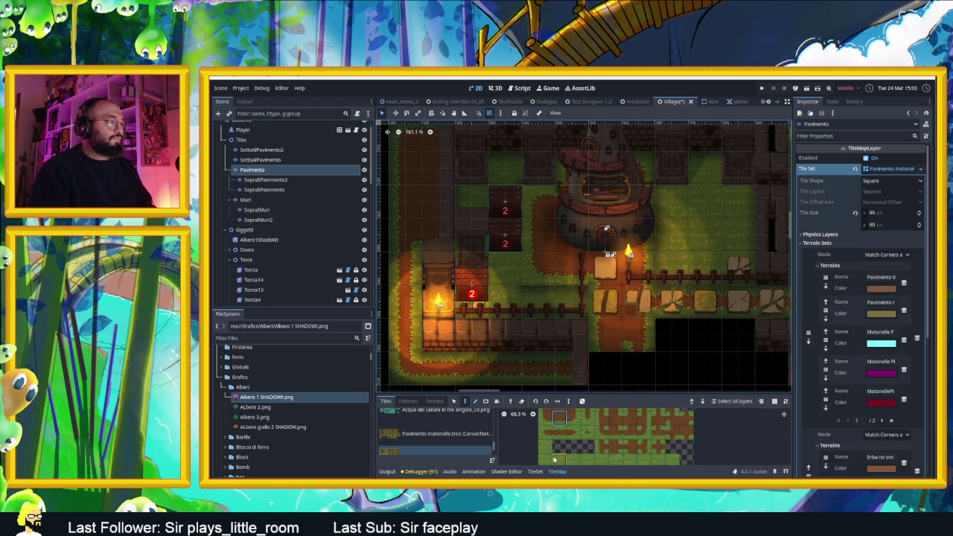
pyautogui.moveTo(580, 458); pyautogui.dragTo(579, 459)
pyautogui.scroll(2, 454, 447)
pyautogui.scroll(2, 441, 436)
pyautogui.scroll(3, 441, 436)
pyautogui.click(443, 423)
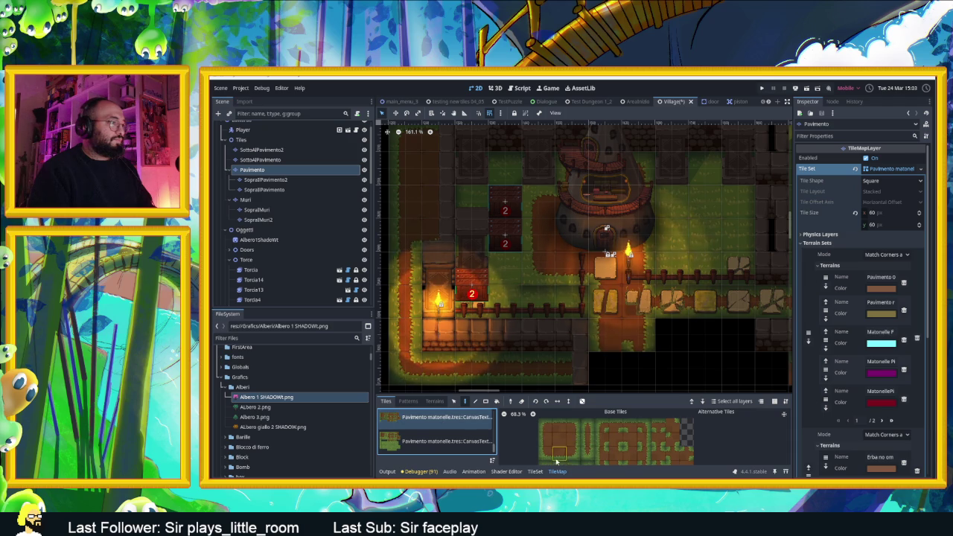
# Show the base tiles and switch to the other Pavimento matonelle paving source.
pyautogui.scroll(-1, 587, 418)
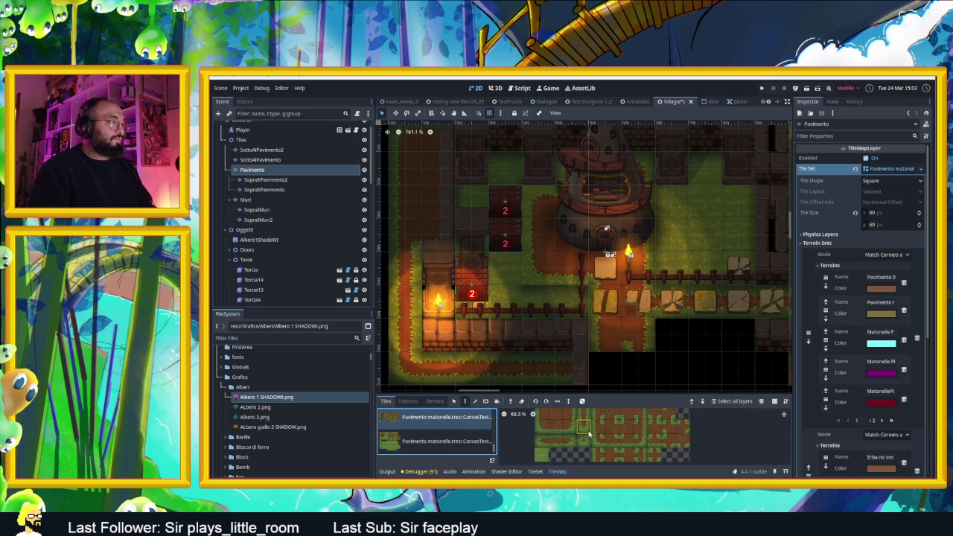
pyautogui.scroll(-2, 600, 415)
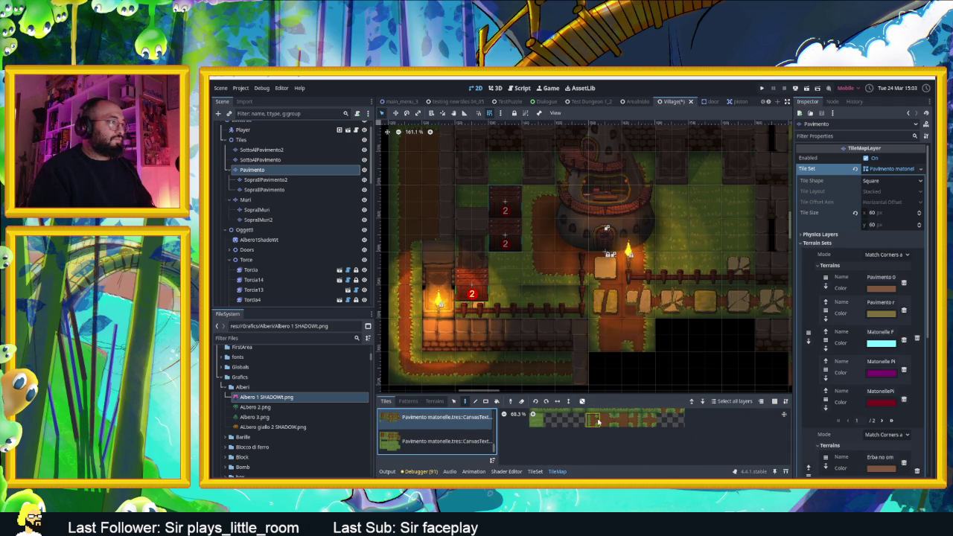
pyautogui.scroll(2, 594, 436)
pyautogui.click(426, 418)
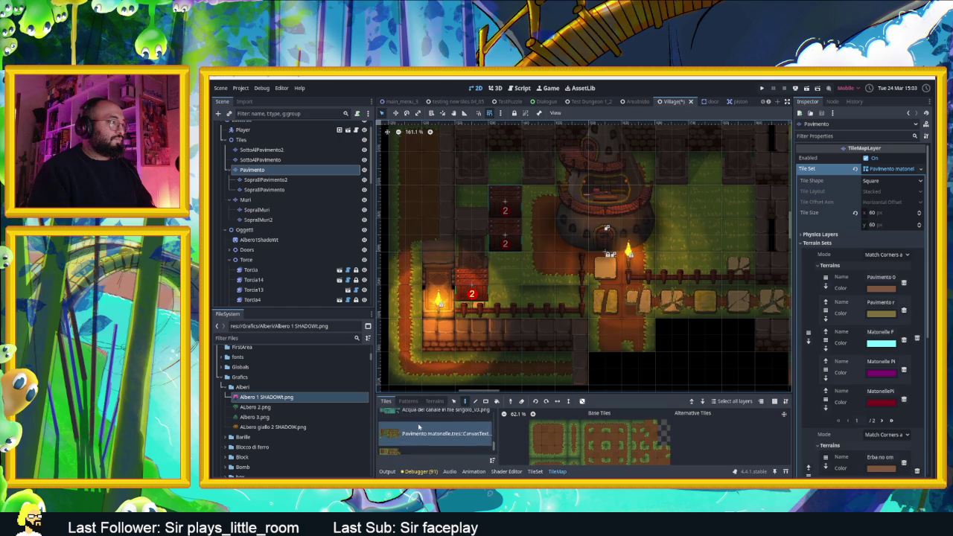
pyautogui.scroll(-2, 434, 432)
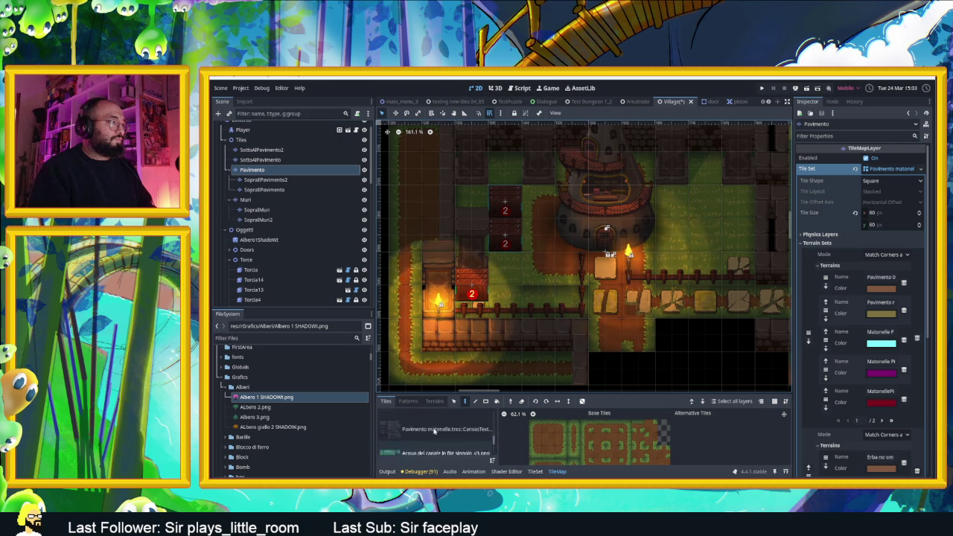
pyautogui.click(434, 432)
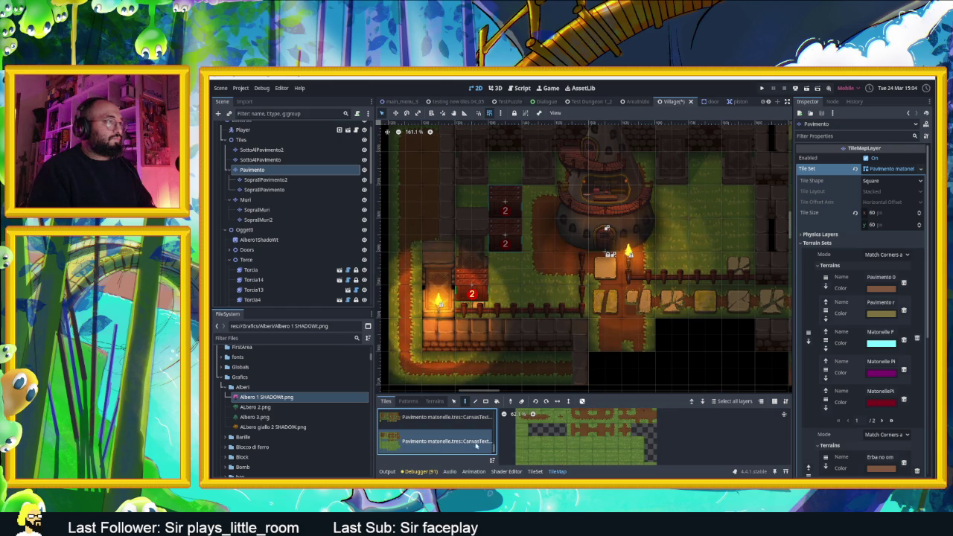
pyautogui.scroll(-3, 556, 441)
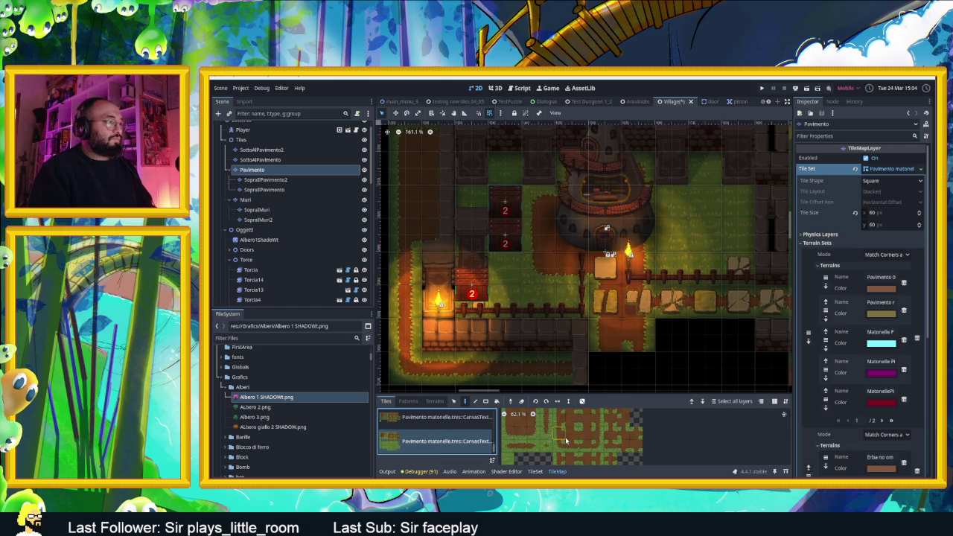
pyautogui.scroll(3, 565, 443)
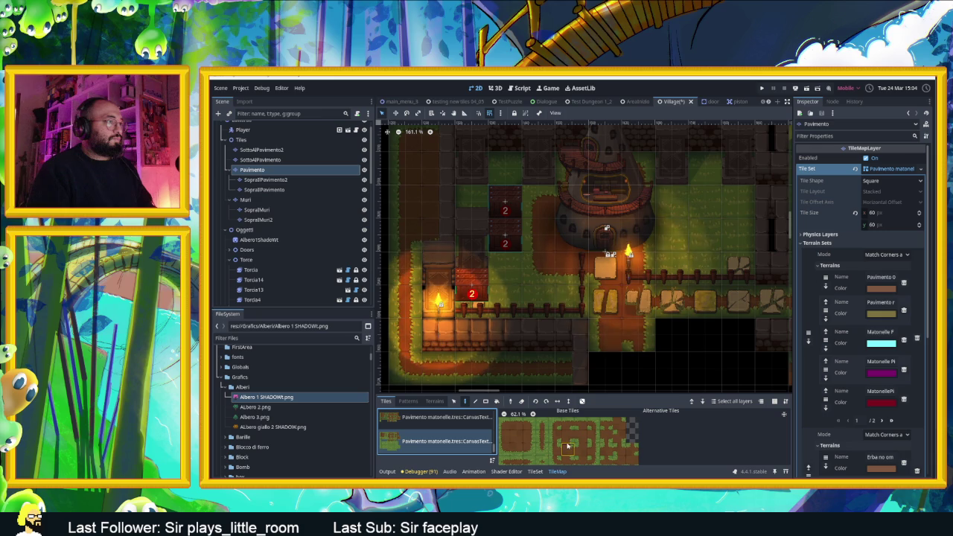
# Paint a light floor tile near the path, then pick the atlas's leftmost tile.
pyautogui.click(578, 437)
pyautogui.click(597, 272)
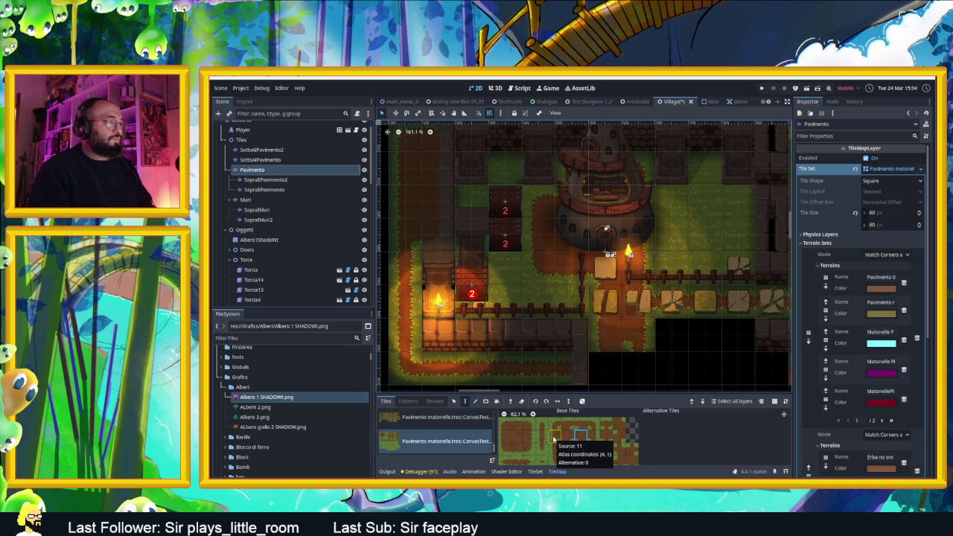
pyautogui.click(504, 437)
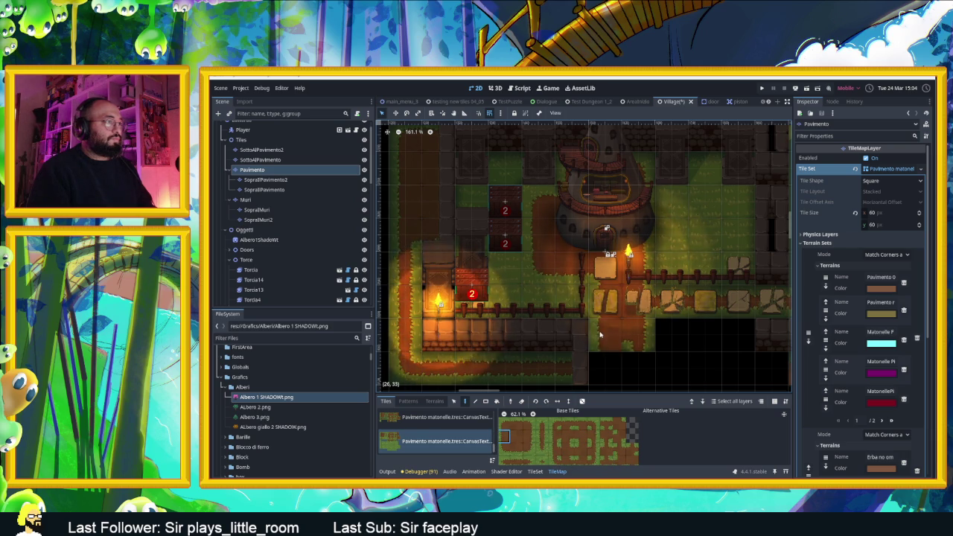
pyautogui.scroll(-1, 653, 355)
pyautogui.scroll(-1, 652, 355)
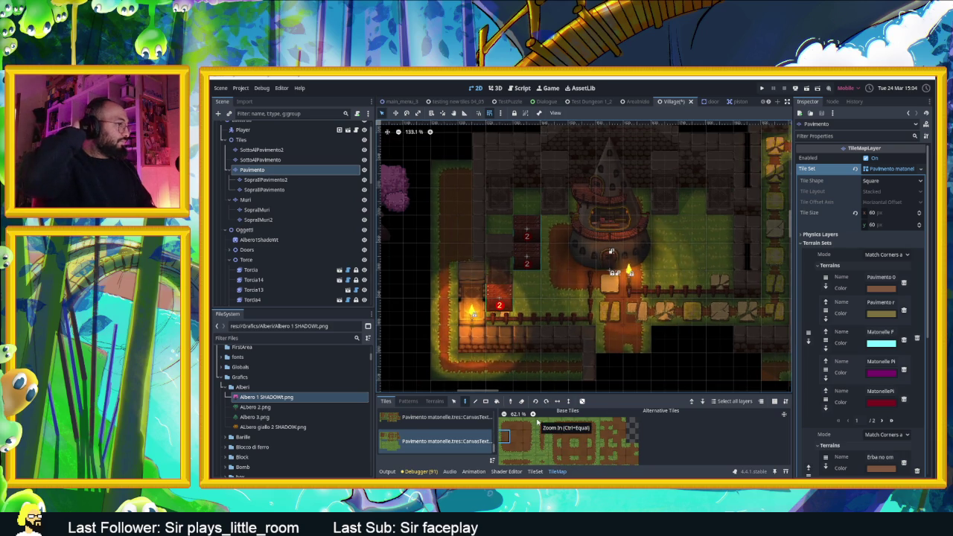
# Paint a column of Pavimento matonelle floor tiles down the village path.
pyautogui.click(400, 419)
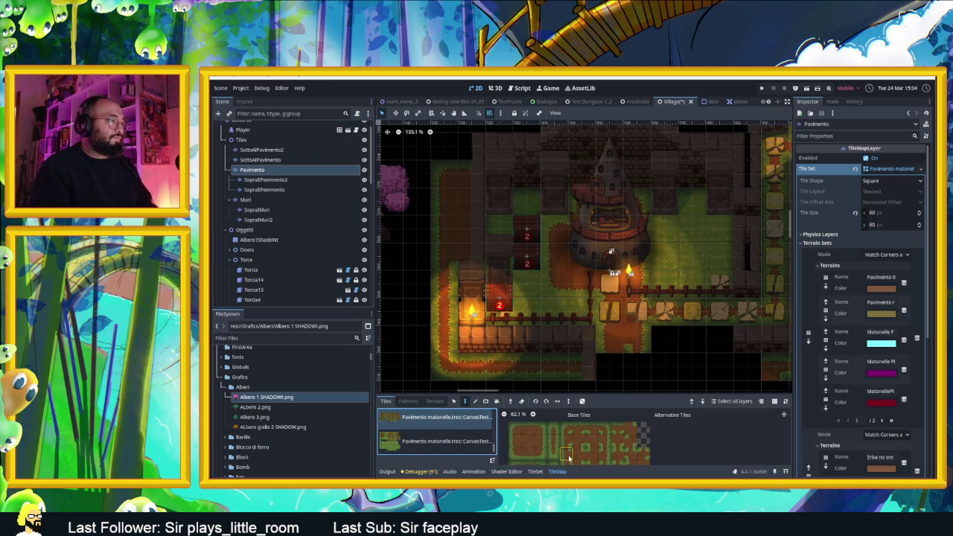
pyautogui.scroll(-2, 570, 450)
pyautogui.click(564, 433)
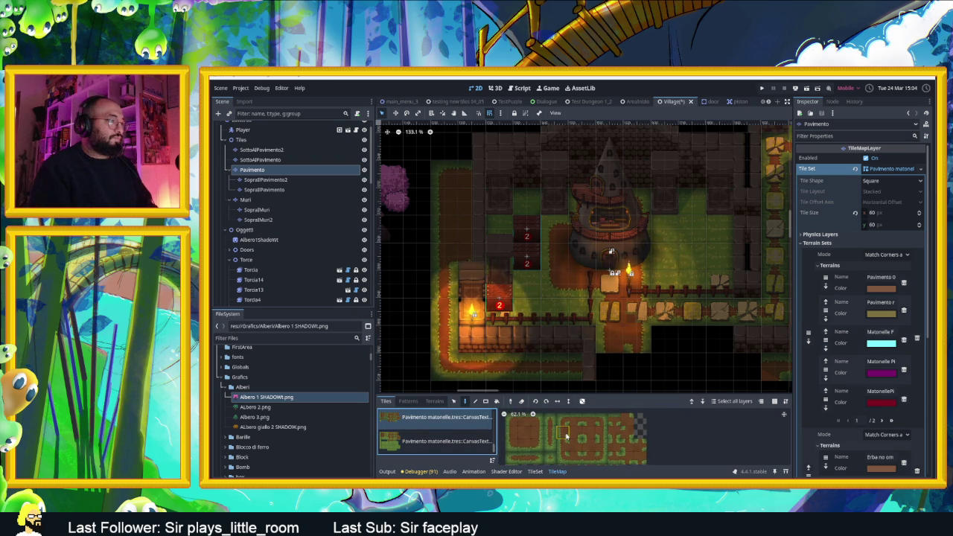
pyautogui.click(611, 302)
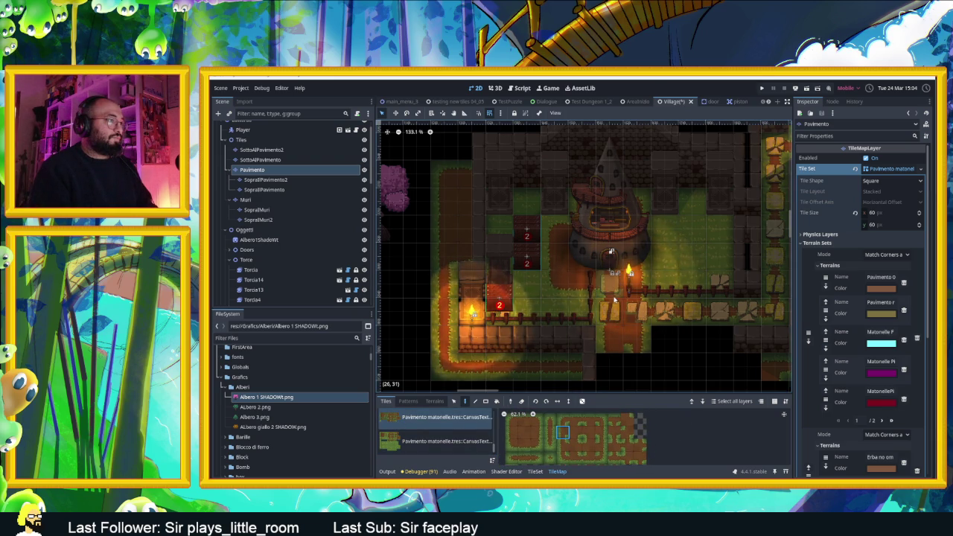
pyautogui.moveTo(605, 292); pyautogui.dragTo(605, 348)
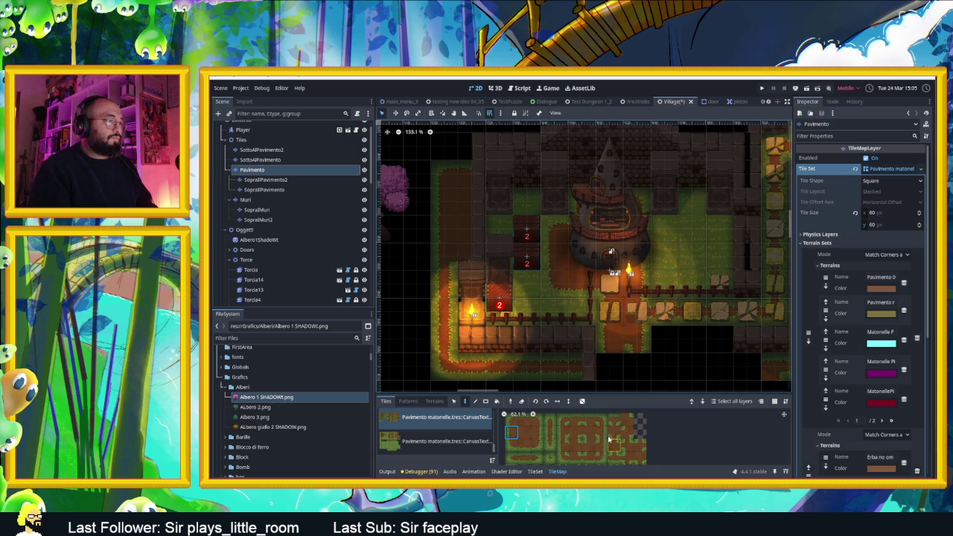
# Select the Tiles node, pan the village map, and bring the VLC audio playlist forward.
pyautogui.scroll(-1, 608, 442)
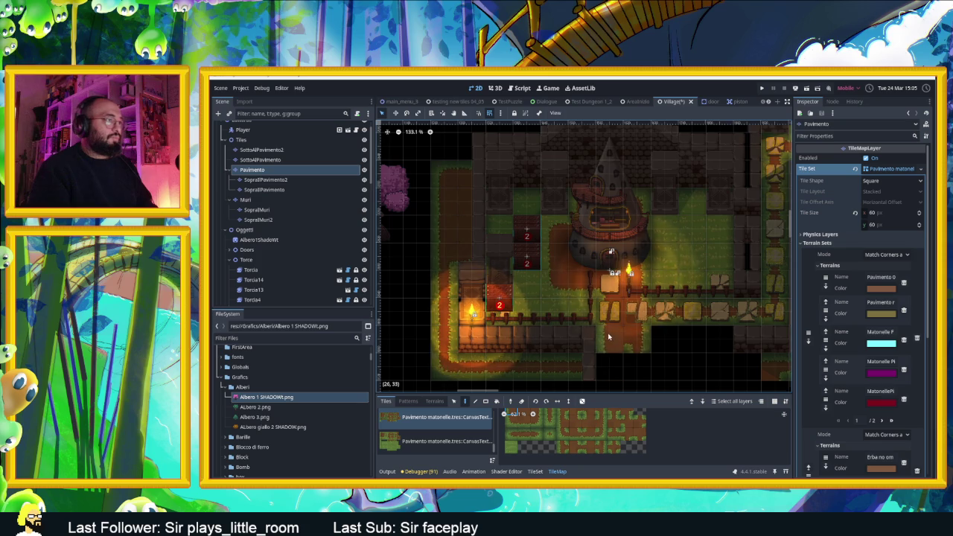
pyautogui.scroll(-3, 611, 337)
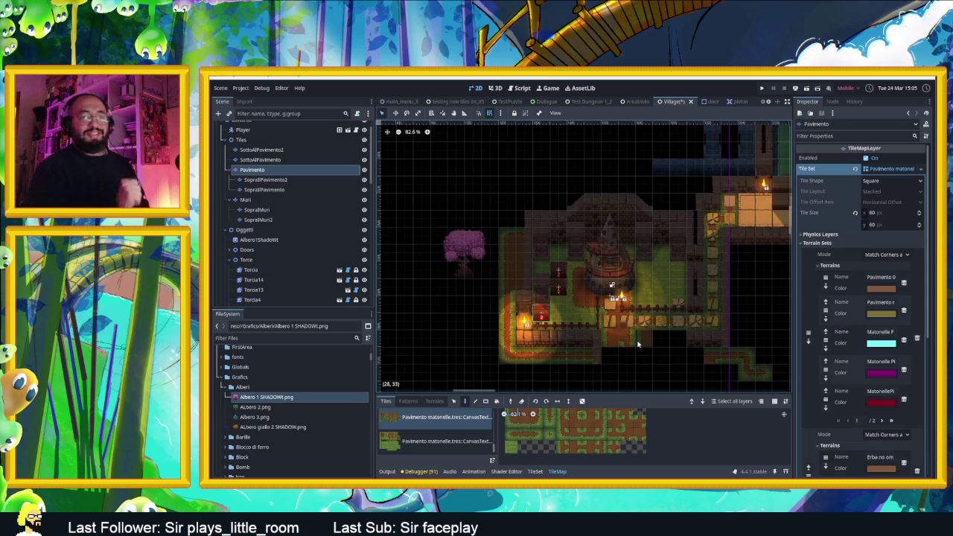
pyautogui.scroll(5, 590, 307)
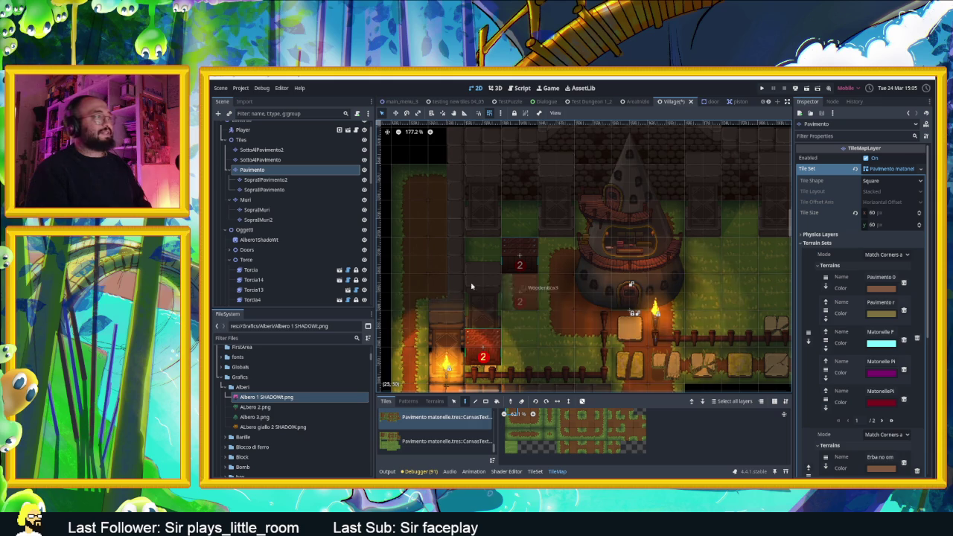
pyautogui.click(241, 140)
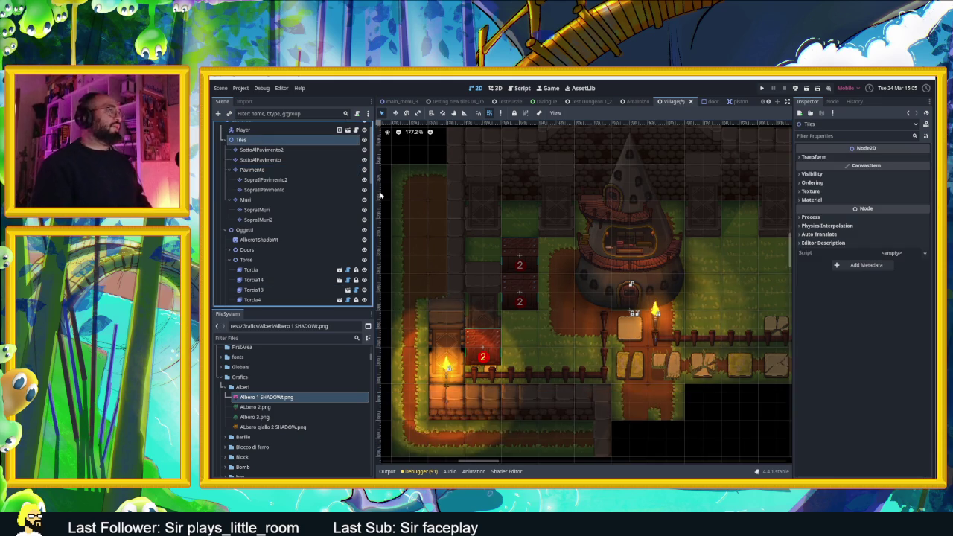
pyautogui.moveTo(682, 355); pyautogui.dragTo(571, 330)
pyautogui.scroll(-4, 572, 330)
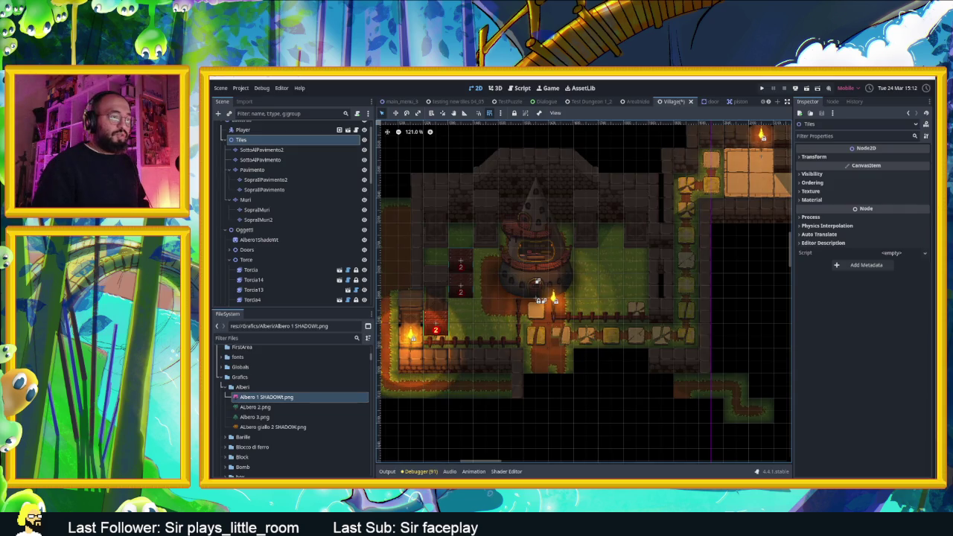
pyautogui.hotkey('alt', 'Tab')
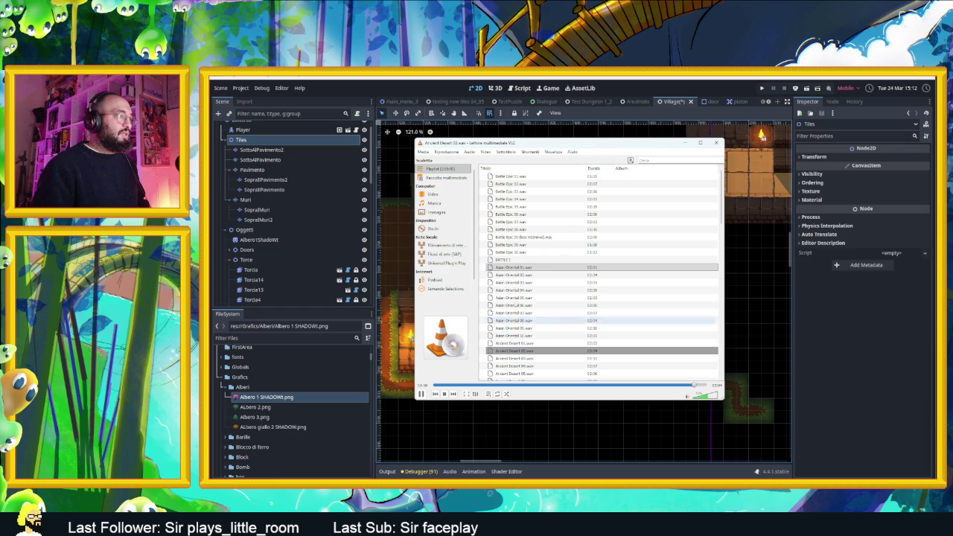
pyautogui.click(683, 143)
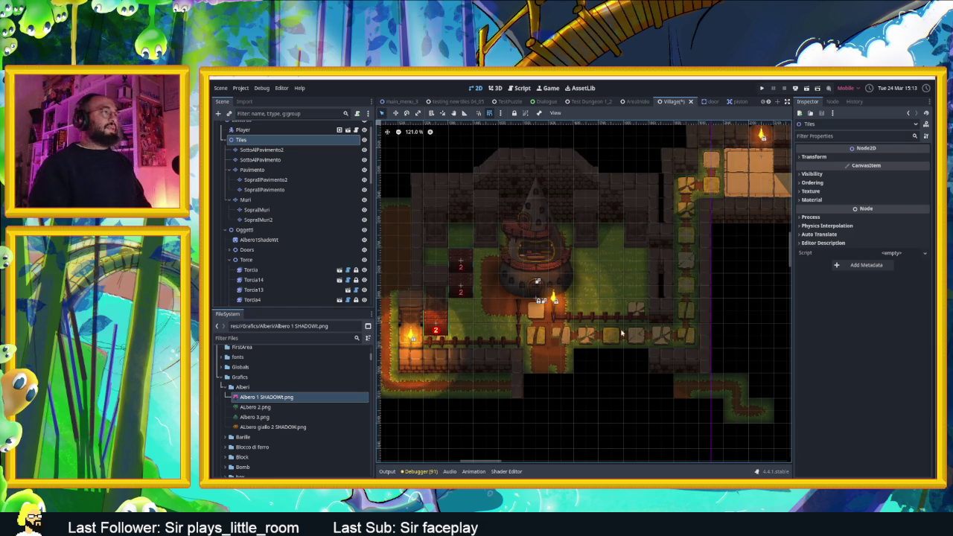
# Reframe the village map, then save the Village scene with Ctrl+S to start a test run.
pyautogui.scroll(-2, 596, 331)
pyautogui.scroll(2, 610, 335)
pyautogui.scroll(2, 628, 339)
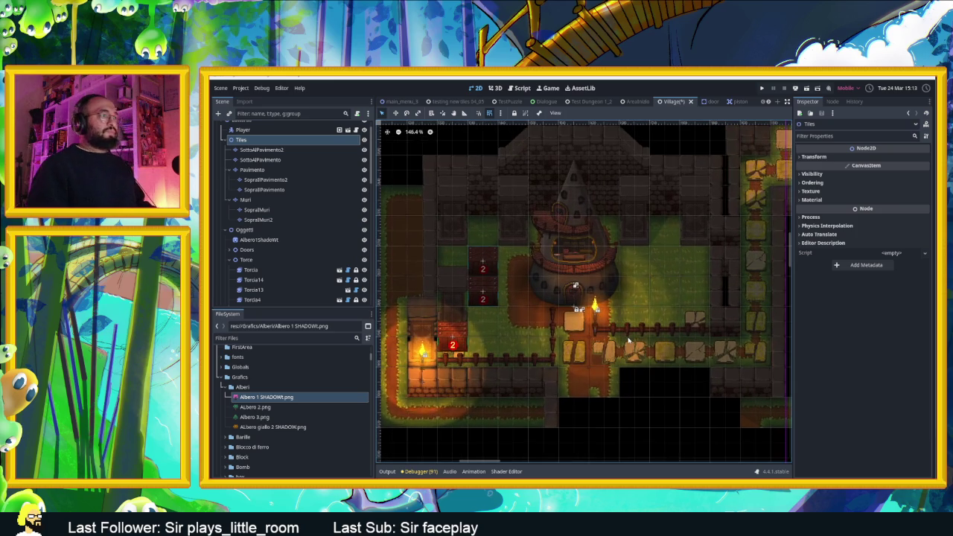
pyautogui.moveTo(661, 361); pyautogui.dragTo(620, 326)
pyautogui.moveTo(559, 277); pyautogui.dragTo(593, 302)
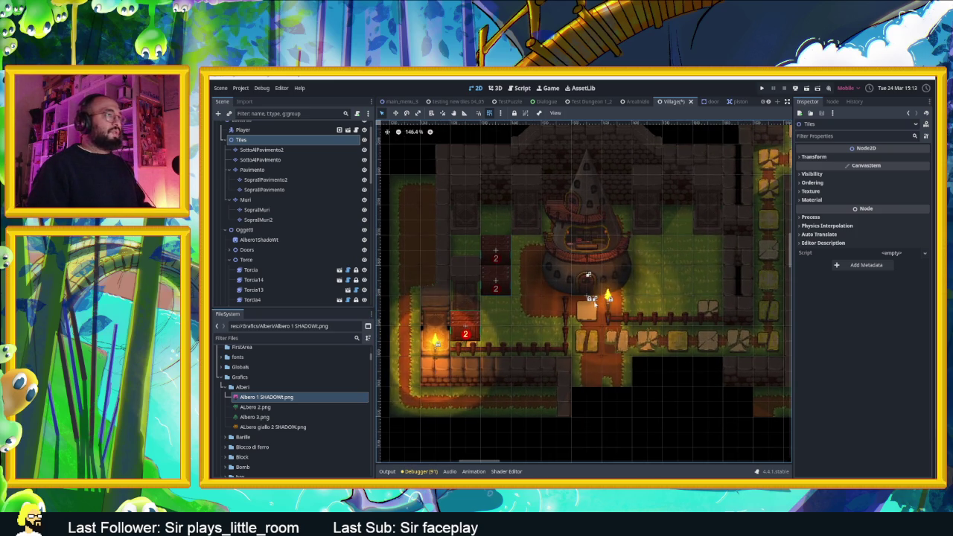
pyautogui.hotkey('ctrl', 's')
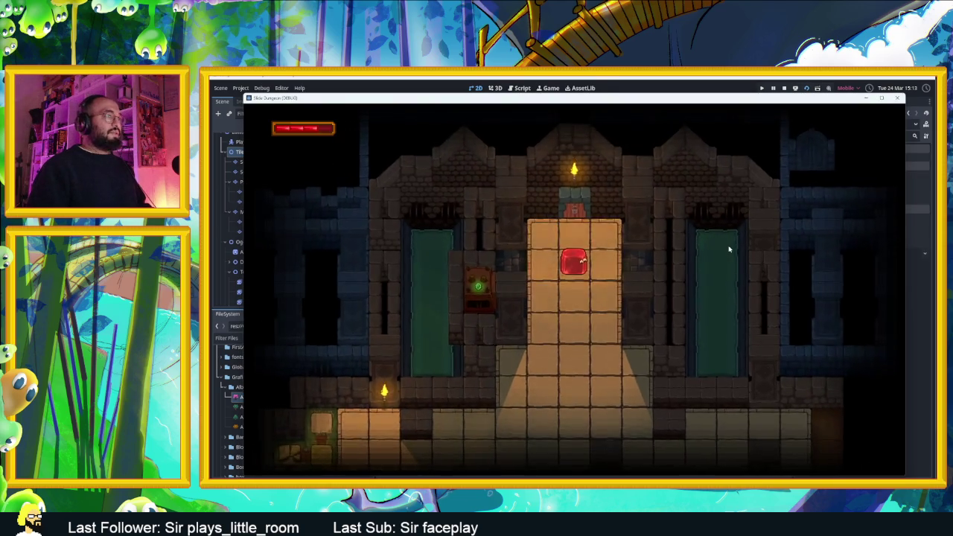
# Steer the slime with the arrow keys through the level into the village.
pyautogui.press('Down')
pyautogui.press('Left')
pyautogui.press('Down')
pyautogui.press('Right')
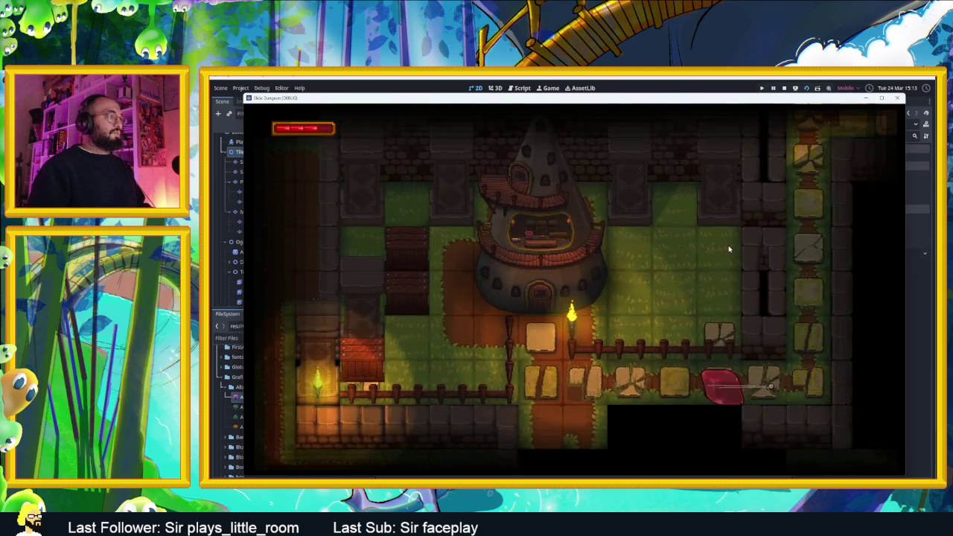
pyautogui.press('Left')
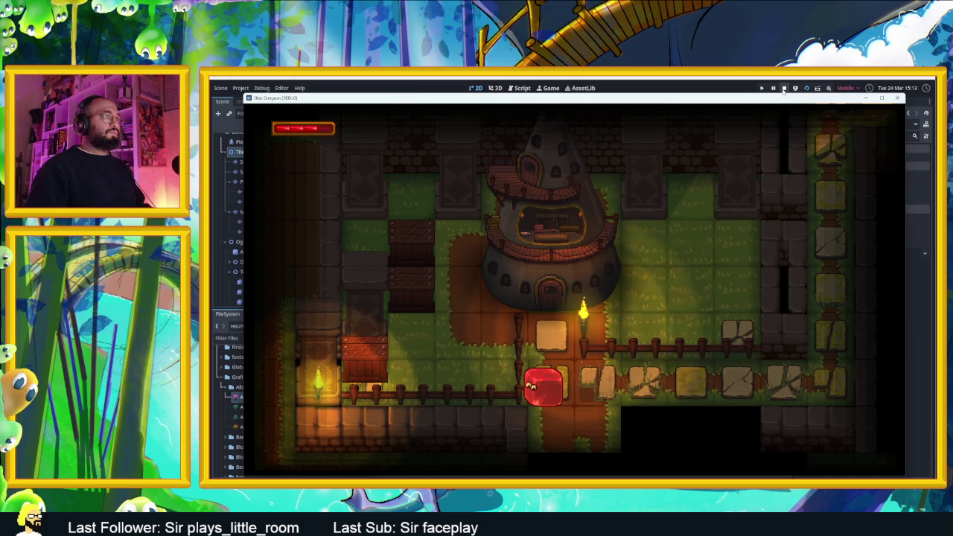
# Stop the running game and move WoodenBox3 right of the tower beside the fence.
pyautogui.click(784, 88)
pyautogui.moveTo(496, 281)
pyautogui.mouseDown()
pyautogui.moveTo(528, 250)
pyautogui.moveTo(689, 279)
pyautogui.moveTo(697, 306)
pyautogui.mouseUp()
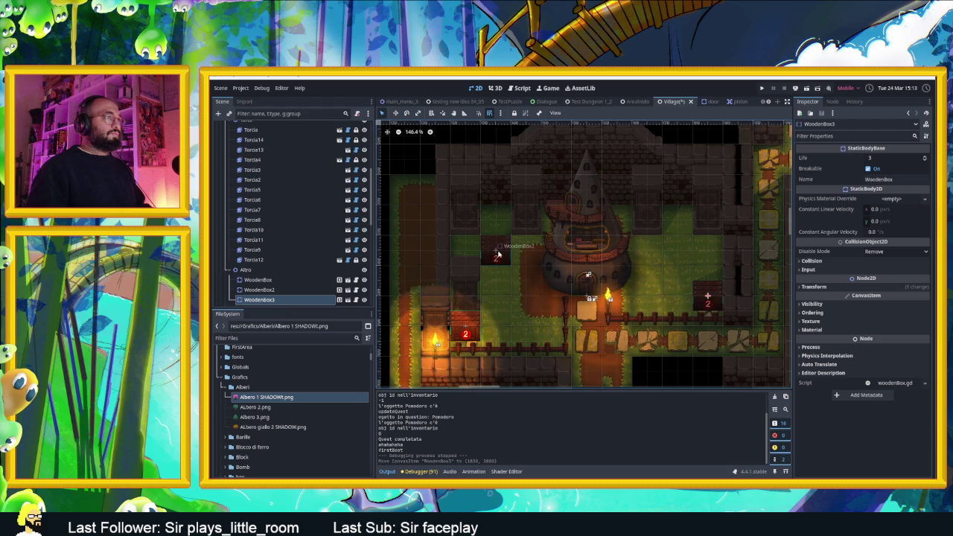
pyautogui.scroll(4, 586, 300)
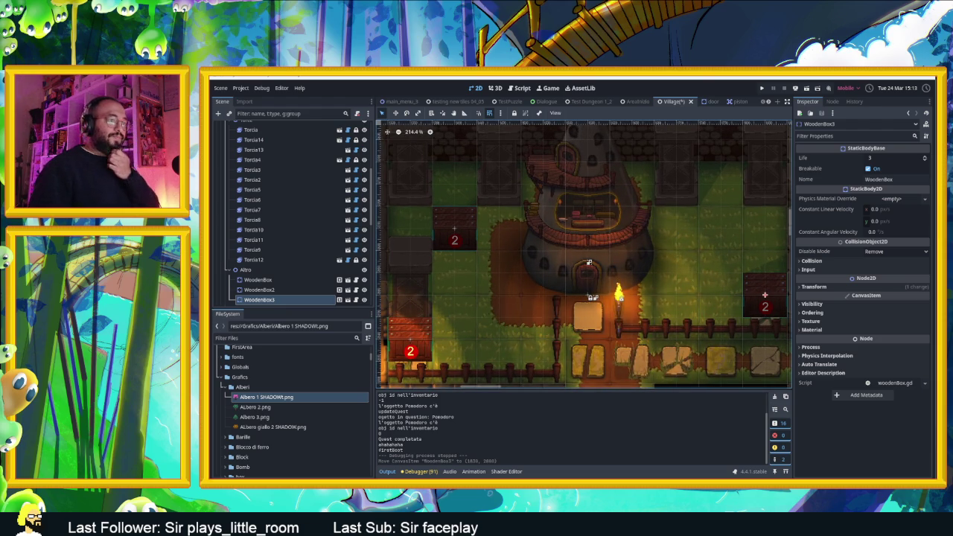
pyautogui.hotkey('alt', 'Tab')
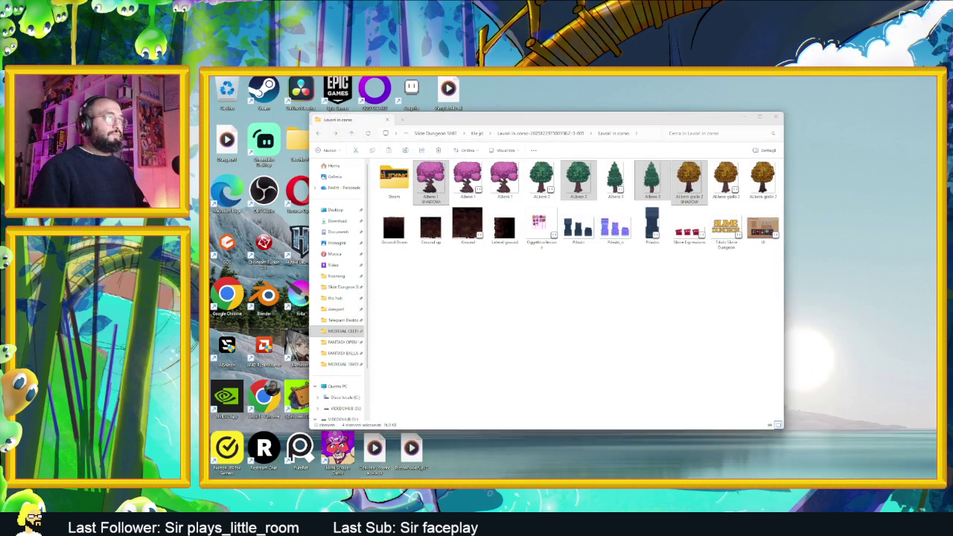
# Navigate up to the tile jd folder and open definitive > Sadow.
pyautogui.hotkey('alt', 'Up')
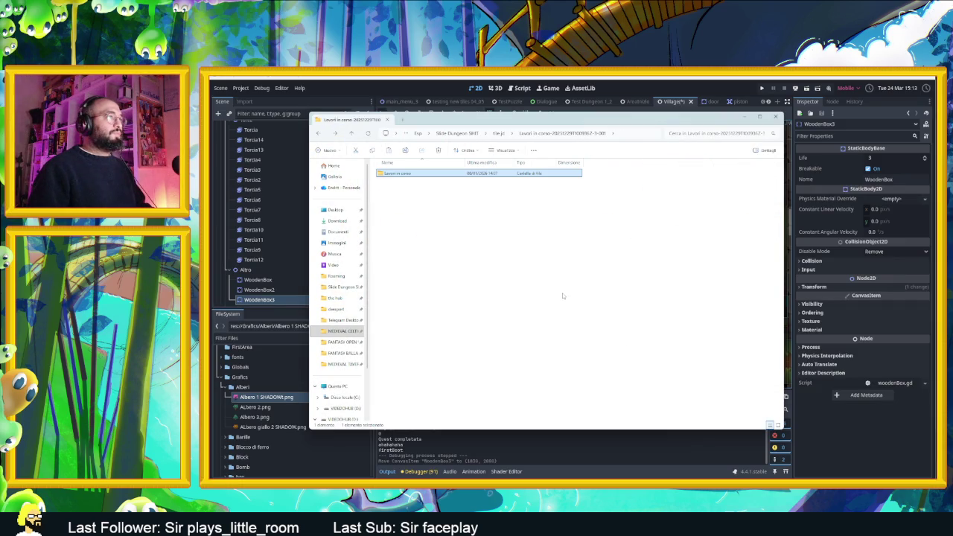
pyautogui.press('Return')
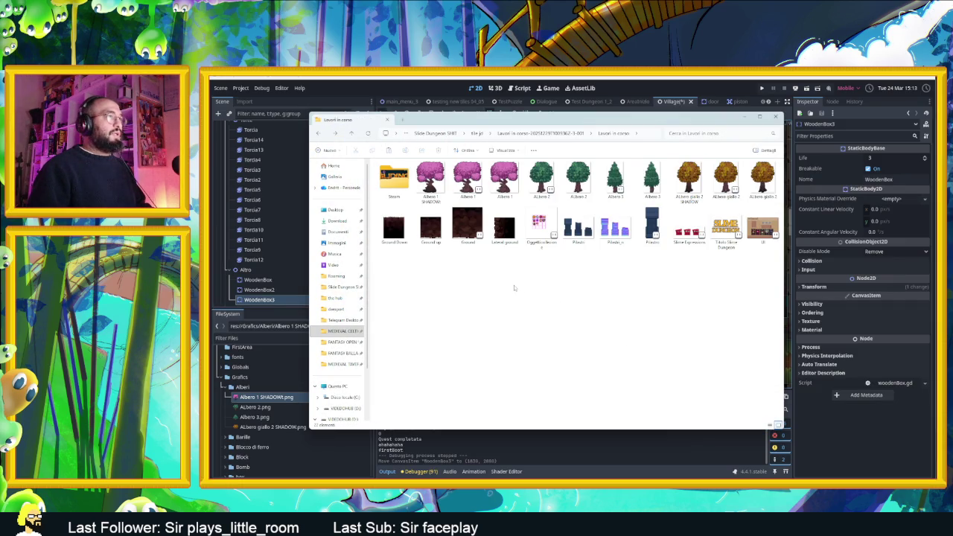
pyautogui.hotkey('alt', 'Up')
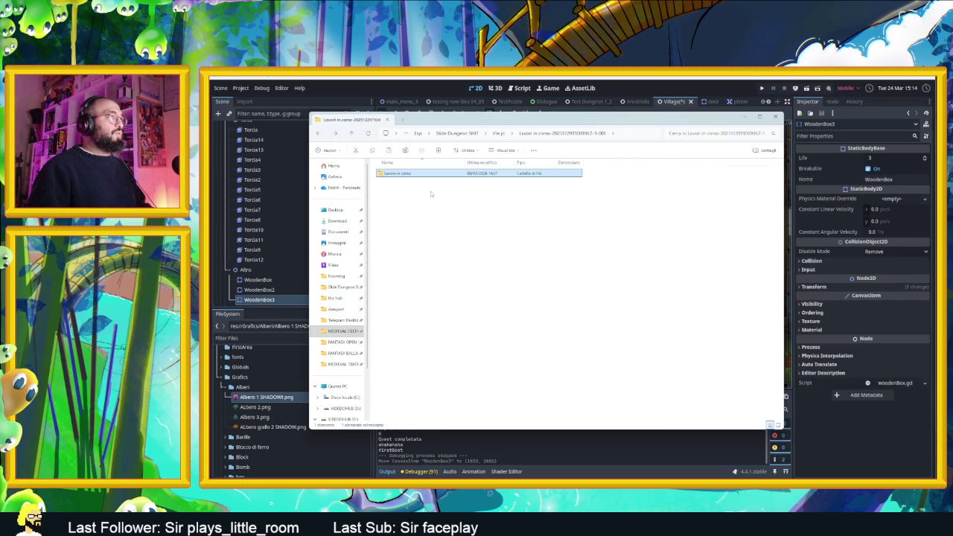
pyautogui.hotkey('alt', 'Up')
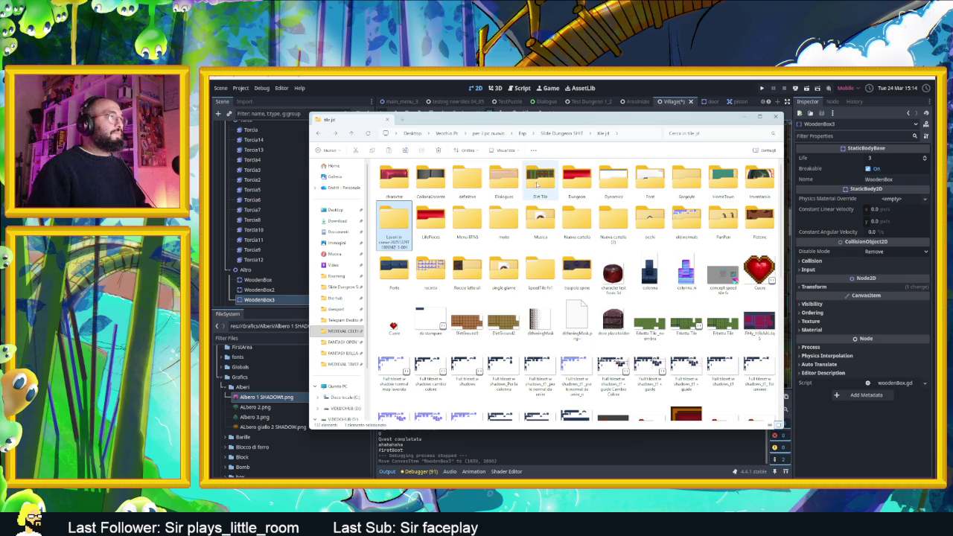
pyautogui.click(460, 185)
pyautogui.doubleClick(459, 185)
pyautogui.doubleClick(415, 172)
# Select Cespuglio, Botte, Vaso chiuso and Vaso Shadow sprites, then minimize Explorer.
pyautogui.click(394, 229)
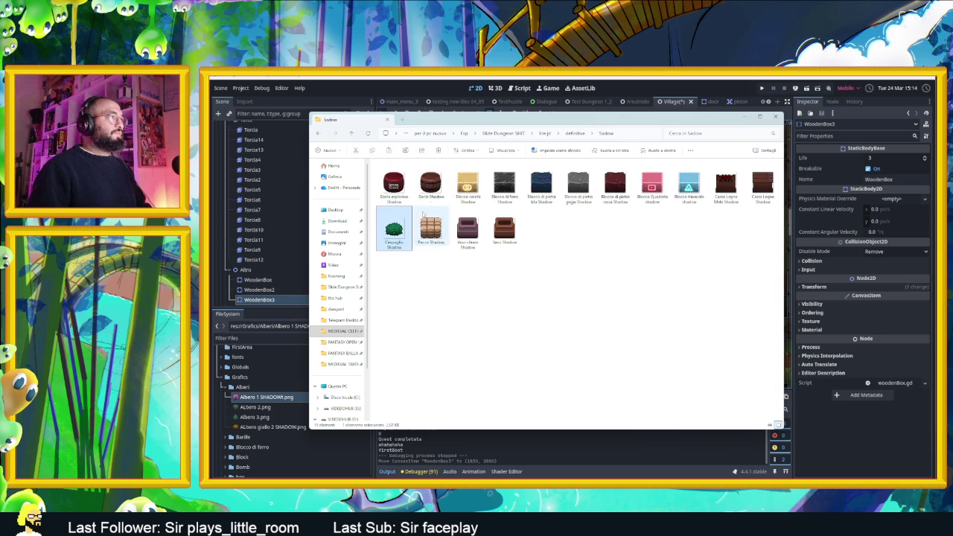
pyautogui.keyDown('ctrl'); pyautogui.click(430, 182); pyautogui.keyUp('ctrl')
pyautogui.keyDown('ctrl'); pyautogui.click(467, 229); pyautogui.keyUp('ctrl')
pyautogui.keyDown('ctrl'); pyautogui.click(504, 229); pyautogui.keyUp('ctrl')
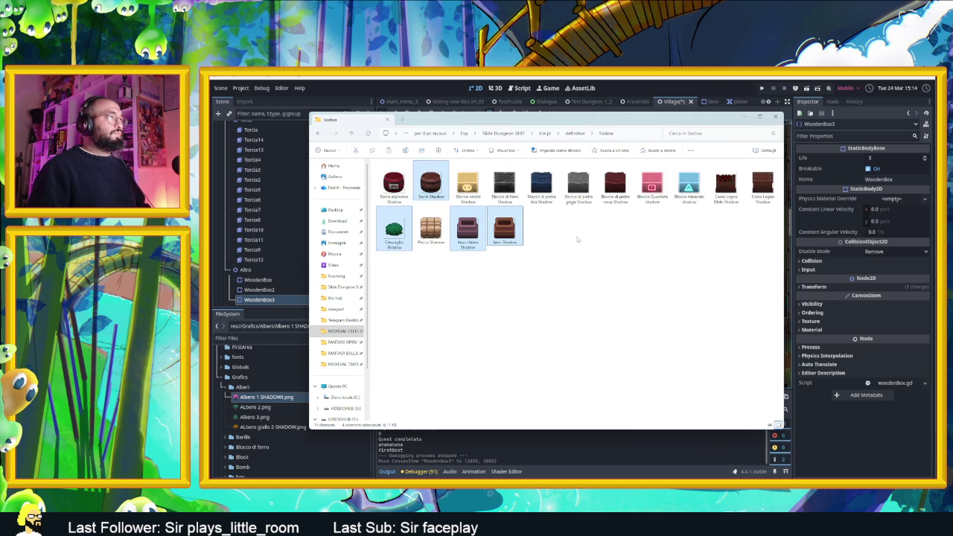
pyautogui.click(742, 123)
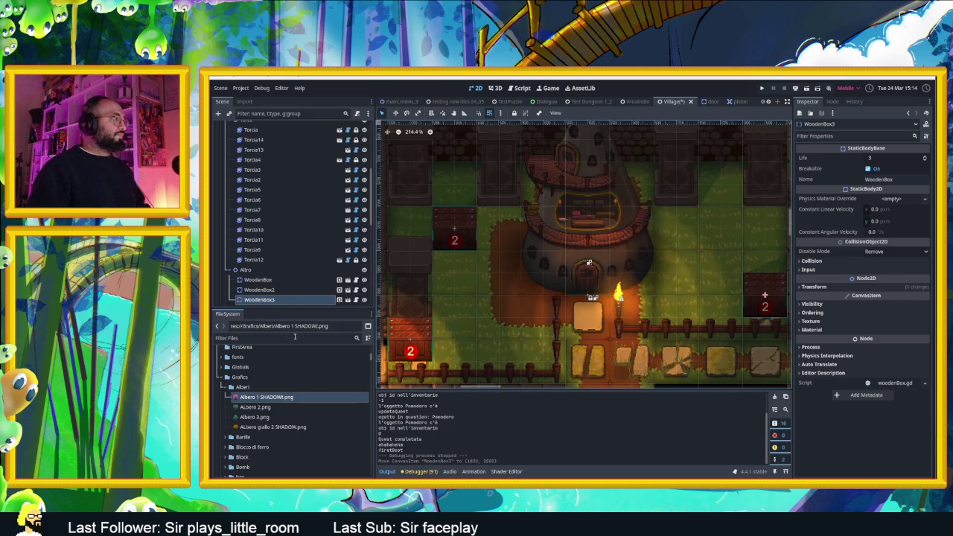
pyautogui.click(279, 387)
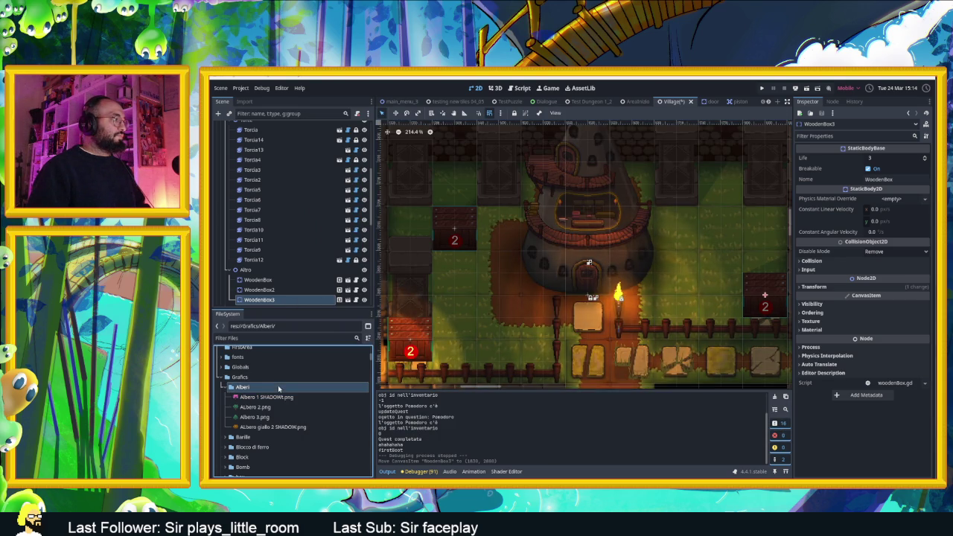
# Open Godot's Alberi folder in File Explorer, shown as large icons.
pyautogui.rightClick(291, 388)
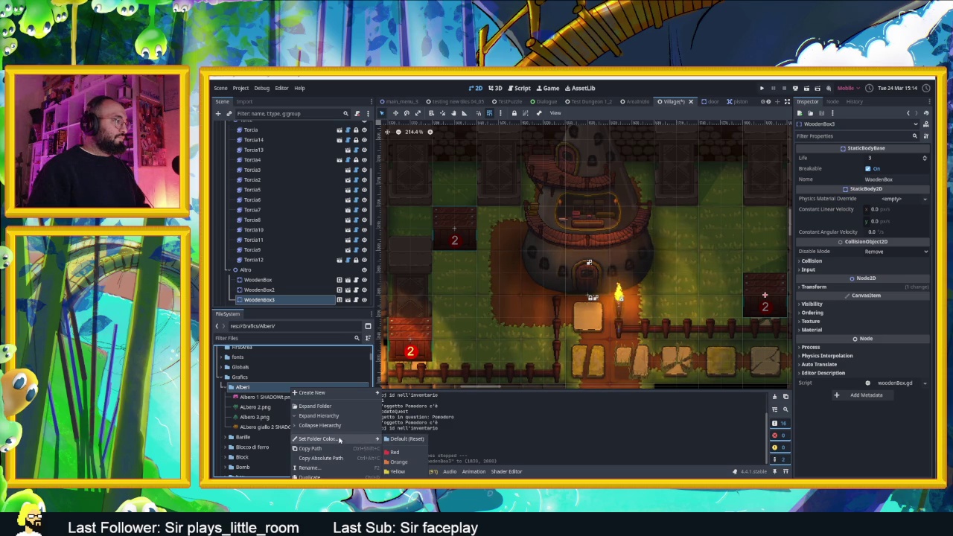
pyautogui.click(316, 476)
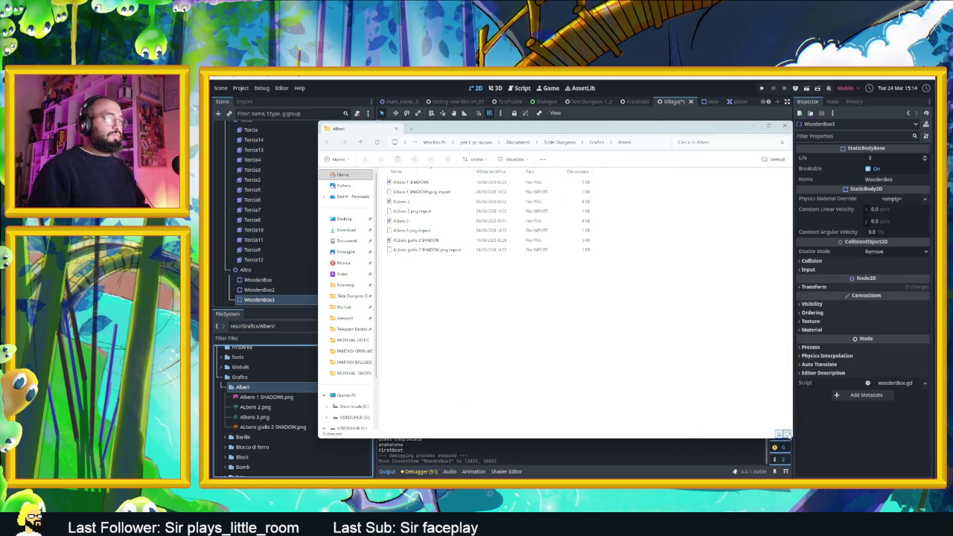
pyautogui.click(787, 434)
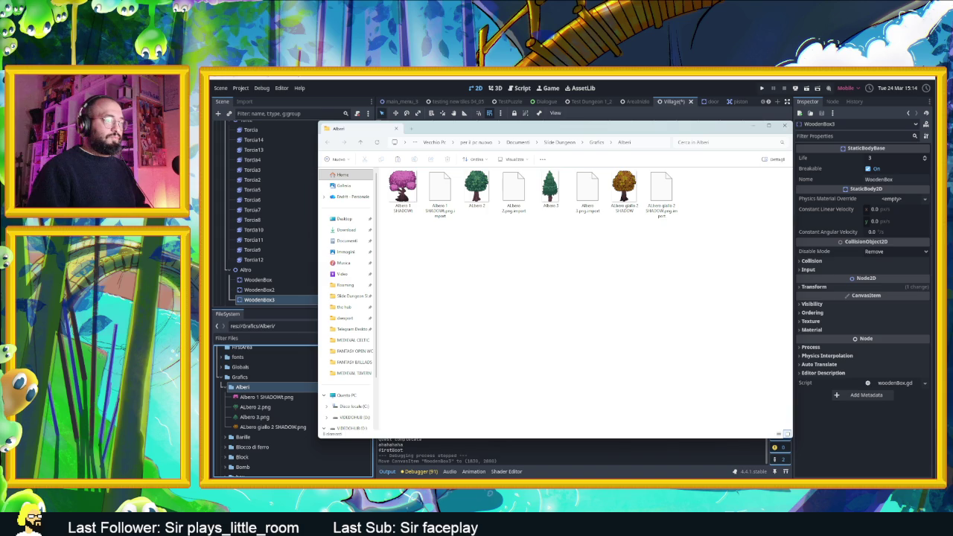
# Copy the Cespuglio Shadow sprite from Sadow and paste it into the Alberi folder.
pyautogui.press('super+d')
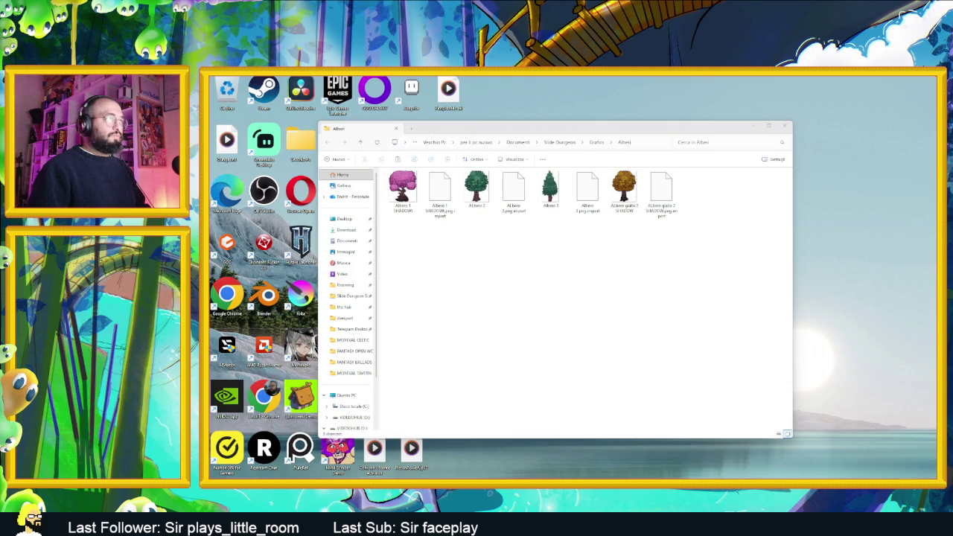
pyautogui.hotkey('alt', 'Tab')
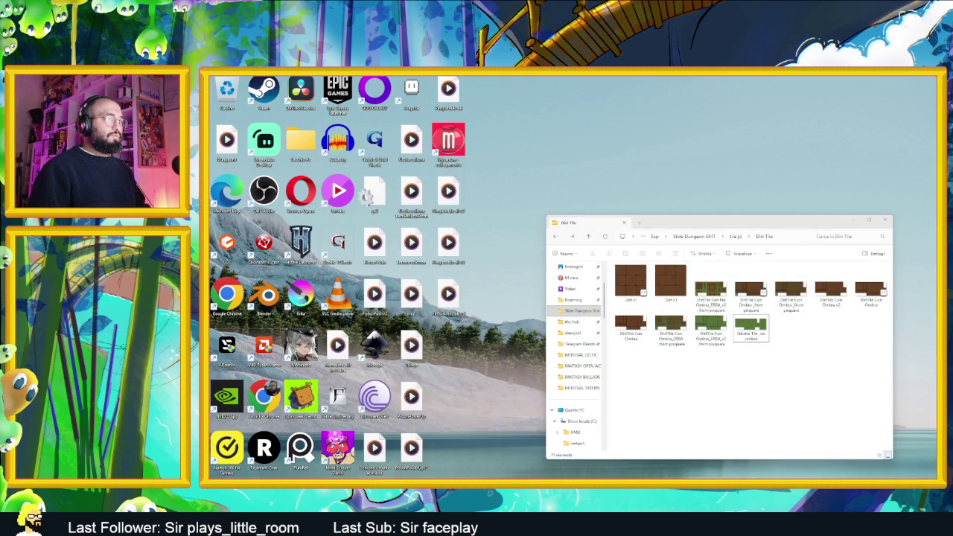
pyautogui.click(390, 235)
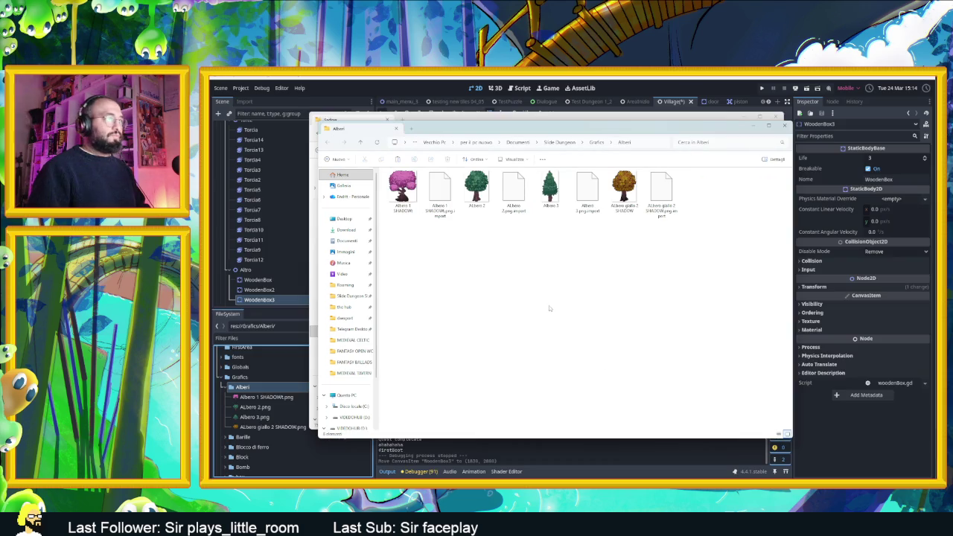
pyautogui.hotkey('ctrl', 'v')
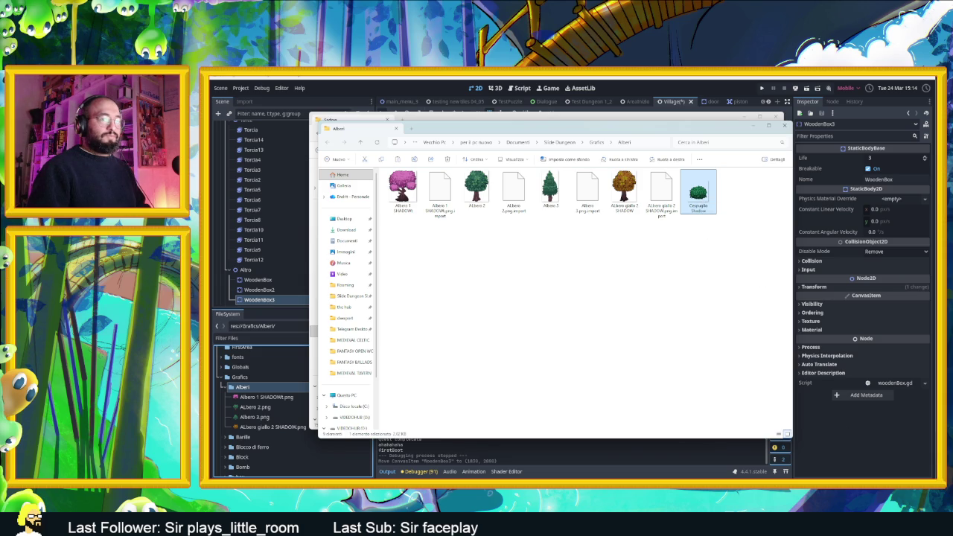
pyautogui.hotkey('alt', 'Tab')
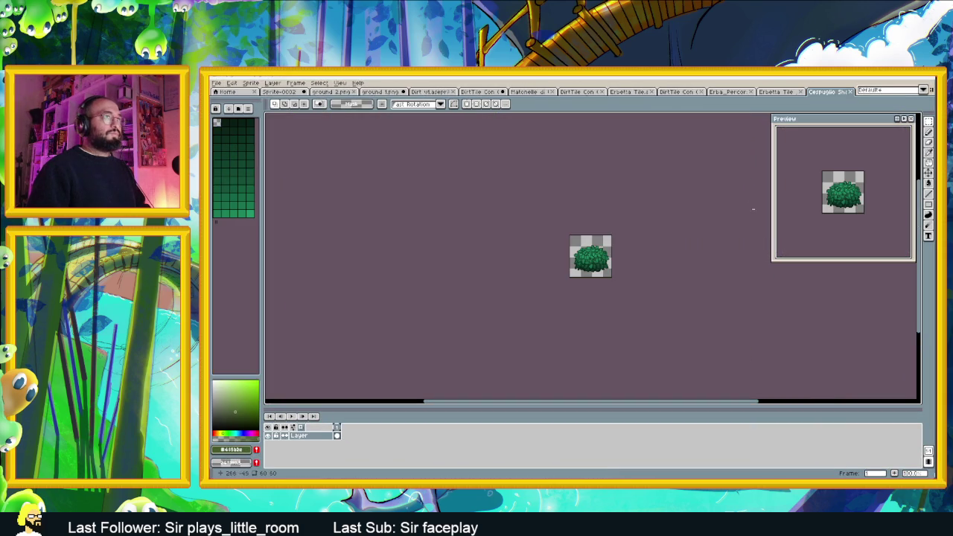
# Zoom in on the Cespuglio Shadow sprite and choose Edit > Adjustments > Hue/Saturation.
pyautogui.scroll(4, 606, 259)
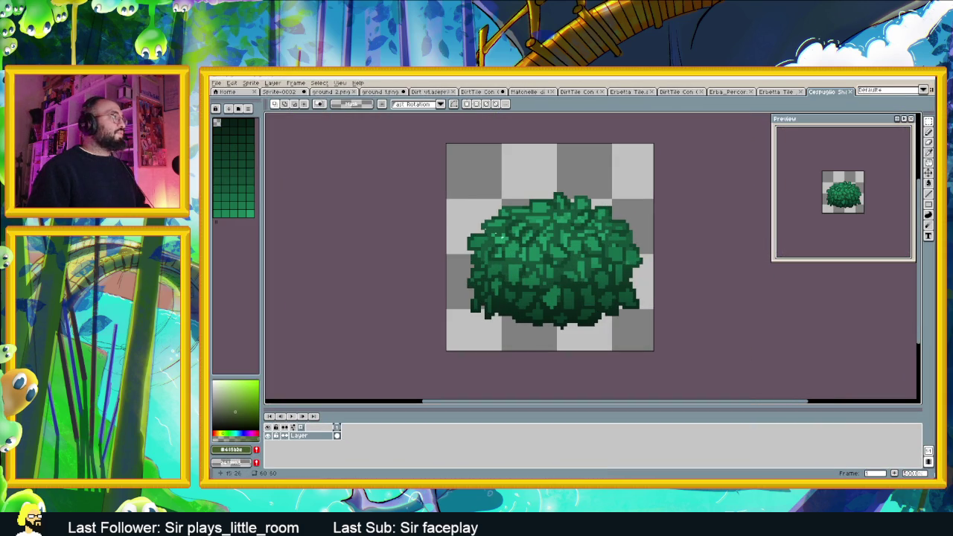
pyautogui.click(233, 82)
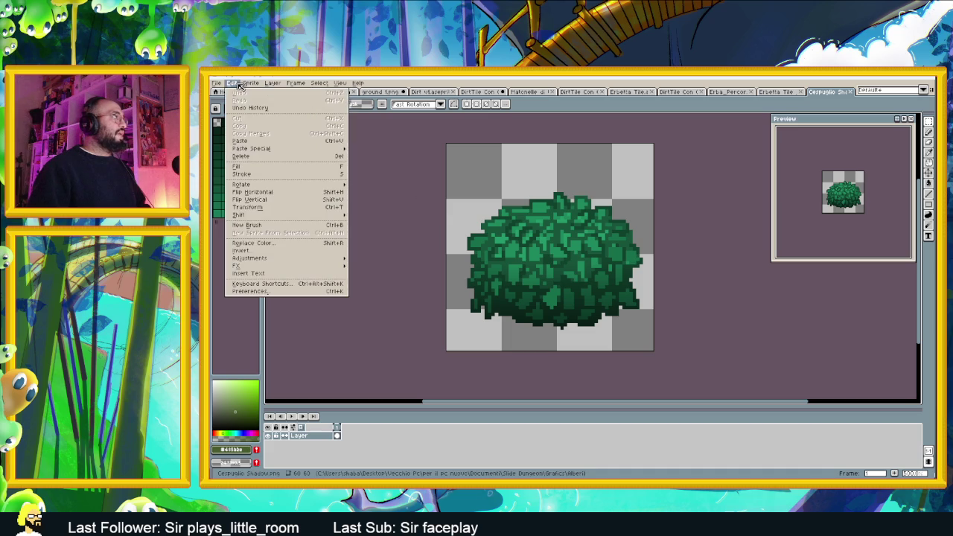
pyautogui.moveTo(290, 259)
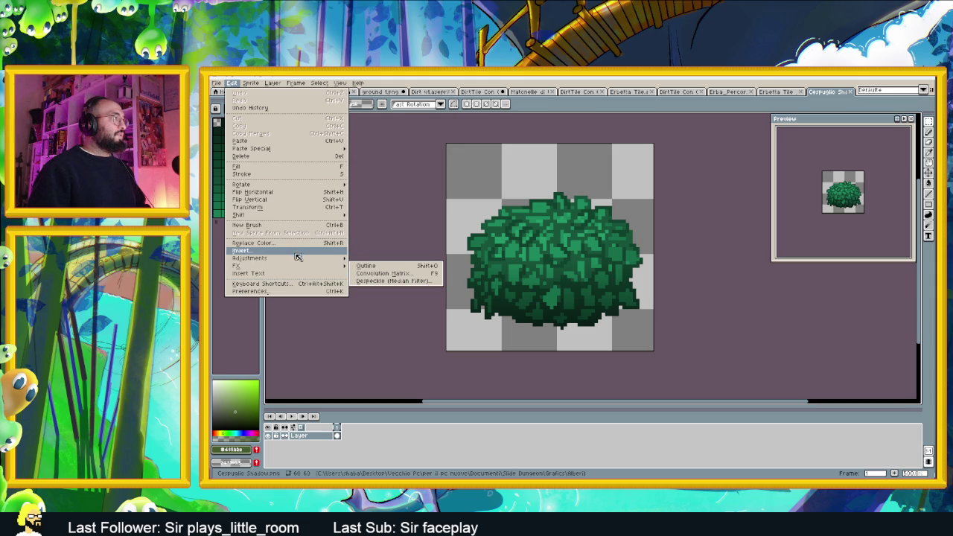
pyautogui.moveTo(298, 262)
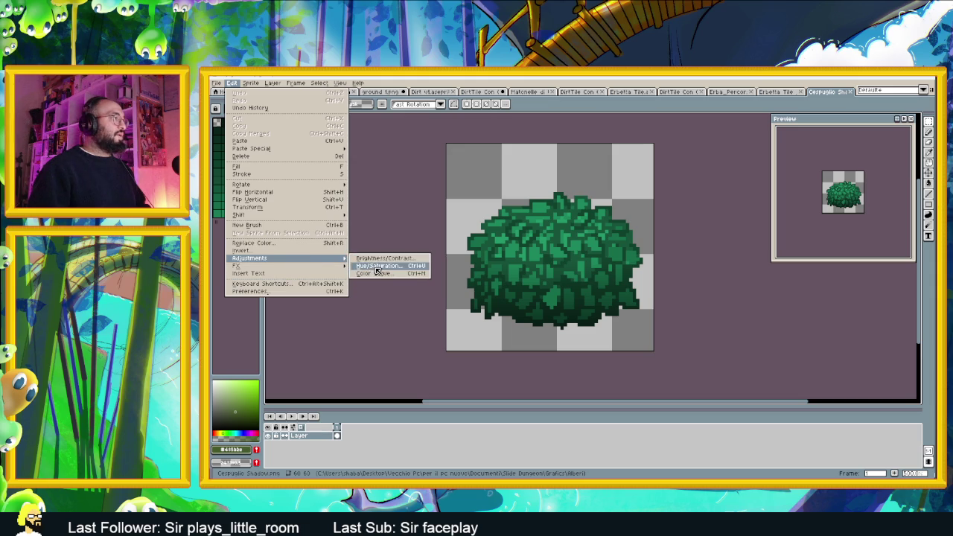
pyautogui.click(383, 265)
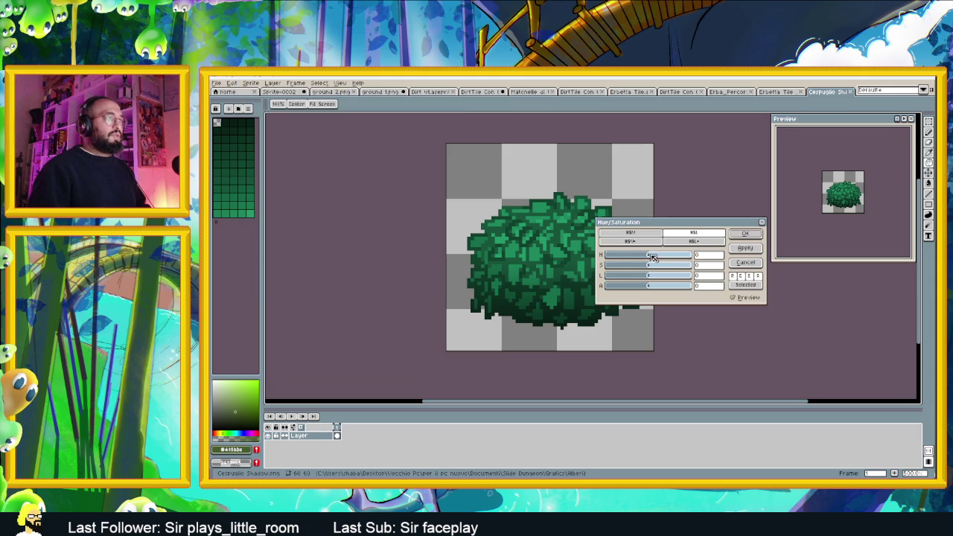
# Set hue 159, saturation -11 and lightness 50 to turn the bush purple.
pyautogui.moveTo(654, 257)
pyautogui.mouseDown()
pyautogui.moveTo(616, 260)
pyautogui.moveTo(671, 260)
pyautogui.mouseUp()
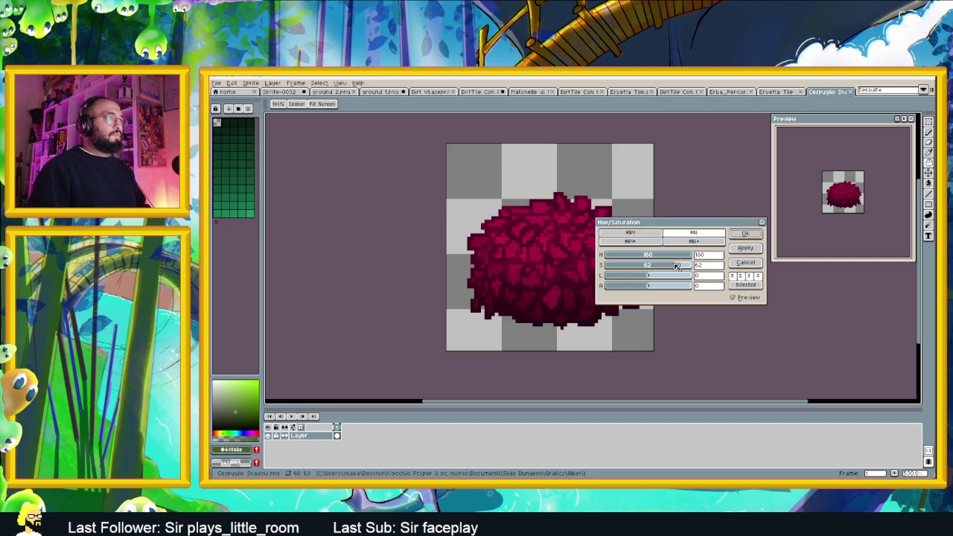
pyautogui.moveTo(655, 277); pyautogui.dragTo(673, 278)
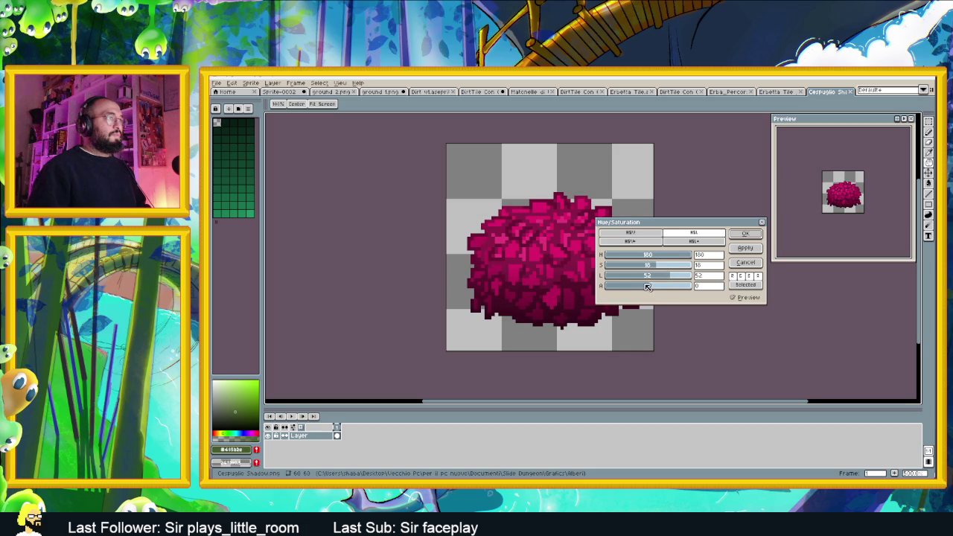
pyautogui.click(683, 256)
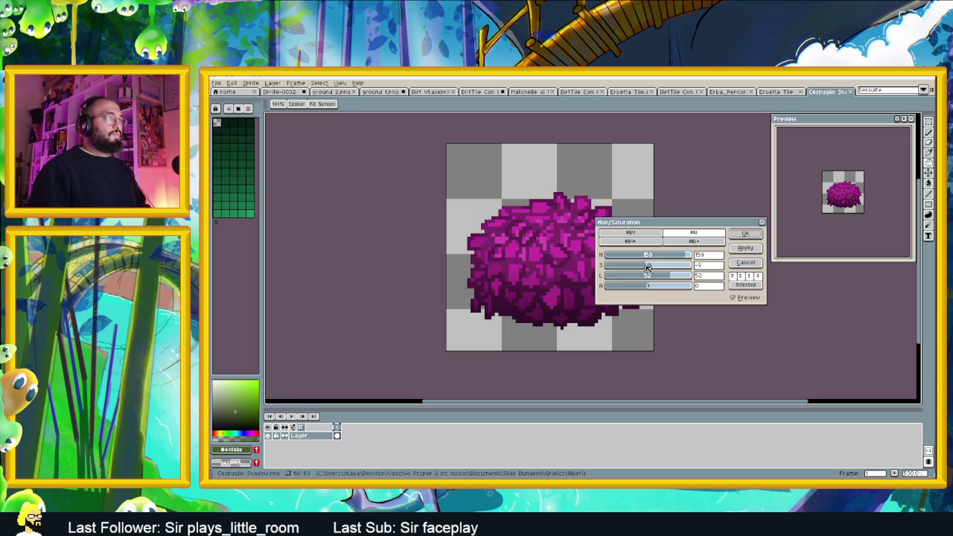
pyautogui.moveTo(649, 269); pyautogui.dragTo(634, 268)
pyautogui.scroll(-4, 671, 279)
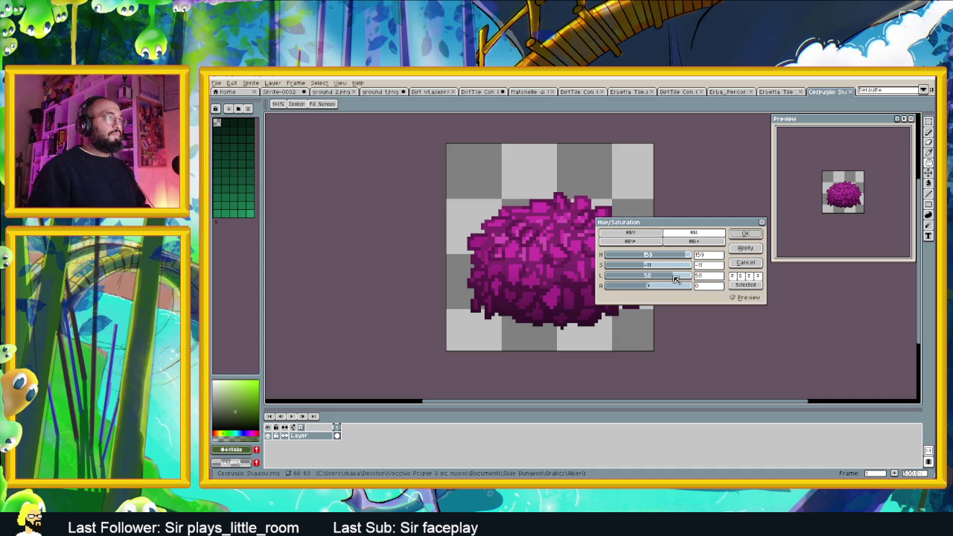
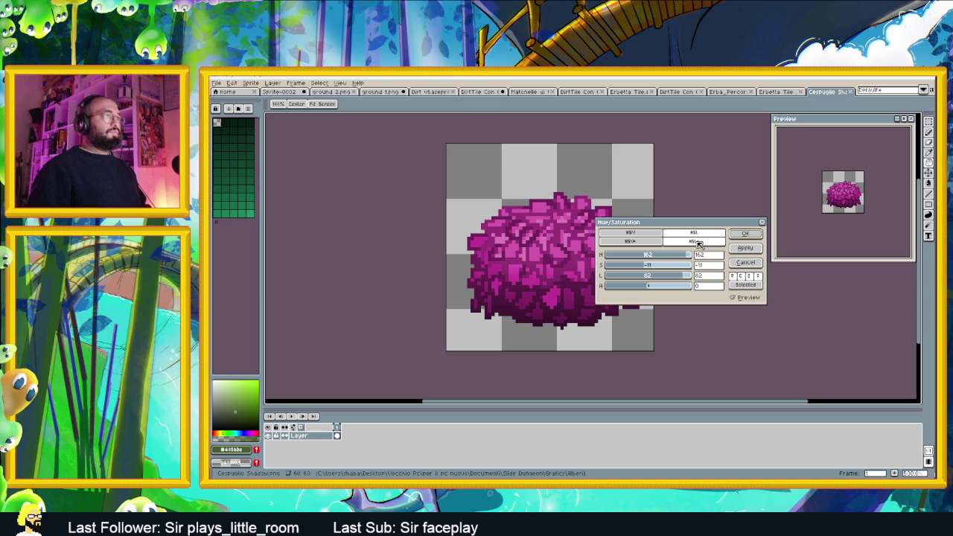
# Discard a green recolour to keep the bush magenta, then export it as Cespuglio_rosa Shadow-export.png.
pyautogui.click(742, 249)
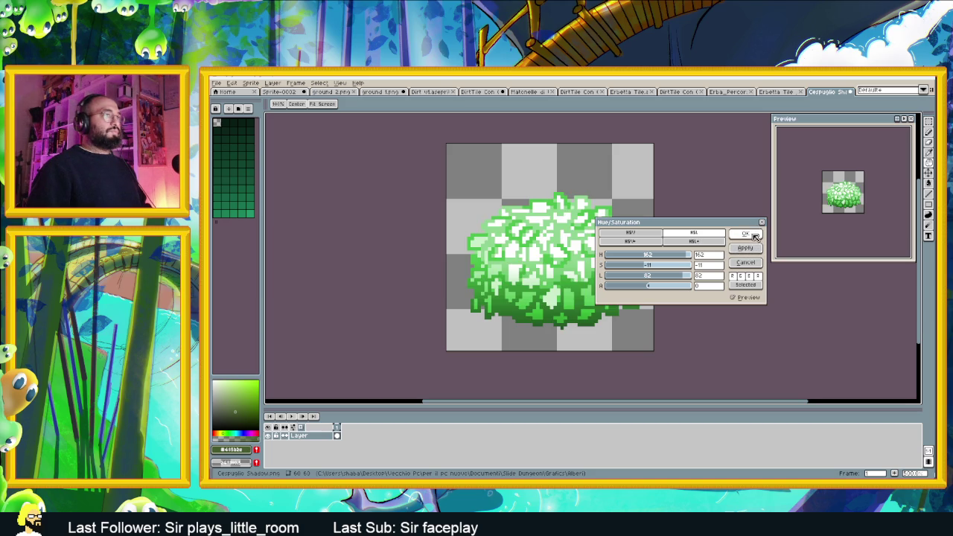
pyautogui.click(762, 222)
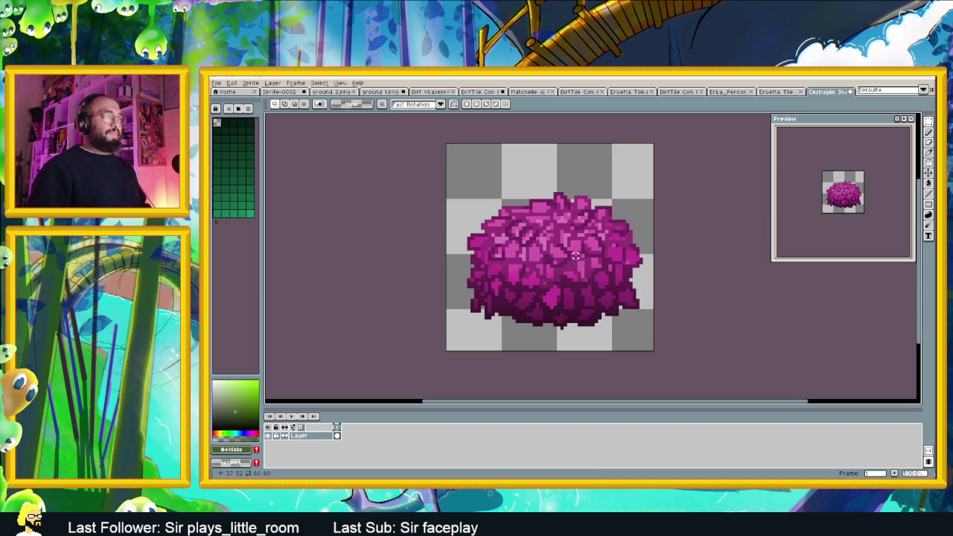
pyautogui.click(216, 83)
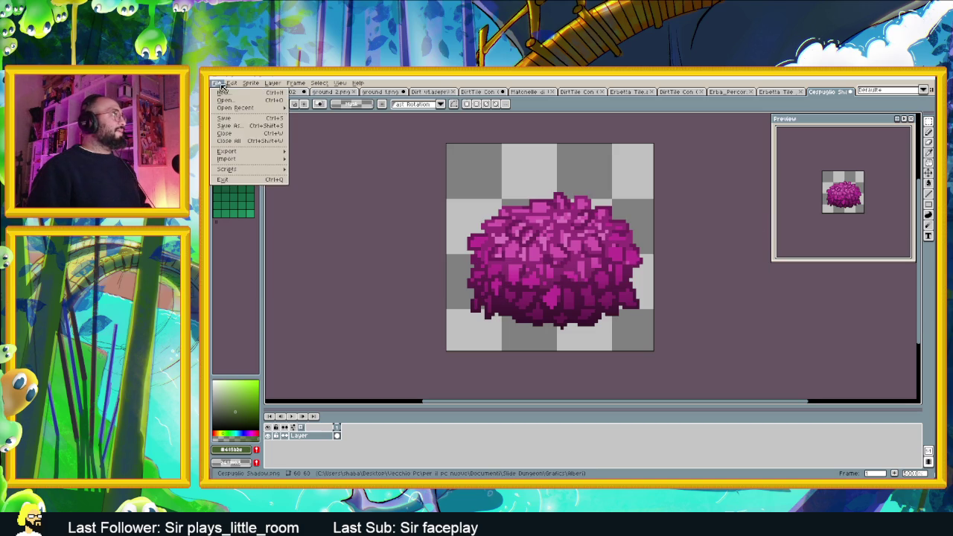
pyautogui.moveTo(276, 154)
pyautogui.click(321, 152)
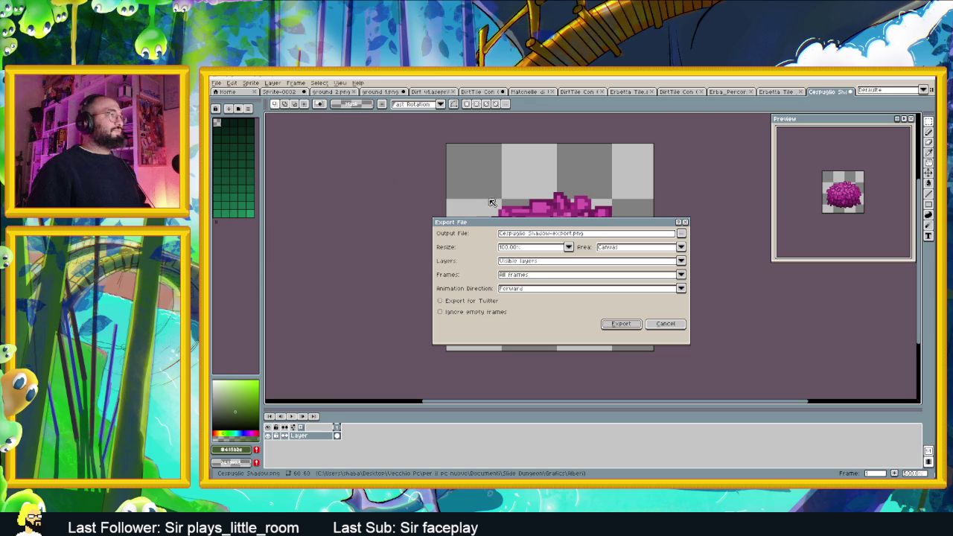
pyautogui.click(574, 234)
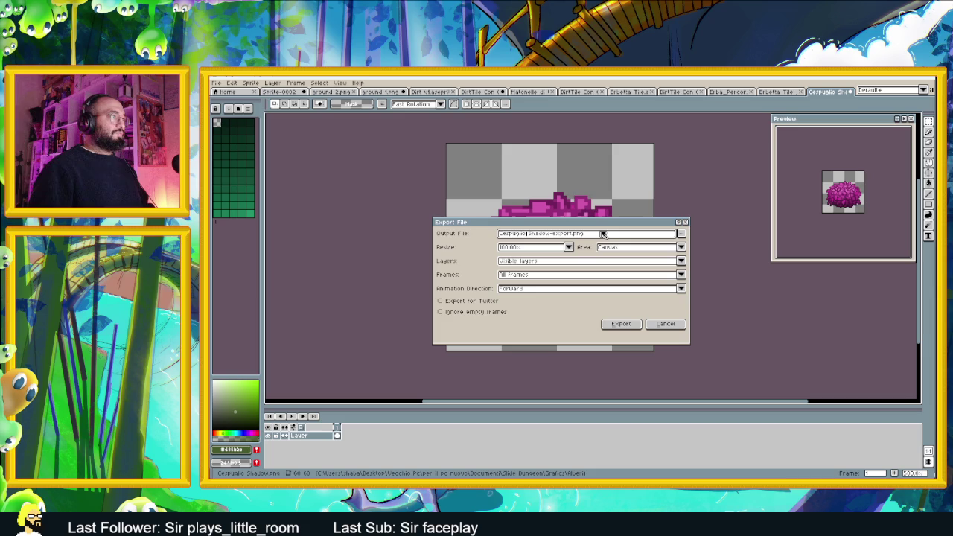
pyautogui.write('_rosa')
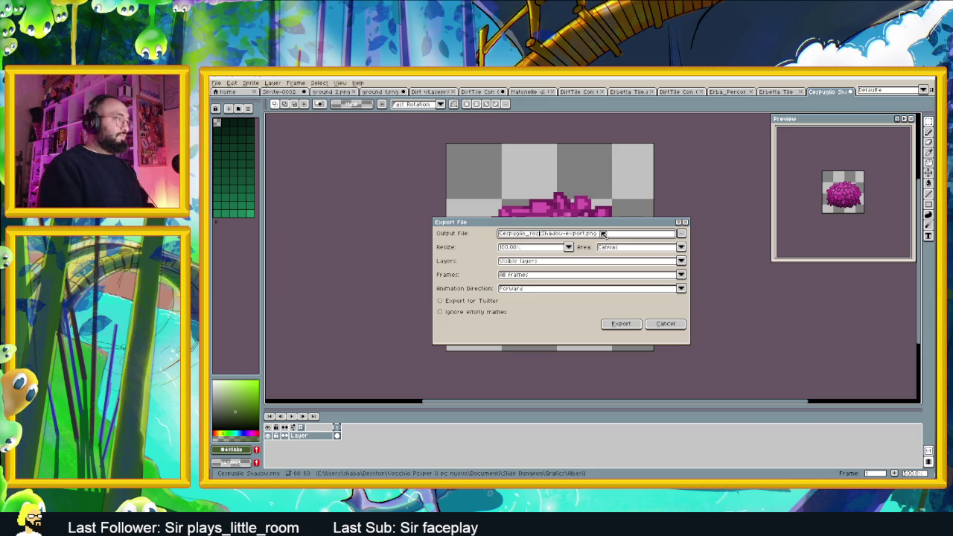
pyautogui.click(624, 326)
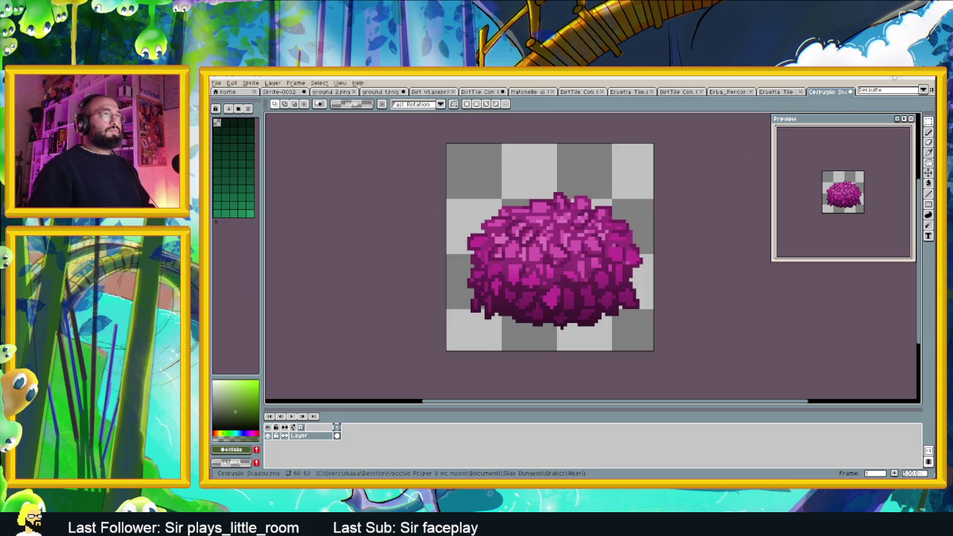
# Check the exported pink bush file in the Alberi folder and return to Godot.
pyautogui.hotkey('alt', 'Tab')
pyautogui.click(735, 193)
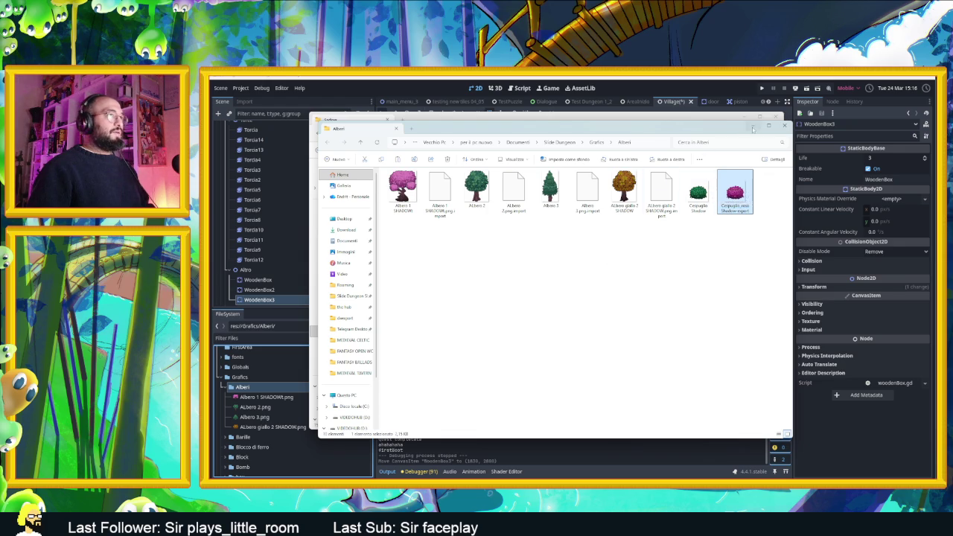
pyautogui.click(753, 126)
pyautogui.click(744, 118)
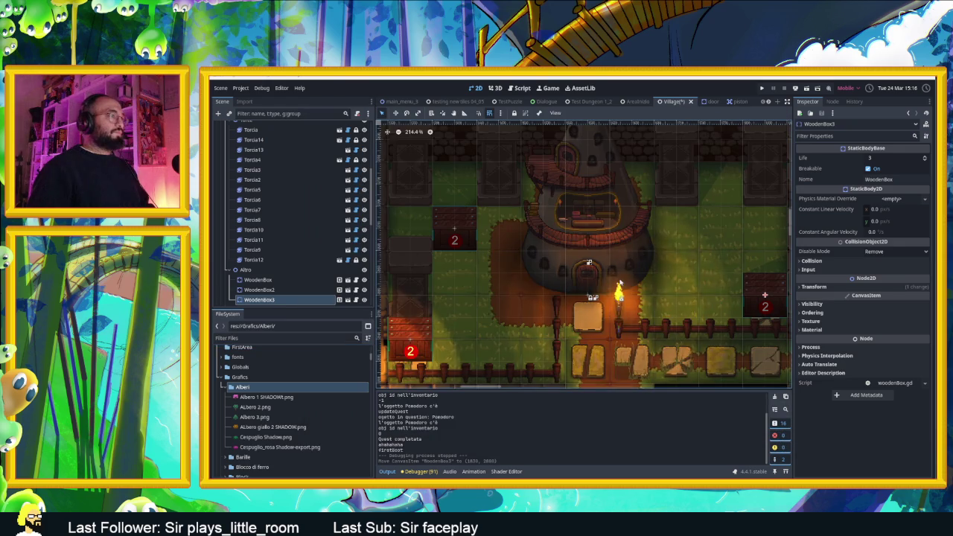
# Drag Cespuglio_rosa Shadow-export.png onto the grass up and right of the house.
pyautogui.scroll(-1, 663, 275)
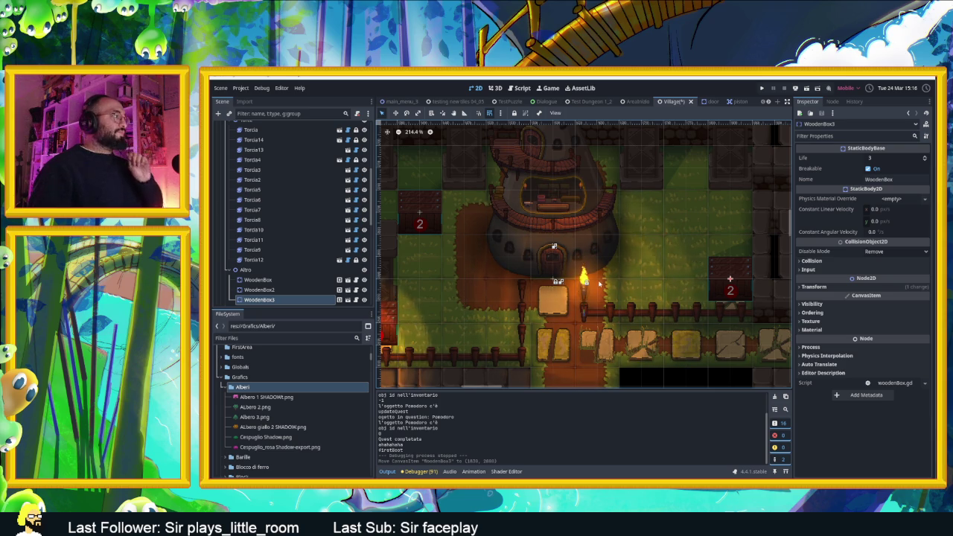
pyautogui.click(287, 447)
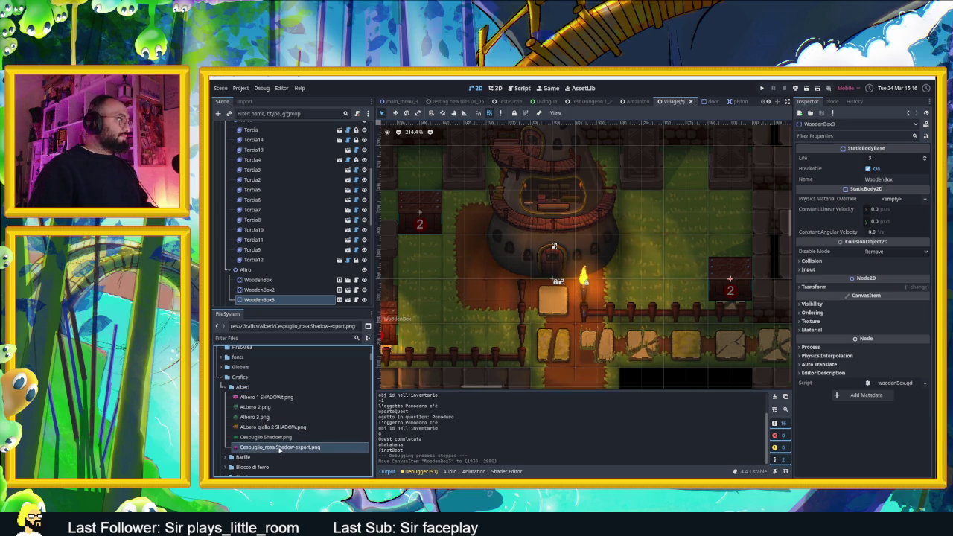
pyautogui.moveTo(296, 450)
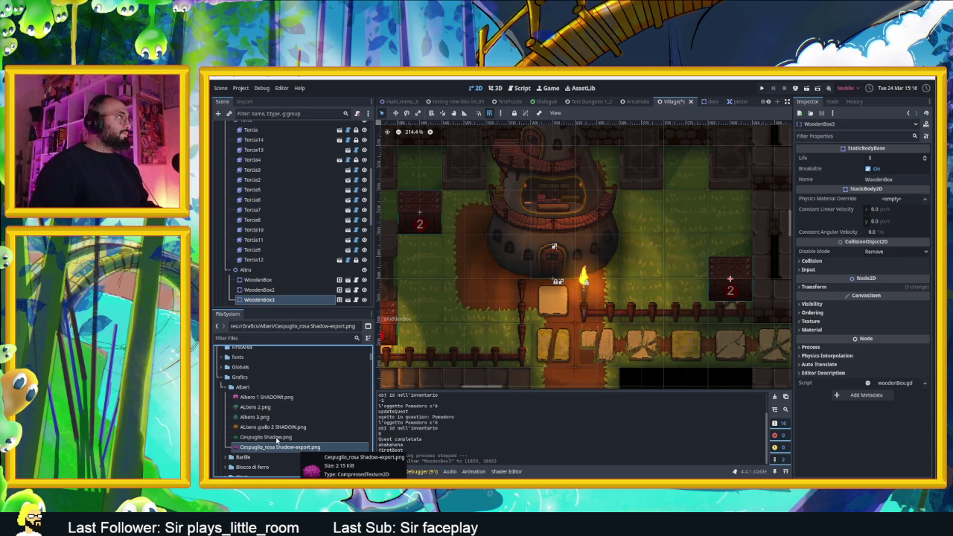
pyautogui.click(246, 270)
pyautogui.moveTo(279, 447)
pyautogui.mouseDown()
pyautogui.moveTo(468, 374)
pyautogui.moveTo(639, 222)
pyautogui.moveTo(680, 204)
pyautogui.moveTo(686, 173)
pyautogui.moveTo(691, 198)
pyautogui.moveTo(689, 157)
pyautogui.moveTo(689, 177)
pyautogui.moveTo(723, 195)
pyautogui.moveTo(722, 181)
pyautogui.moveTo(677, 181)
pyautogui.moveTo(631, 201)
pyautogui.moveTo(607, 258)
pyautogui.moveTo(609, 289)
pyautogui.moveTo(600, 288)
pyautogui.moveTo(607, 306)
pyautogui.moveTo(608, 293)
pyautogui.moveTo(655, 283)
pyautogui.moveTo(678, 240)
pyautogui.moveTo(685, 181)
pyautogui.moveTo(684, 209)
pyautogui.moveTo(730, 234)
pyautogui.moveTo(690, 284)
pyautogui.moveTo(506, 277)
pyautogui.moveTo(440, 304)
pyautogui.moveTo(418, 343)
pyautogui.moveTo(441, 327)
pyautogui.moveTo(441, 265)
pyautogui.moveTo(422, 218)
pyautogui.moveTo(427, 167)
pyautogui.moveTo(730, 247)
pyautogui.moveTo(727, 216)
pyautogui.moveTo(682, 188)
pyautogui.moveTo(733, 203)
pyautogui.moveTo(689, 201)
pyautogui.moveTo(690, 182)
pyautogui.moveTo(707, 202)
pyautogui.moveTo(728, 204)
pyautogui.mouseUp()
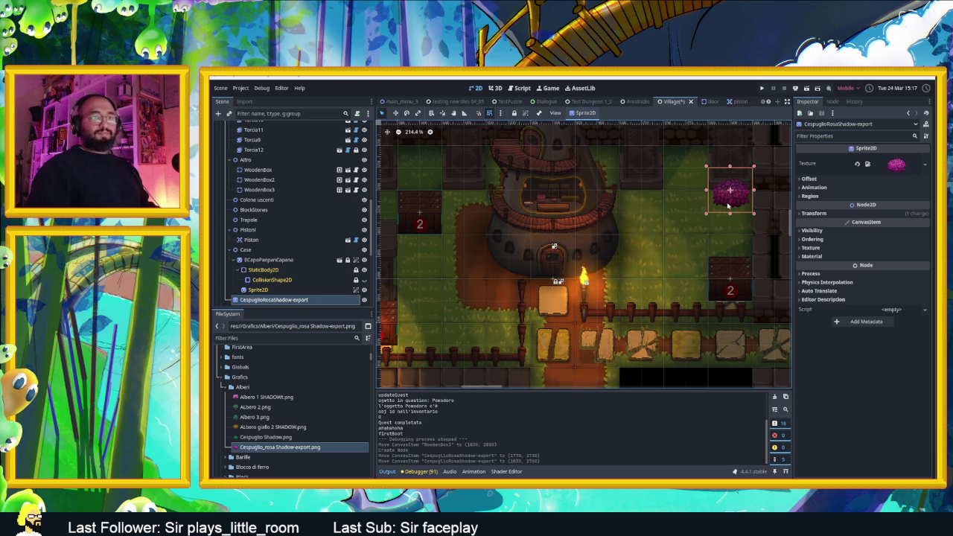
# Fold the Case, Altro and Torce groups in the Scene dock, then start adding a child to Oggetti.
pyautogui.scroll(-2, 681, 212)
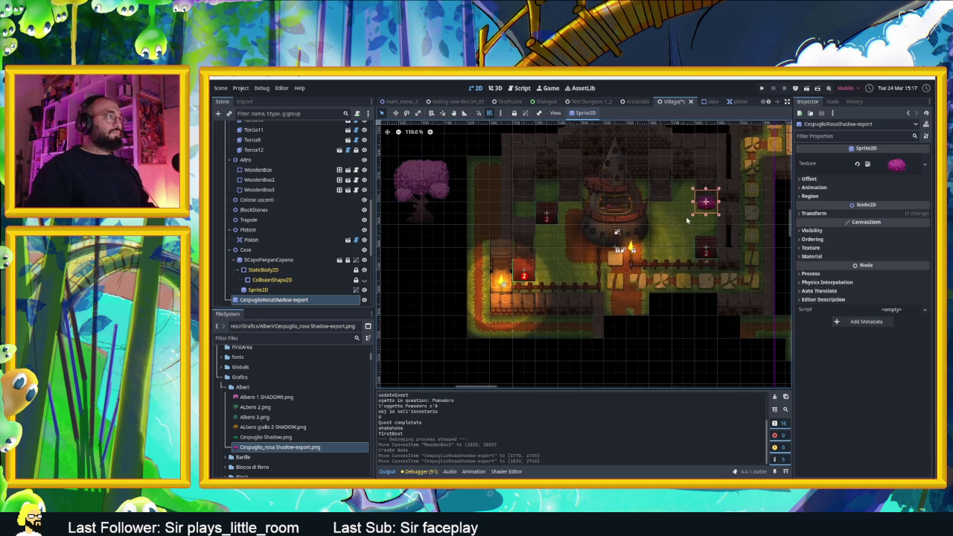
pyautogui.moveTo(687, 219); pyautogui.dragTo(627, 235)
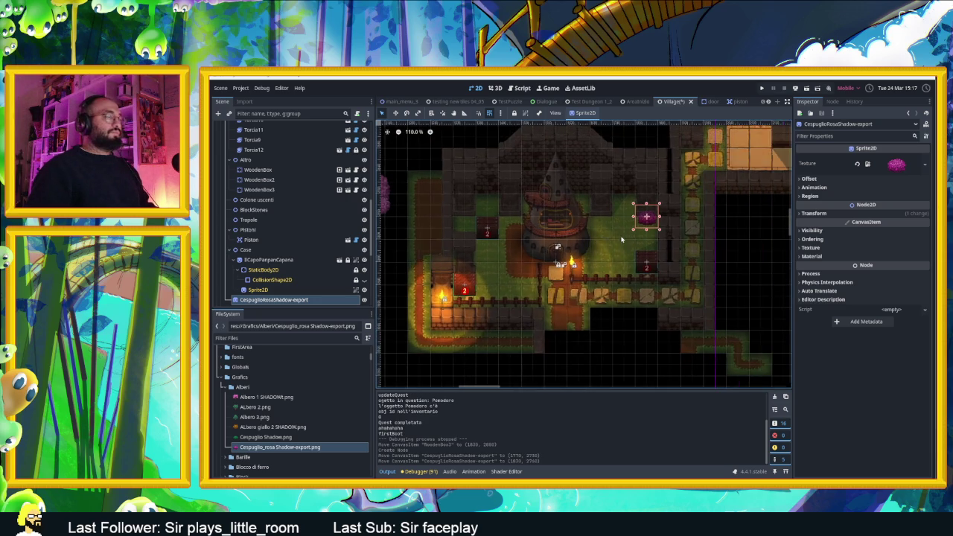
pyautogui.click(230, 250)
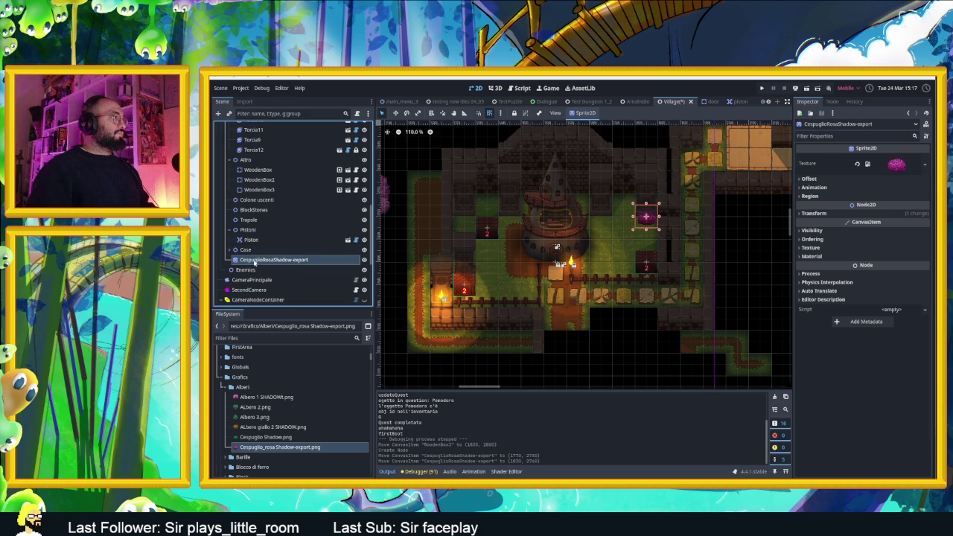
pyautogui.click(230, 160)
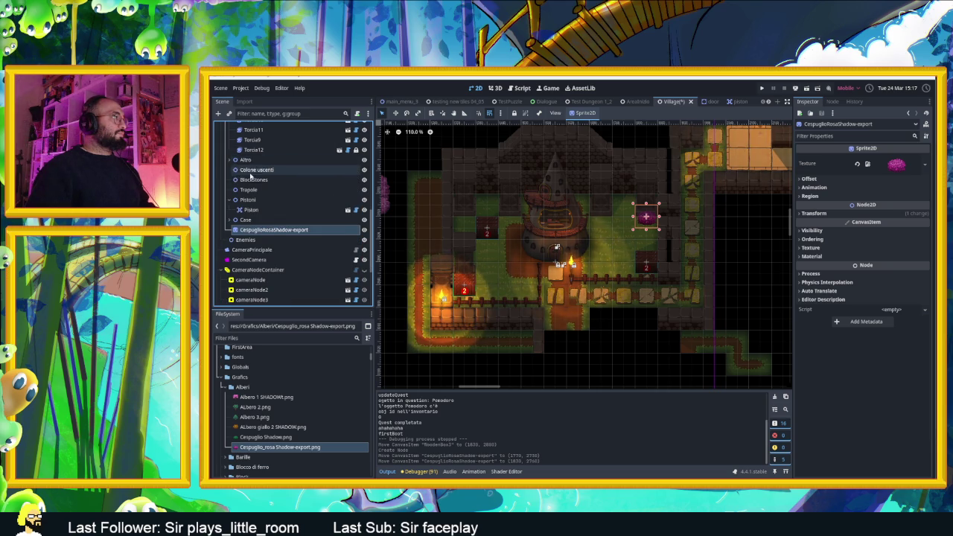
pyautogui.scroll(8, 242, 173)
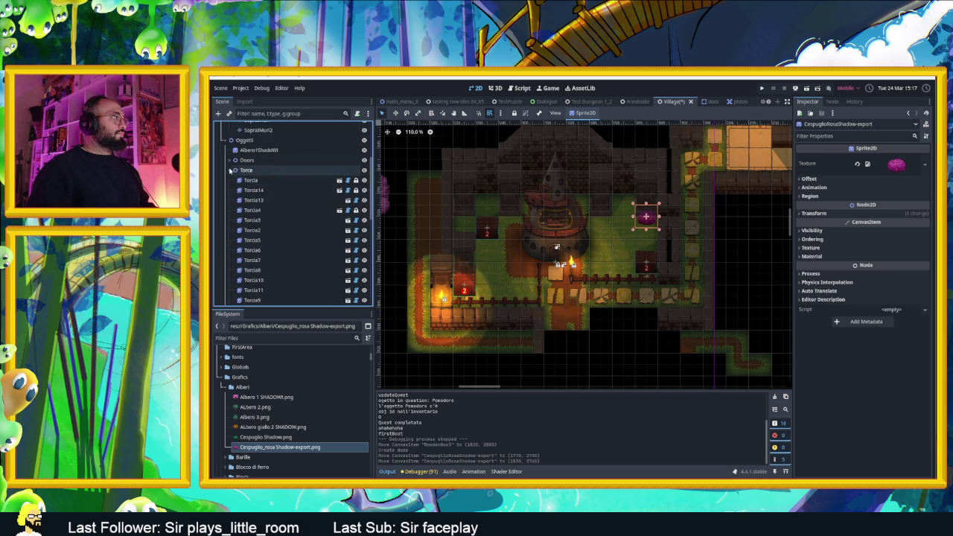
pyautogui.click(230, 170)
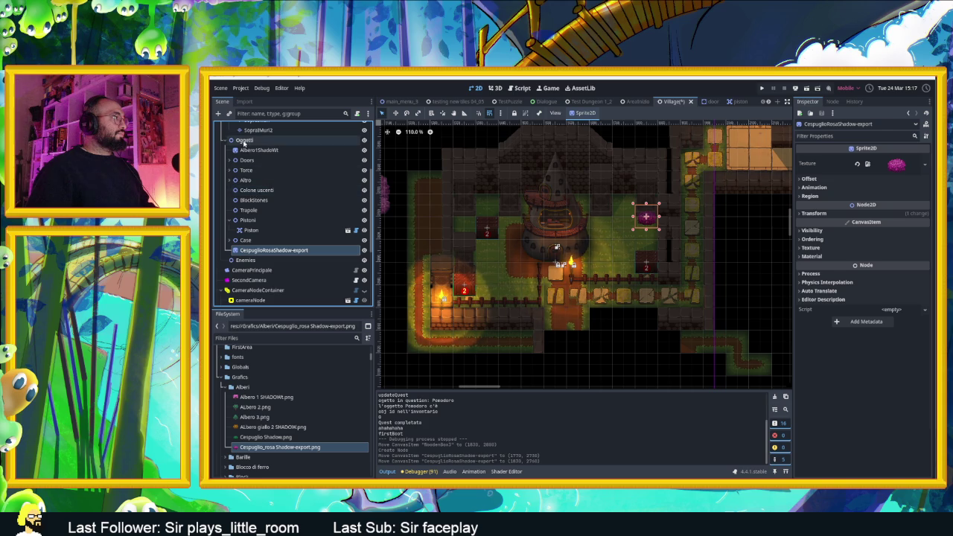
pyautogui.rightClick(243, 141)
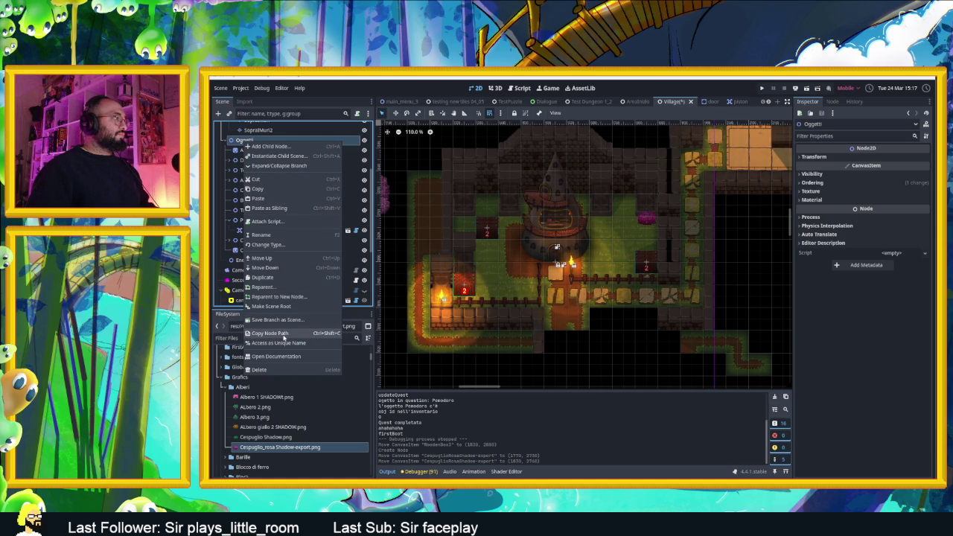
pyautogui.click(219, 113)
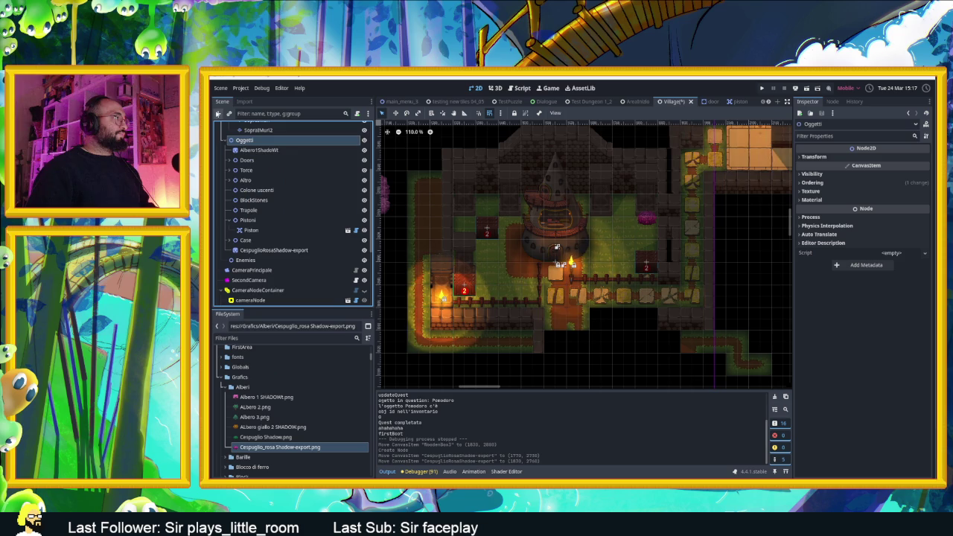
# Create a Node2D under Oggetti named Flora Decorativa.
pyautogui.click(218, 114)
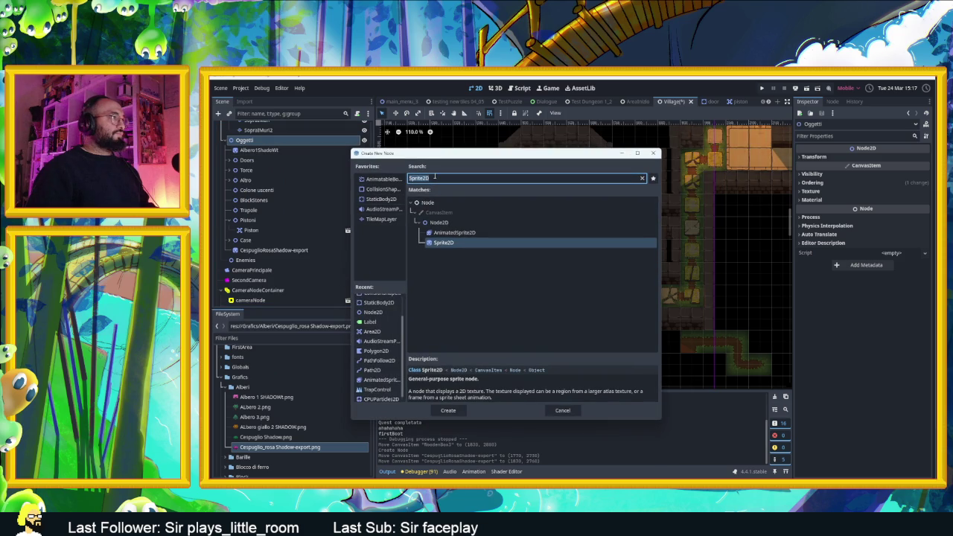
pyautogui.doubleClick(428, 222)
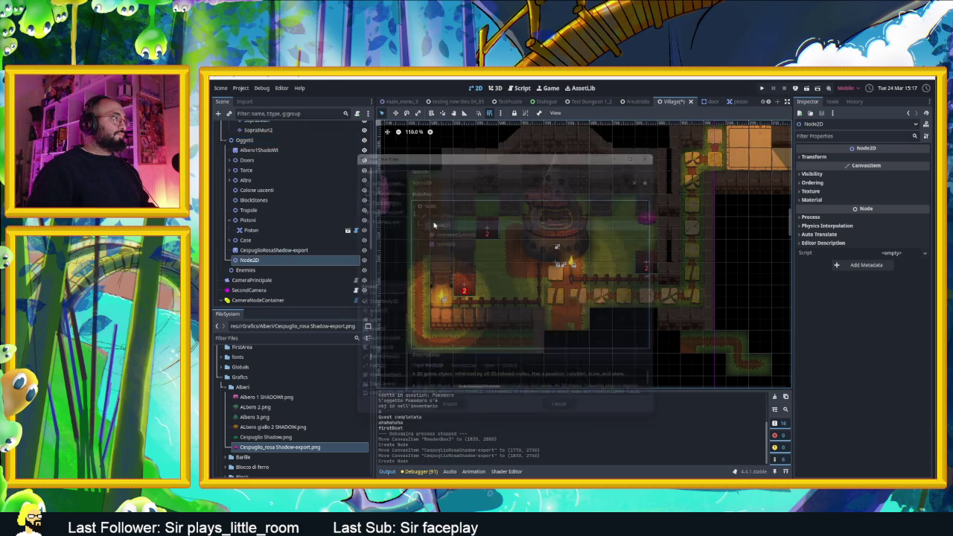
pyautogui.doubleClick(260, 261)
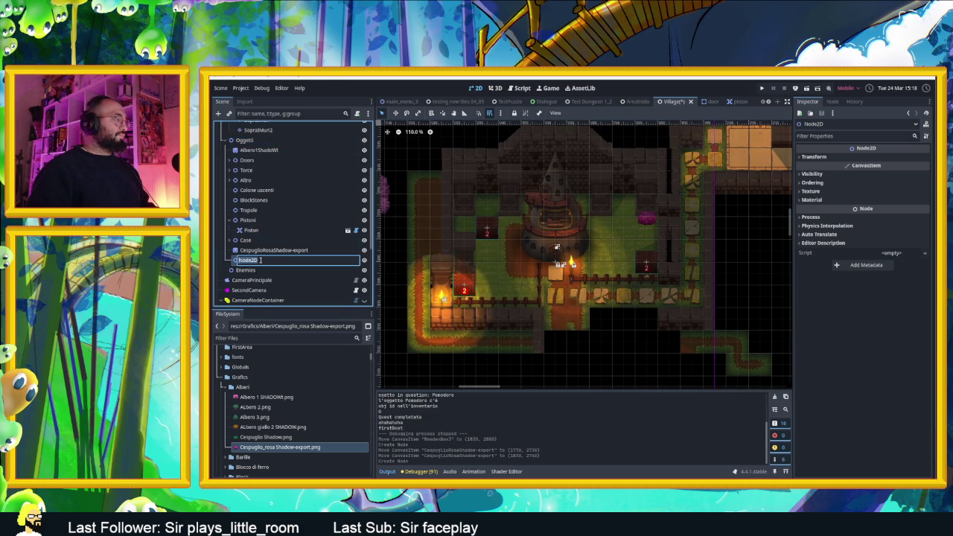
pyautogui.write('Fio')
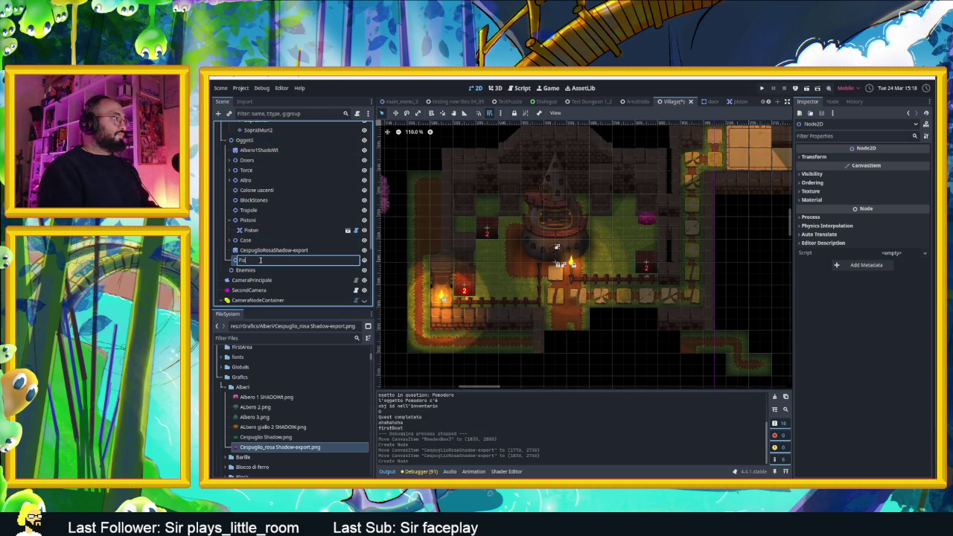
pyautogui.write('orativa')
pyautogui.press('Return')
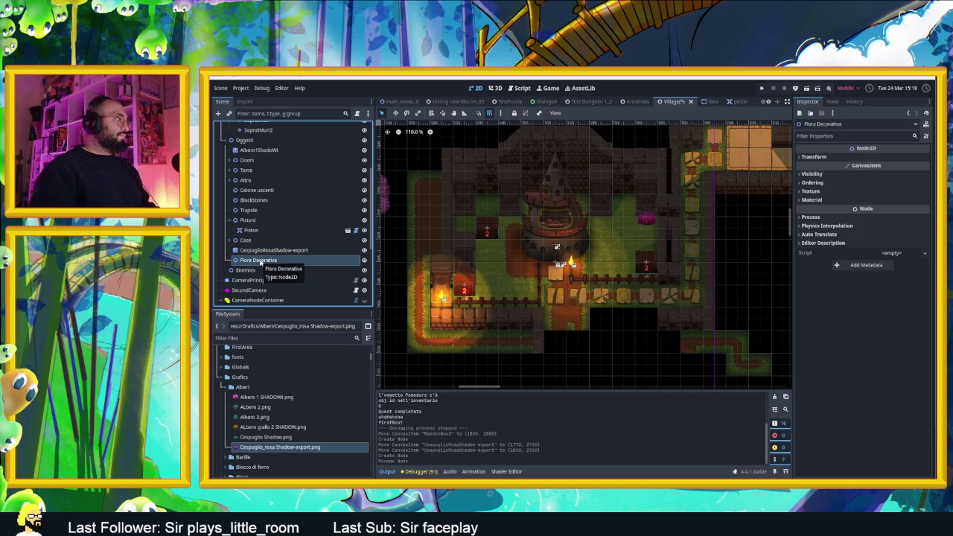
# Move the pink bush sprite into Flora Decorativa and duplicate it.
pyautogui.click(268, 250)
pyautogui.moveTo(268, 251); pyautogui.dragTo(272, 261)
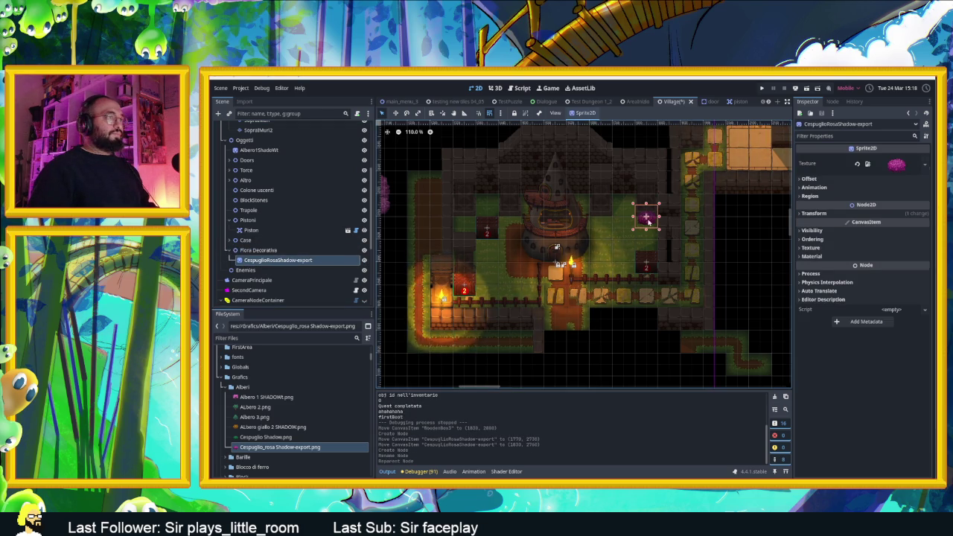
pyautogui.scroll(5, 647, 222)
pyautogui.hotkey('ctrl', 'd')
# Shift the bush copy one tile left and tint the six bushes red via Modulate raw values.
pyautogui.moveTo(649, 217); pyautogui.dragTo(557, 218)
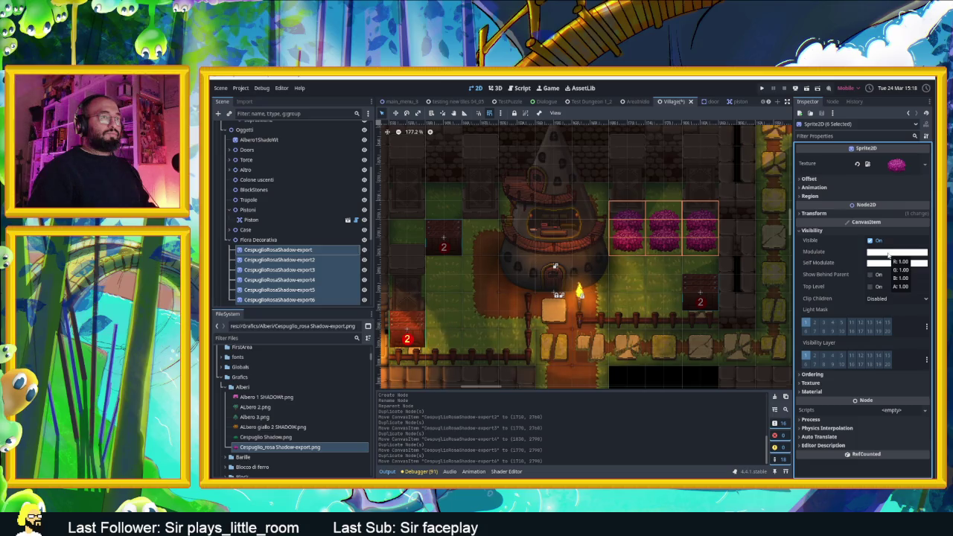
pyautogui.click(888, 253)
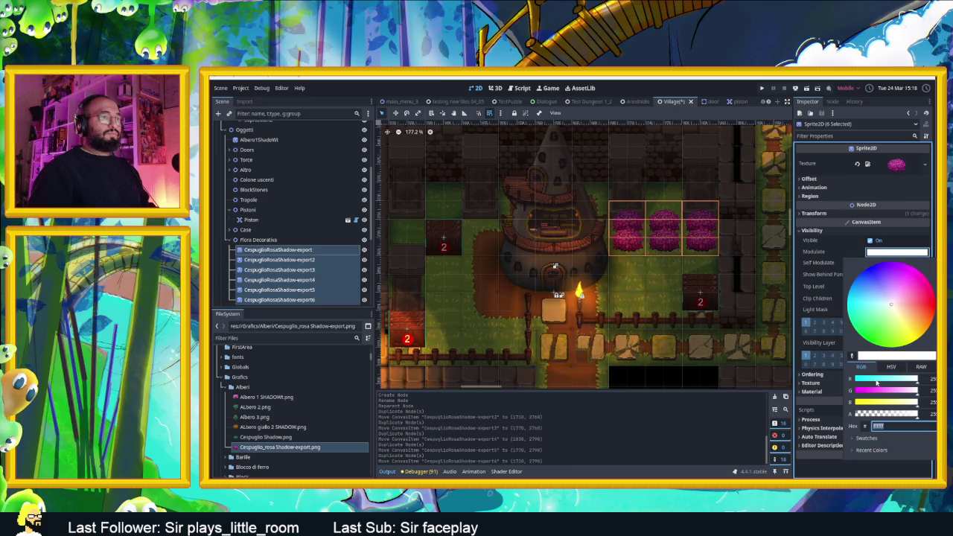
pyautogui.click(901, 367)
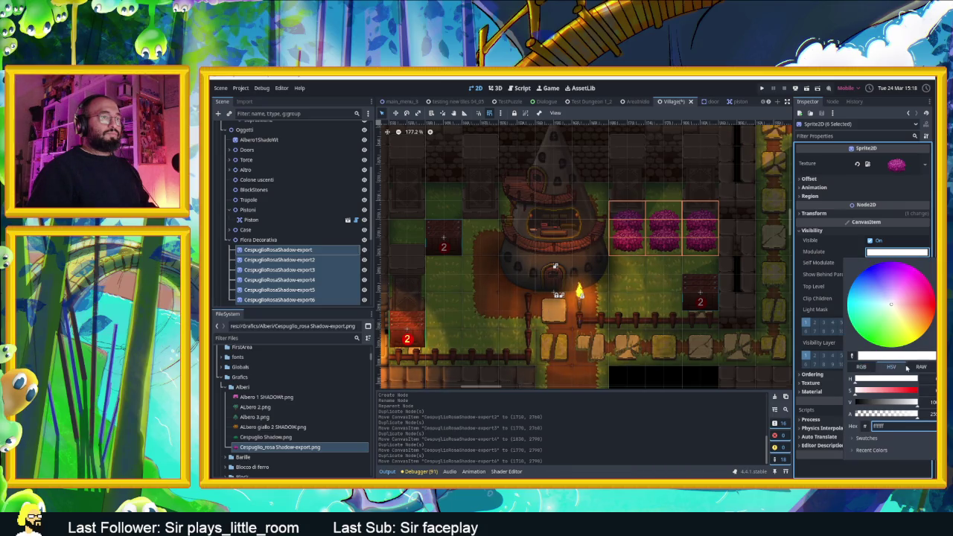
pyautogui.click(921, 366)
pyautogui.moveTo(892, 305)
pyautogui.mouseDown()
pyautogui.moveTo(909, 282)
pyautogui.moveTo(896, 306)
pyautogui.mouseUp()
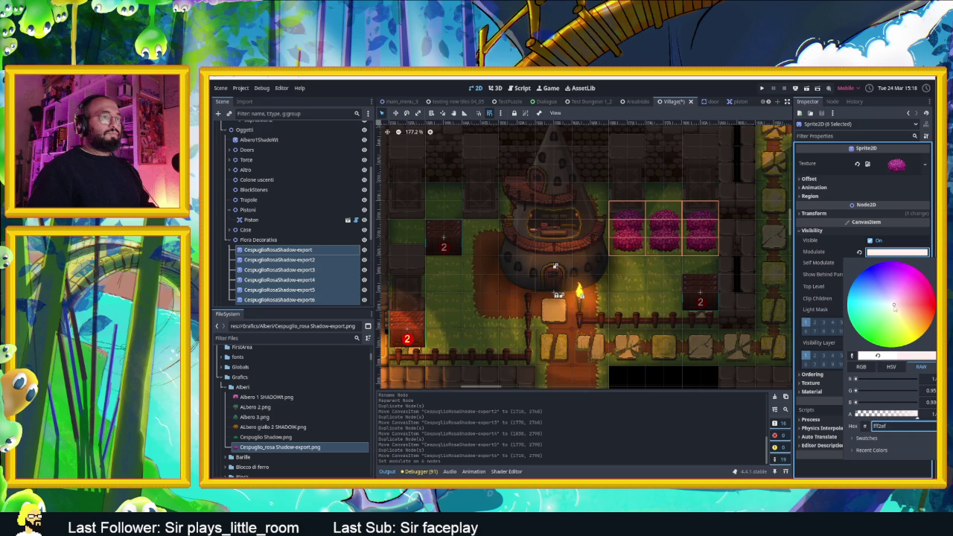
pyautogui.moveTo(856, 380); pyautogui.dragTo(855, 381)
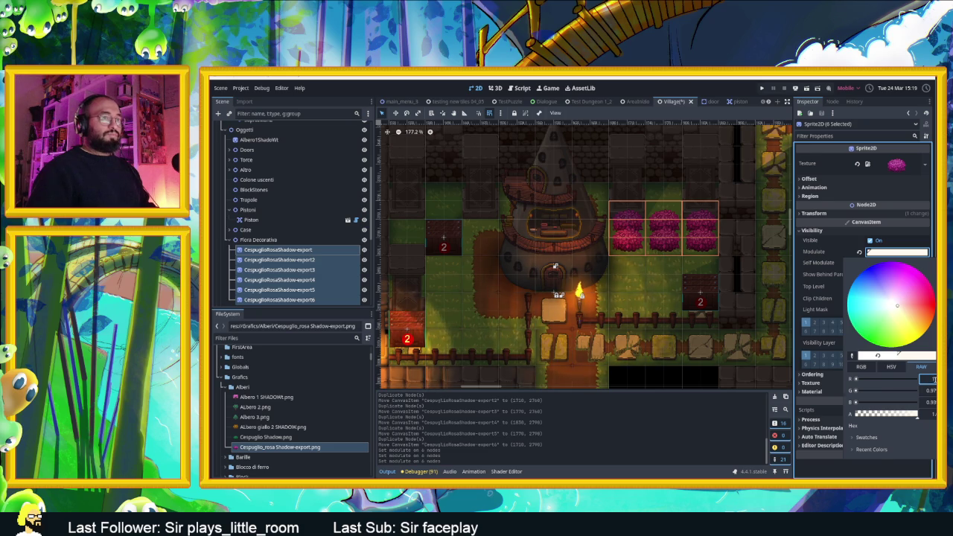
pyautogui.press('Escape')
# Adjust the Modulate blue value and apply the tint to all six bushes.
pyautogui.click(905, 255)
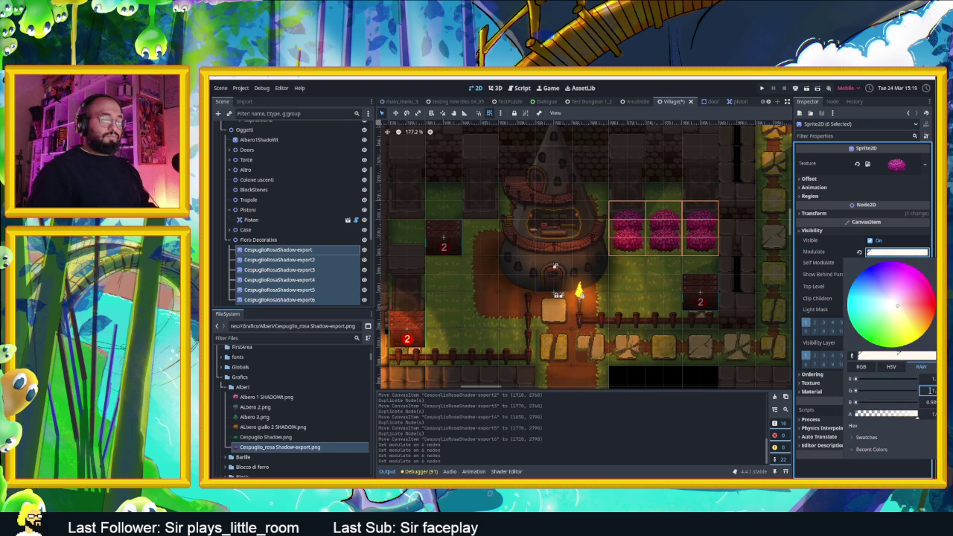
pyautogui.press('Return')
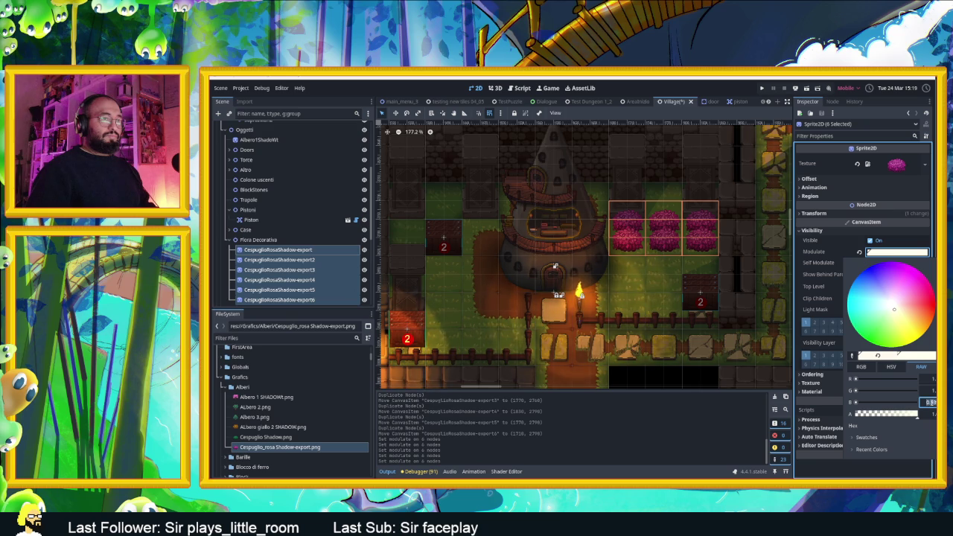
pyautogui.press('Escape')
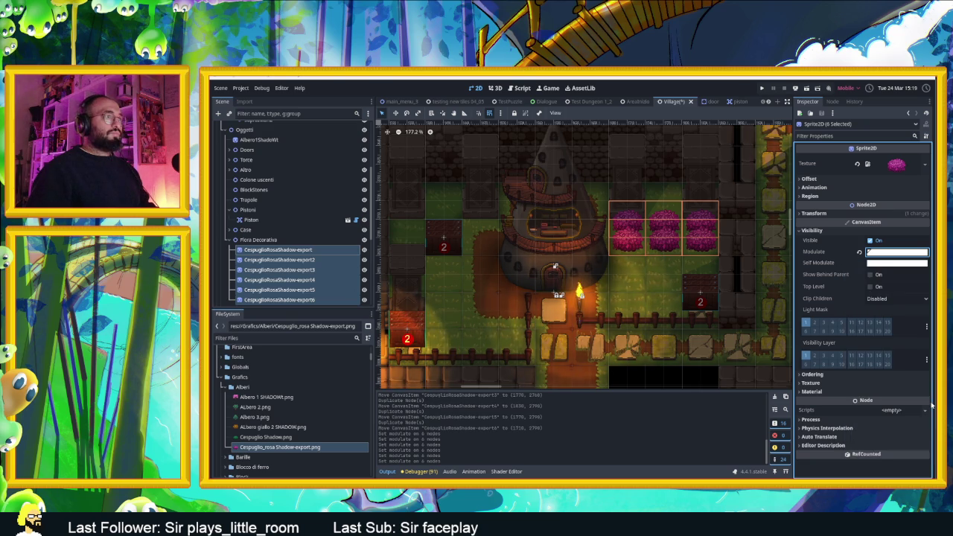
pyautogui.scroll(-3, 605, 246)
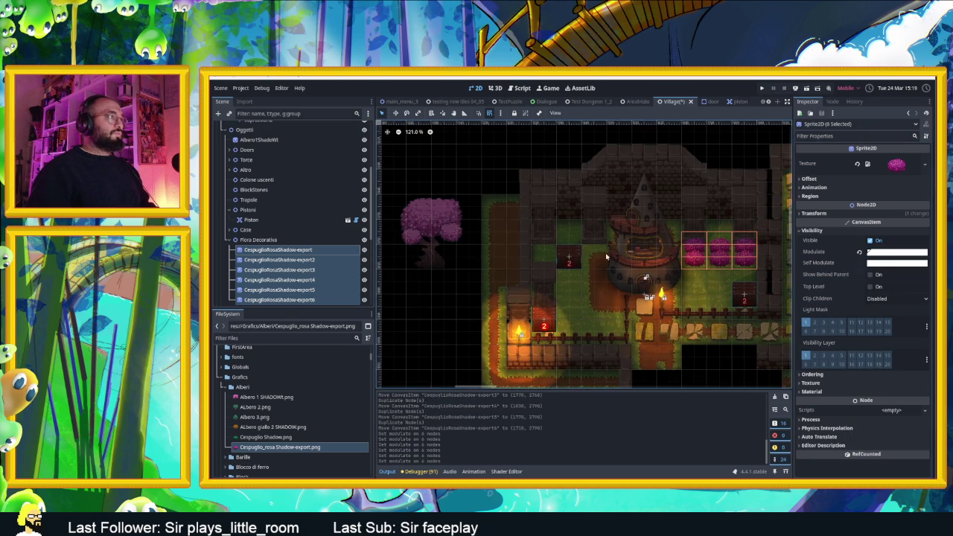
# Move the pink tree, then add a green Cespuglio Shadow bush just below the pink bushes.
pyautogui.moveTo(430, 237)
pyautogui.mouseDown()
pyautogui.moveTo(640, 282)
pyautogui.moveTo(702, 284)
pyautogui.moveTo(719, 181)
pyautogui.moveTo(720, 205)
pyautogui.moveTo(412, 247)
pyautogui.mouseUp()
pyautogui.scroll(5, 726, 249)
pyautogui.click(696, 264)
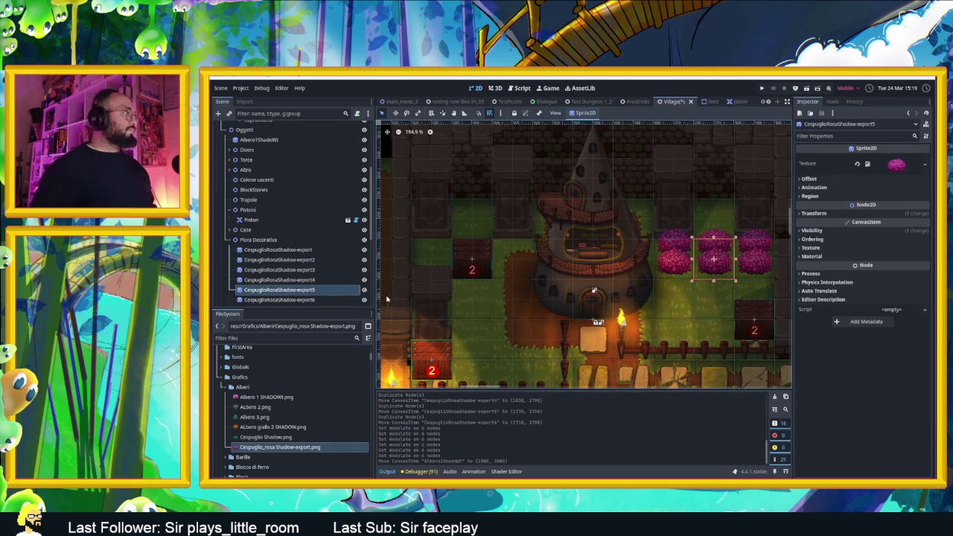
pyautogui.click(269, 437)
pyautogui.moveTo(462, 401)
pyautogui.mouseDown()
pyautogui.moveTo(565, 361)
pyautogui.moveTo(588, 338)
pyautogui.moveTo(669, 334)
pyautogui.moveTo(719, 315)
pyautogui.moveTo(657, 330)
pyautogui.moveTo(514, 218)
pyautogui.moveTo(622, 238)
pyautogui.moveTo(704, 221)
pyautogui.mouseUp()
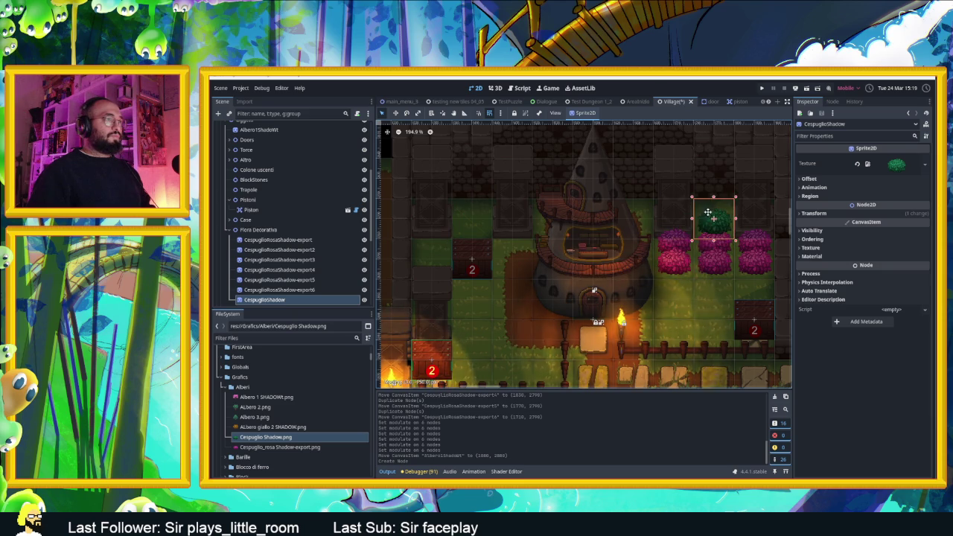
pyautogui.moveTo(712, 216)
pyautogui.mouseDown()
pyautogui.moveTo(711, 259)
pyautogui.moveTo(753, 285)
pyautogui.mouseUp()
pyautogui.scroll(-3, 741, 285)
pyautogui.scroll(2, 730, 292)
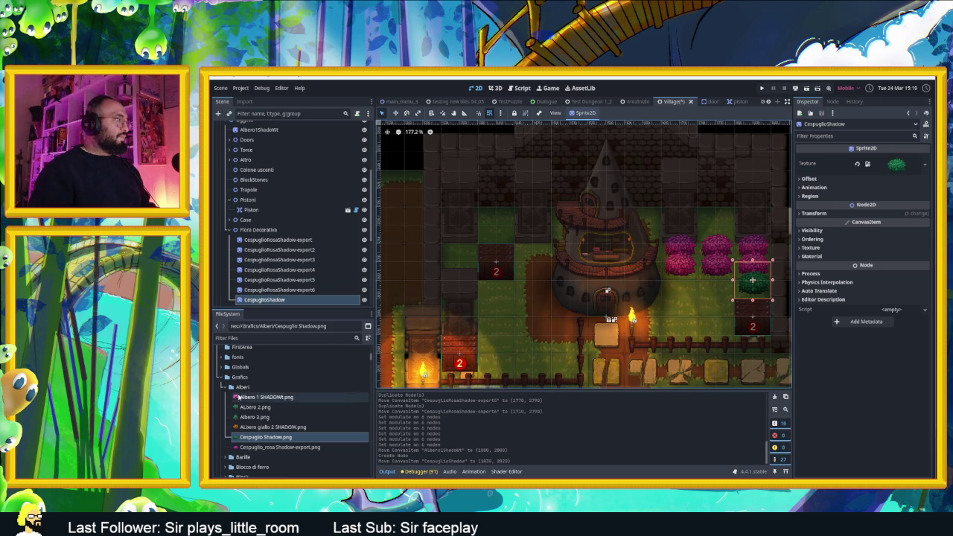
# Create a folder named vasi inside Grafics in the FileSystem dock.
pyautogui.click(235, 389)
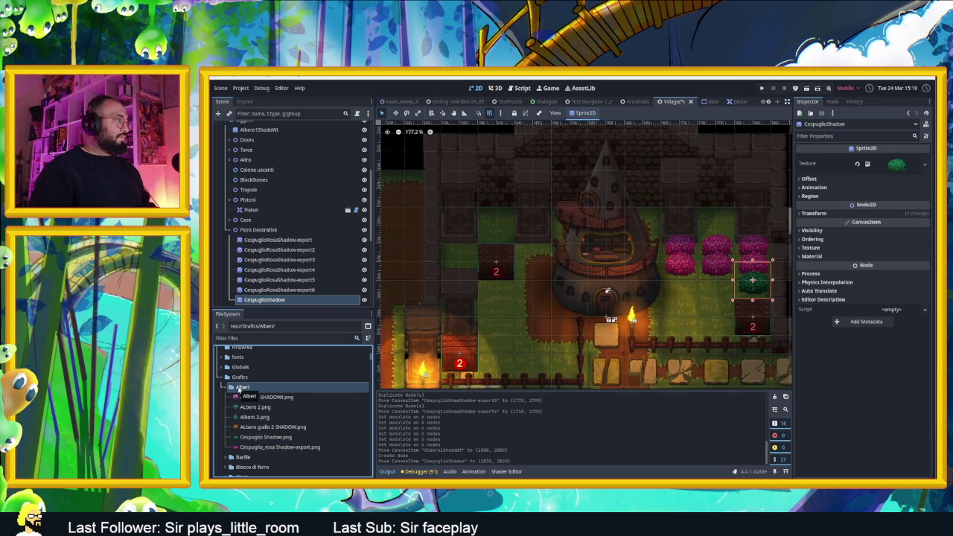
pyautogui.rightClick(238, 377)
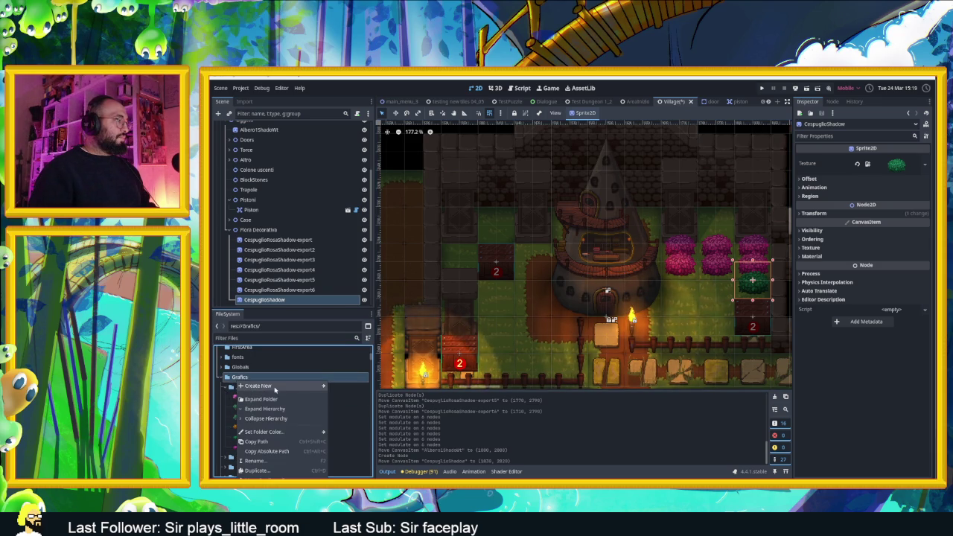
pyautogui.click(343, 387)
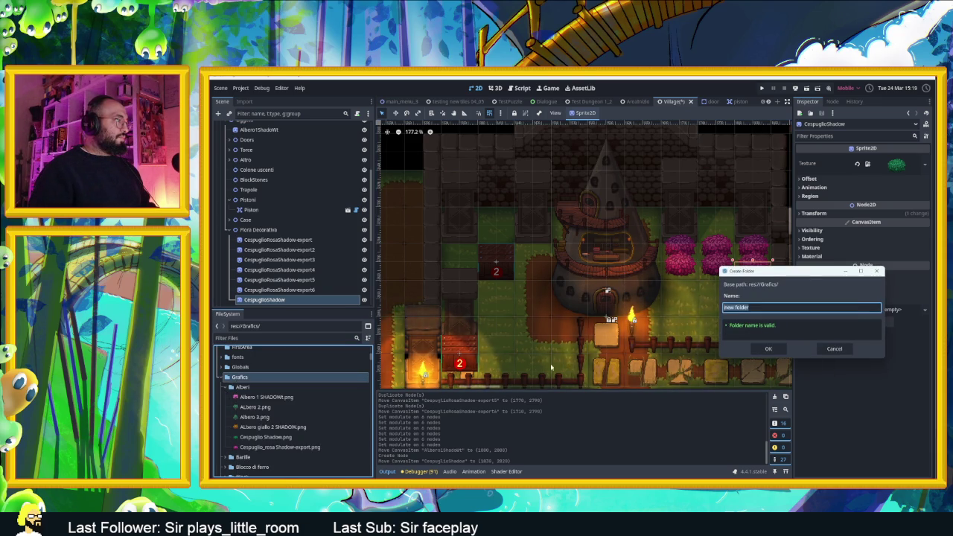
pyautogui.doubleClick(760, 308)
pyautogui.click(771, 308)
pyautogui.write('vasi')
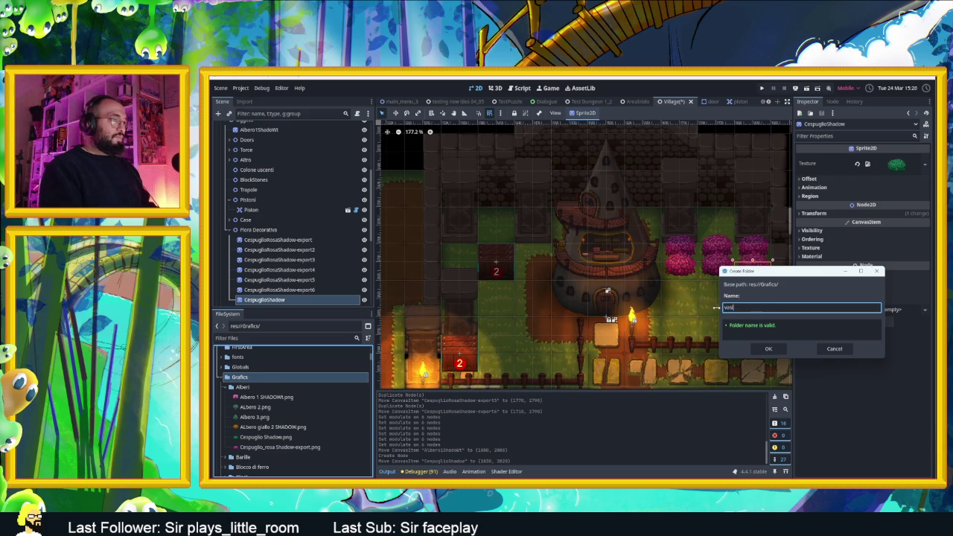
pyautogui.press('Return')
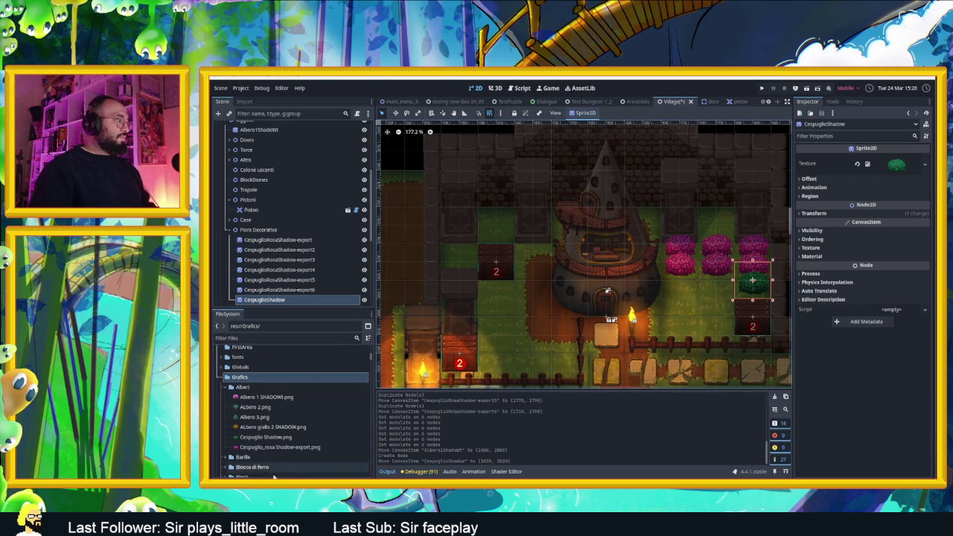
pyautogui.scroll(-6, 266, 449)
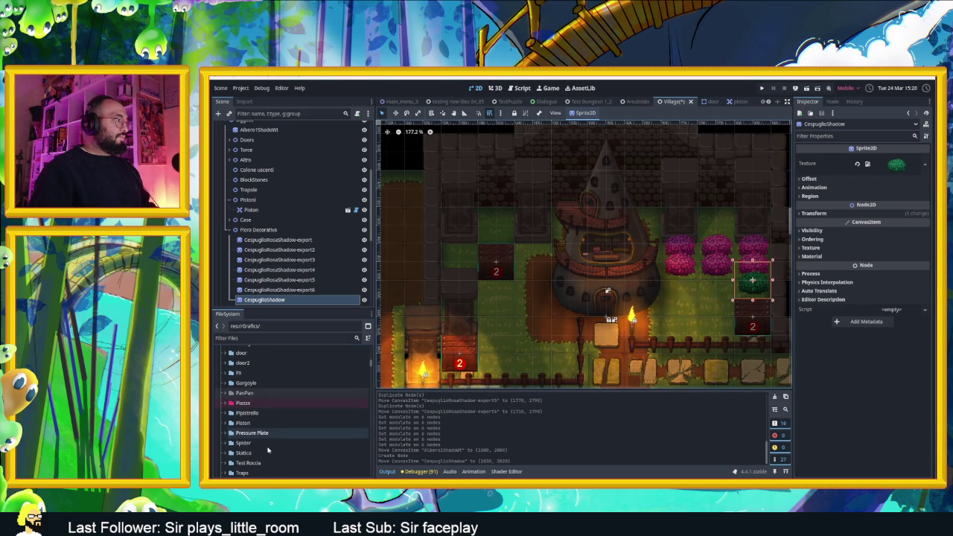
pyautogui.scroll(-4, 264, 436)
pyautogui.click(249, 413)
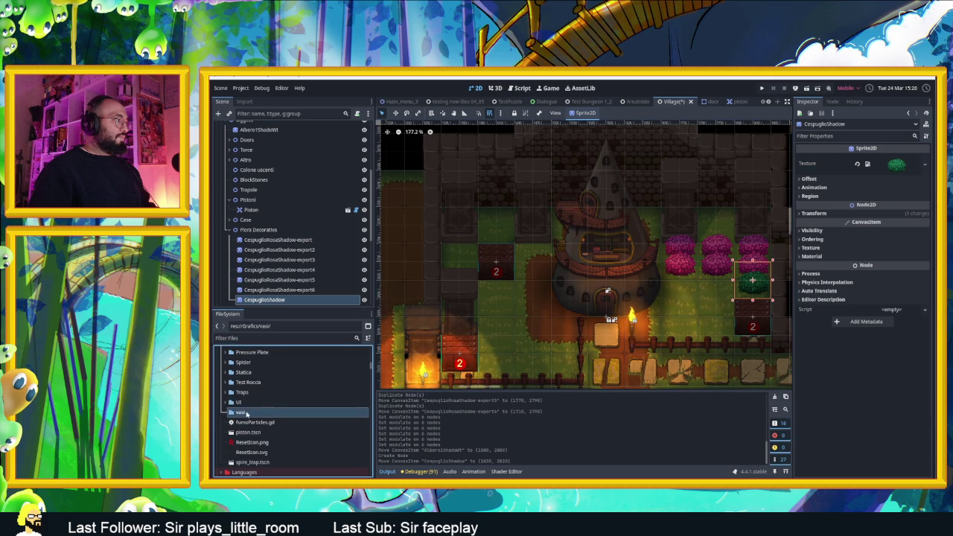
pyautogui.rightClick(250, 413)
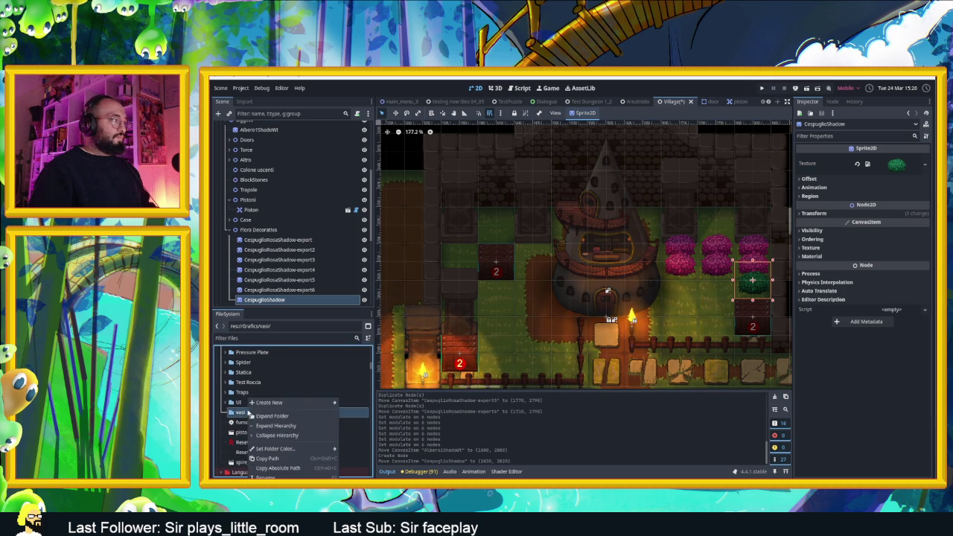
# Open vasi in File Explorer and move the Vaso and Vaso chiaro shadow images into it.
pyautogui.click(275, 477)
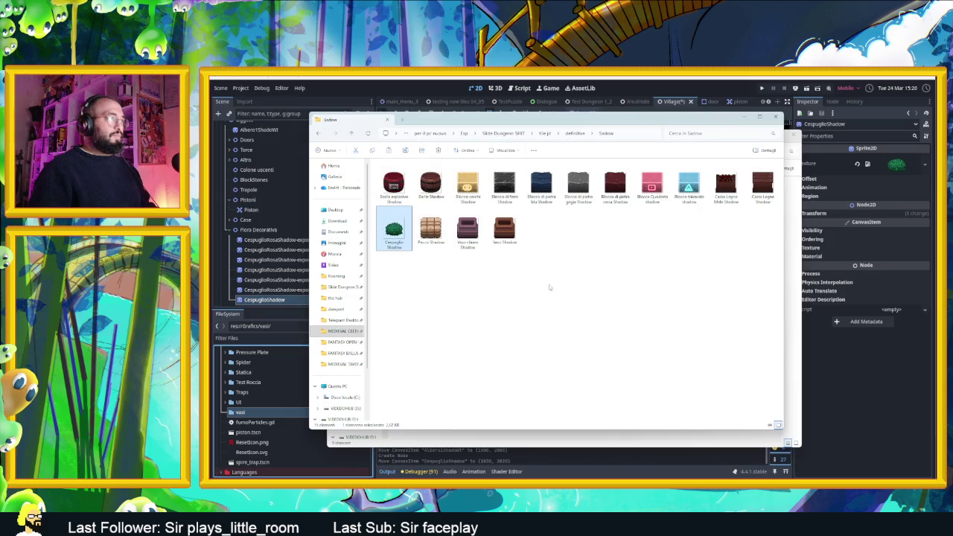
pyautogui.moveTo(556, 277)
pyautogui.mouseDown()
pyautogui.moveTo(435, 209)
pyautogui.moveTo(458, 212)
pyautogui.mouseUp()
pyautogui.moveTo(565, 125); pyautogui.dragTo(770, 190)
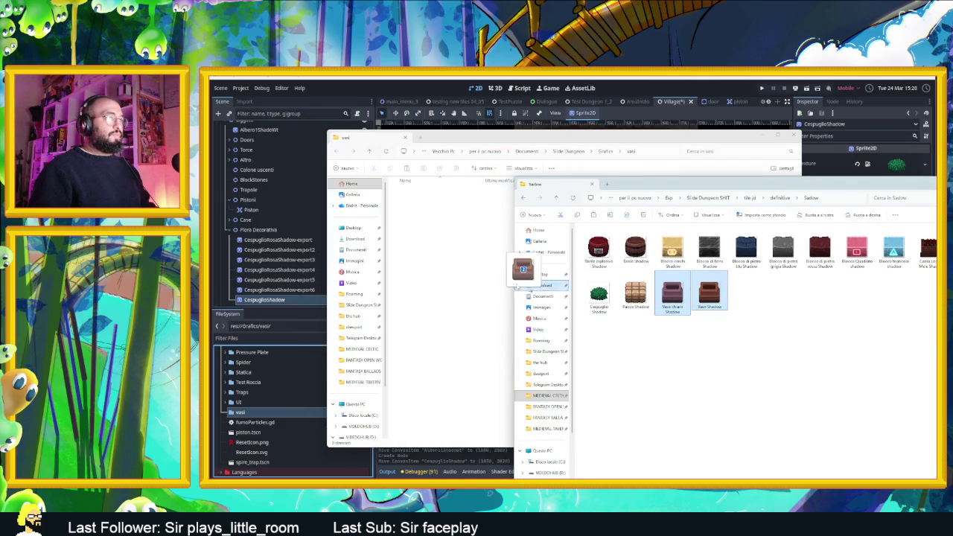
pyautogui.moveTo(554, 285); pyautogui.dragTo(450, 272)
pyautogui.click(744, 305)
# Move Pacco, Barile and Barile esplosivo shadow images into vasi, then close Explorer.
pyautogui.click(646, 281)
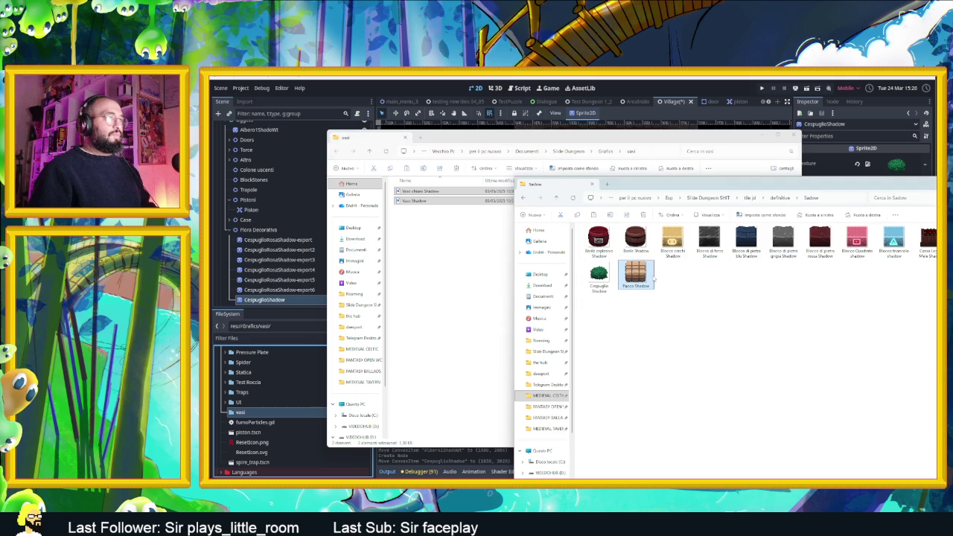
pyautogui.moveTo(645, 277); pyautogui.dragTo(581, 266)
pyautogui.moveTo(635, 238); pyautogui.dragTo(476, 257)
pyautogui.click(856, 335)
pyautogui.moveTo(598, 238); pyautogui.dragTo(451, 257)
pyautogui.click(846, 318)
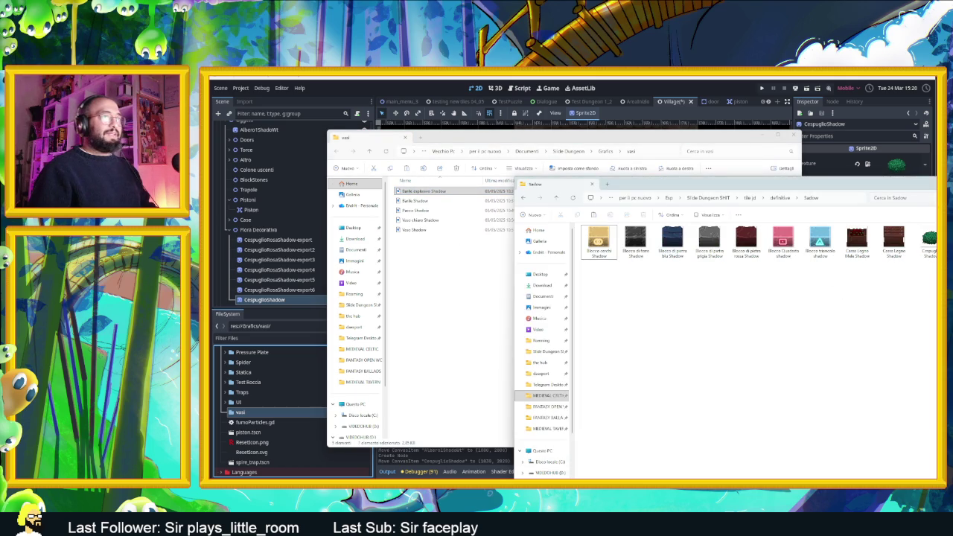
pyautogui.click(592, 184)
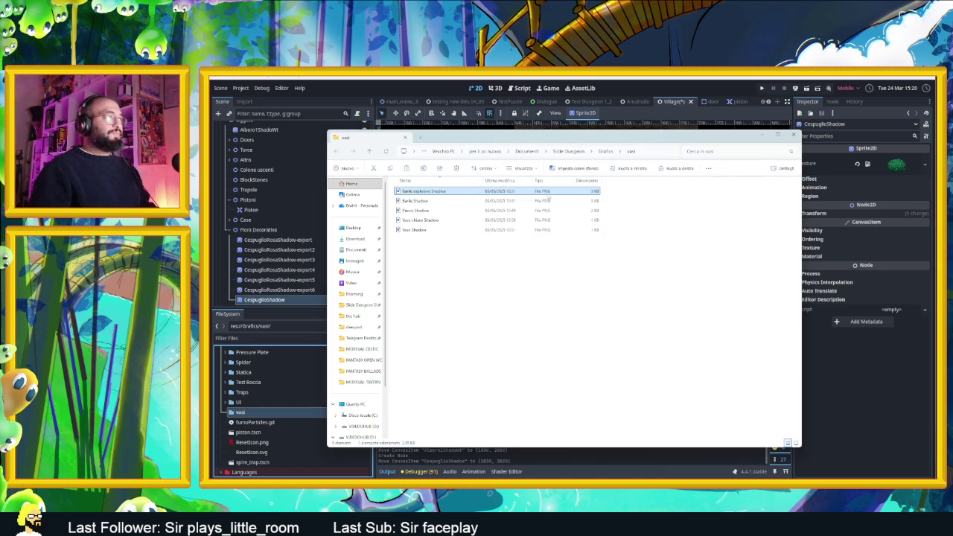
pyautogui.click(425, 200)
pyautogui.click(430, 230)
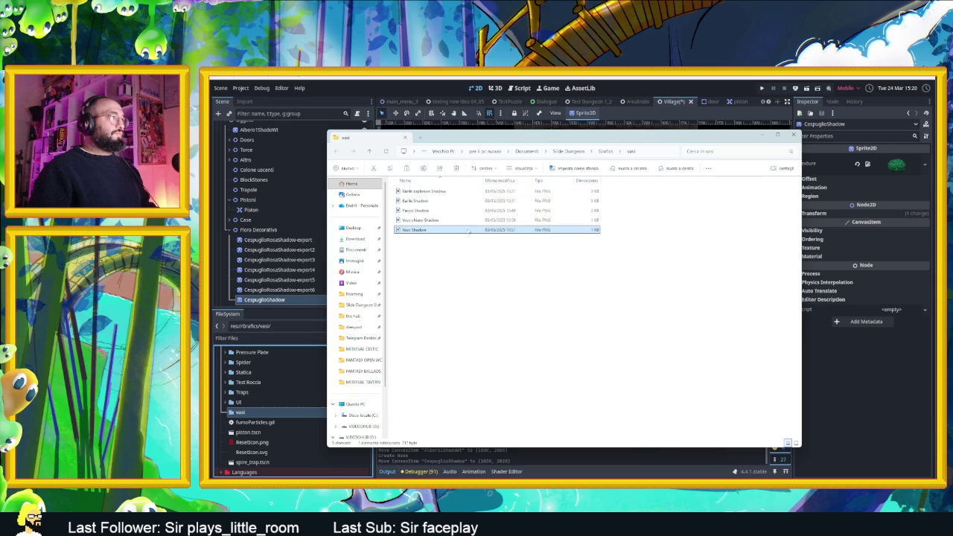
pyautogui.click(290, 422)
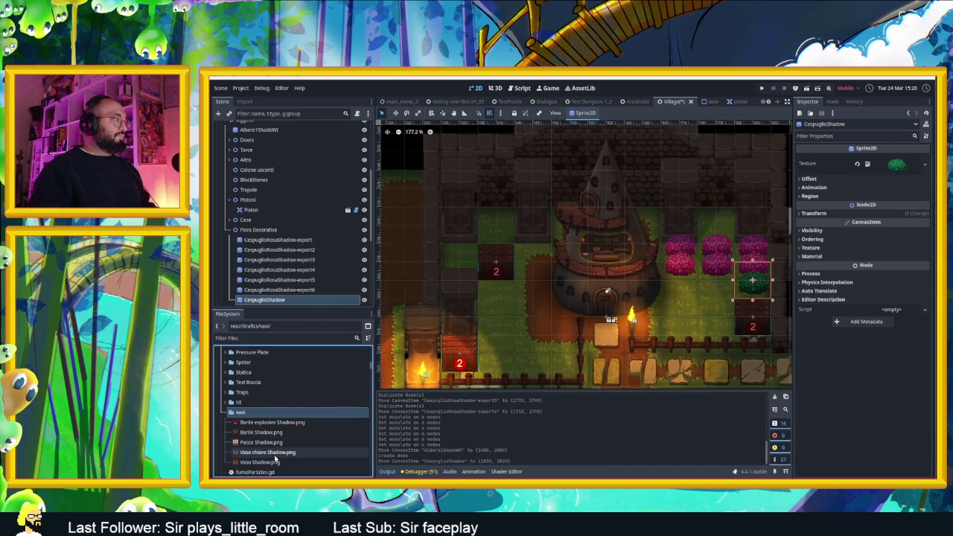
# Add a Vaso chiaro pot with a green bush child and place it above the pink bushes.
pyautogui.moveTo(268, 452)
pyautogui.mouseDown()
pyautogui.moveTo(744, 298)
pyautogui.moveTo(701, 301)
pyautogui.mouseUp()
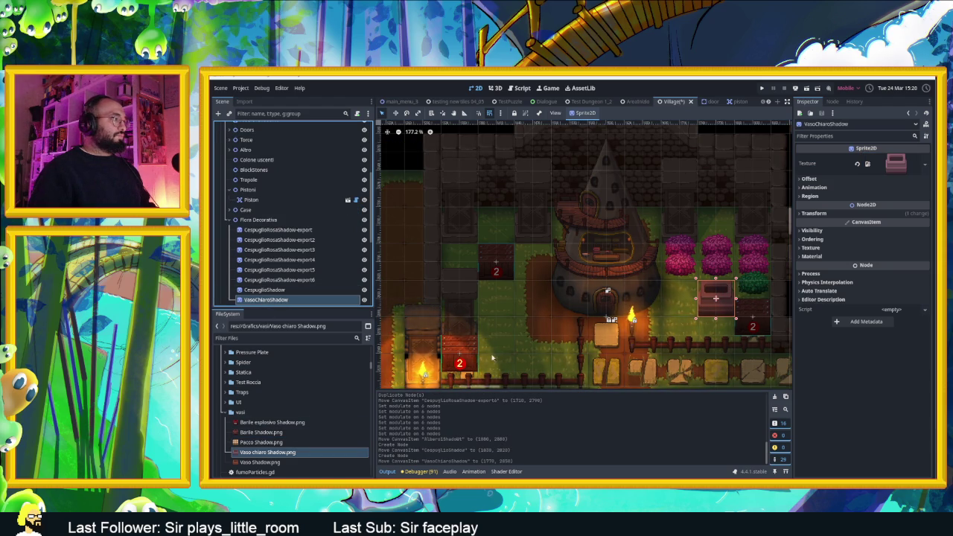
pyautogui.scroll(3, 279, 393)
pyautogui.scroll(5, 276, 393)
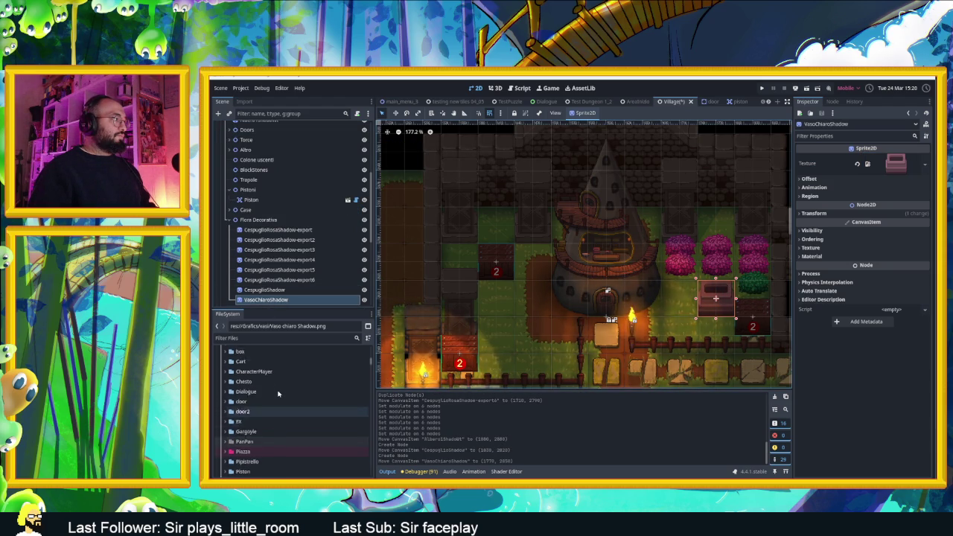
pyautogui.click(261, 387)
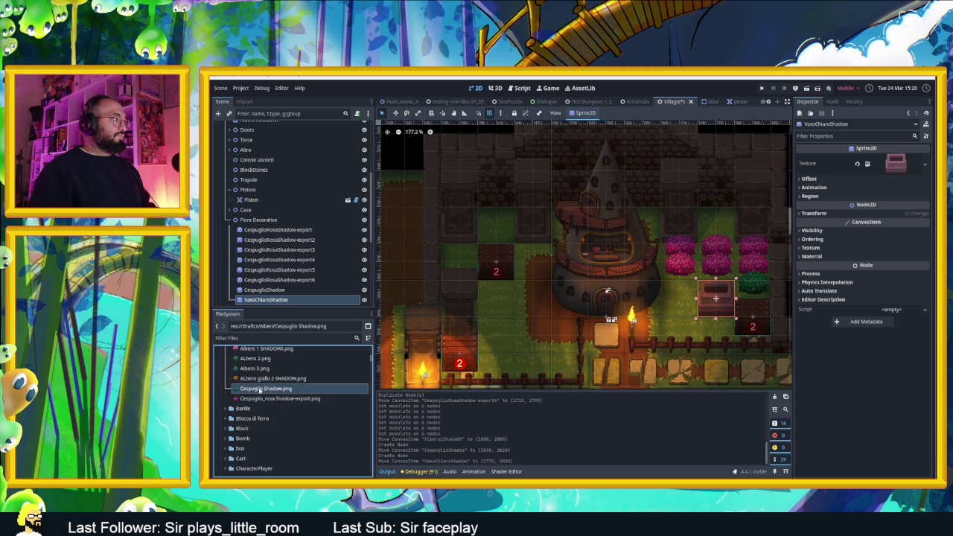
pyautogui.moveTo(269, 389); pyautogui.dragTo(408, 377)
pyautogui.moveTo(633, 309)
pyautogui.mouseDown()
pyautogui.moveTo(717, 307)
pyautogui.moveTo(714, 277)
pyautogui.mouseUp()
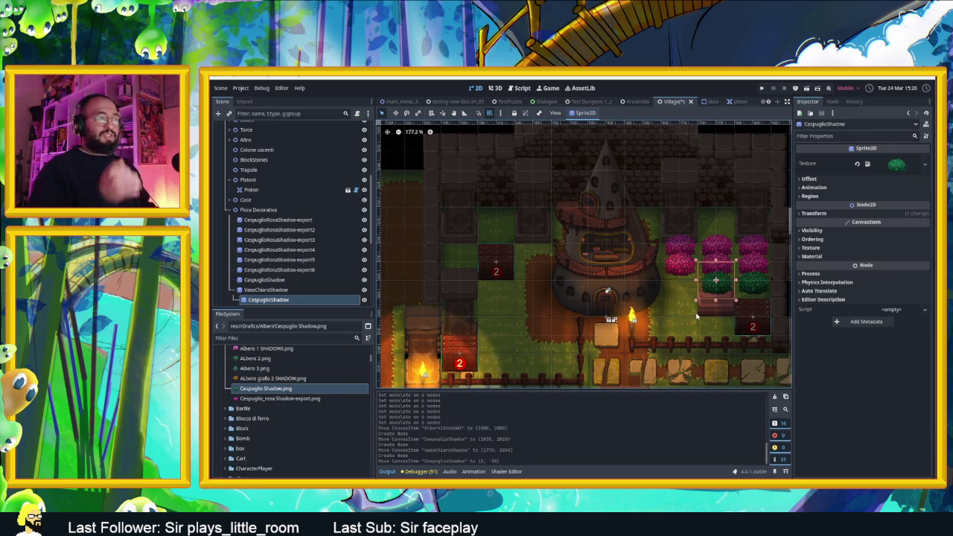
pyautogui.click(718, 315)
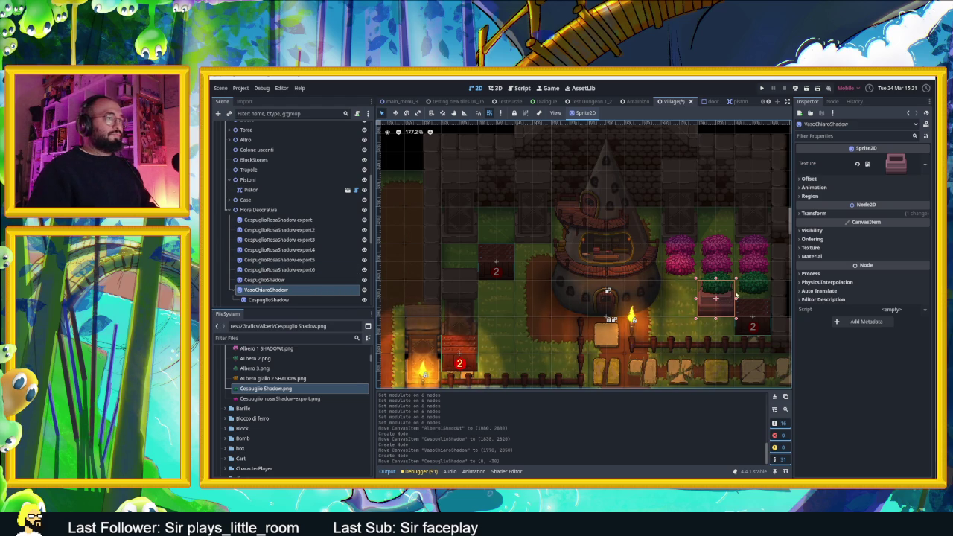
pyautogui.moveTo(707, 301)
pyautogui.mouseDown()
pyautogui.moveTo(655, 321)
pyautogui.moveTo(715, 322)
pyautogui.moveTo(542, 299)
pyautogui.moveTo(542, 354)
pyautogui.moveTo(559, 357)
pyautogui.moveTo(560, 301)
pyautogui.moveTo(541, 259)
pyautogui.moveTo(498, 221)
pyautogui.moveTo(718, 223)
pyautogui.mouseUp()
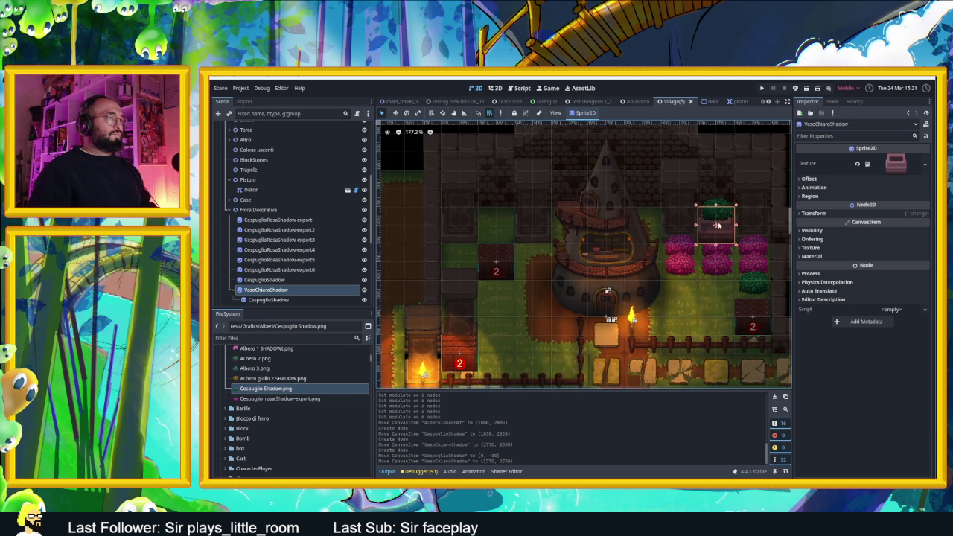
# Move the potted bush further left and duplicate it.
pyautogui.scroll(-4, 716, 268)
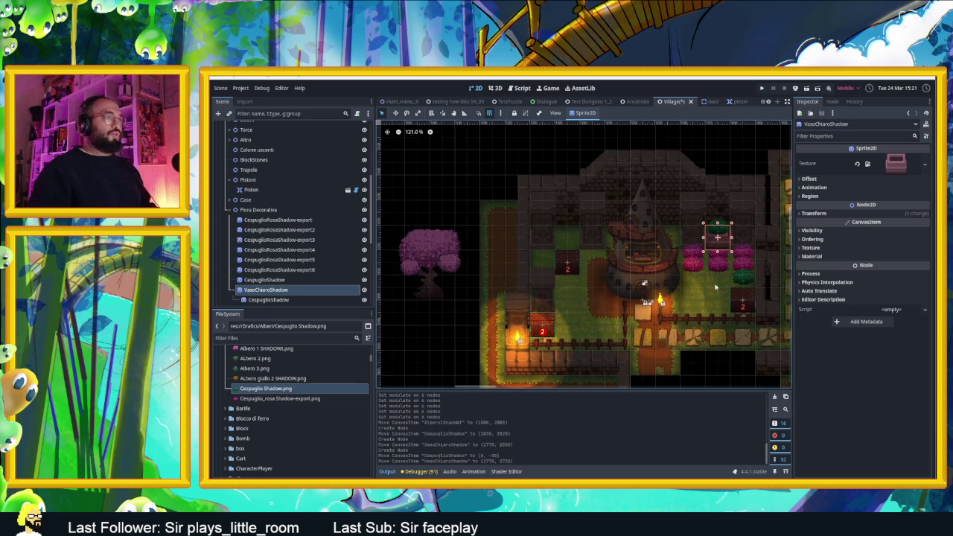
pyautogui.hscroll(2, 717, 279)
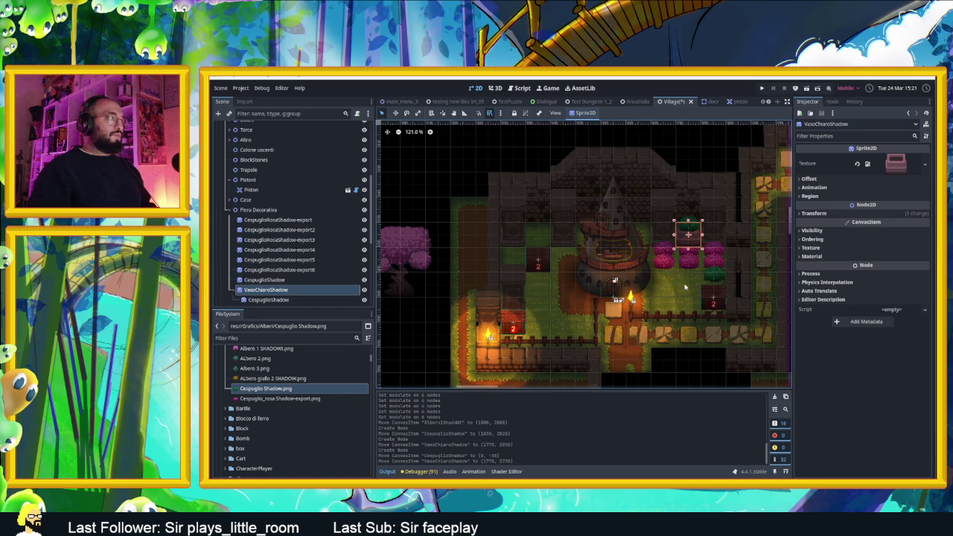
pyautogui.moveTo(689, 252)
pyautogui.mouseDown()
pyautogui.moveTo(513, 260)
pyautogui.moveTo(564, 345)
pyautogui.moveTo(713, 364)
pyautogui.mouseUp()
pyautogui.hotkey('ctrl', 'd')
pyautogui.hotkey('ctrl', 'd')
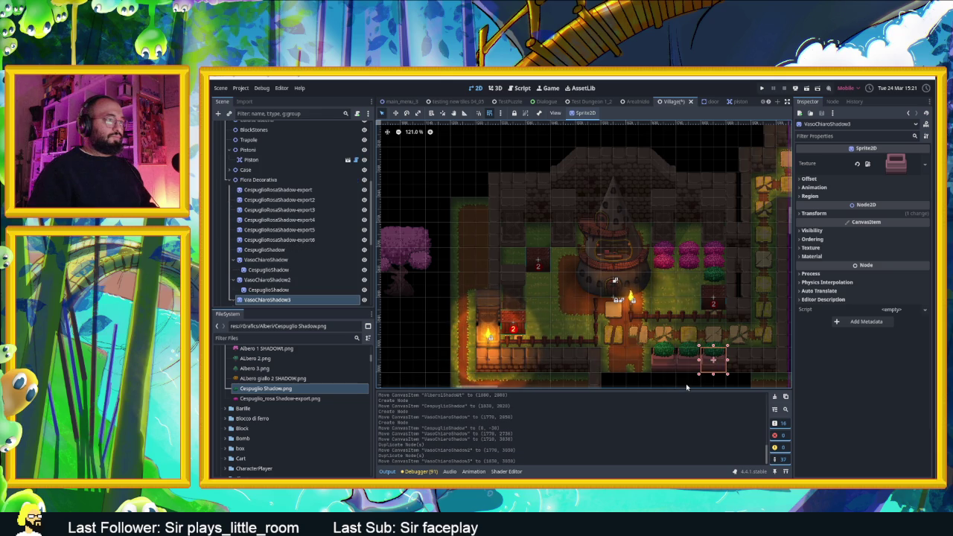
# Select the CespuglioShadow bush in the left planter and show its Visibility properties.
pyautogui.scroll(4, 679, 382)
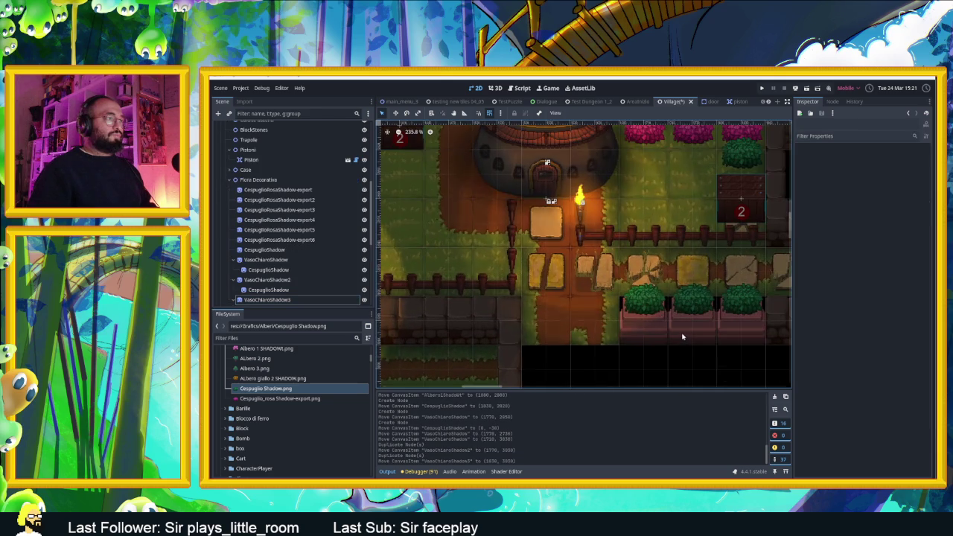
pyautogui.moveTo(700, 337); pyautogui.dragTo(656, 344)
pyautogui.click(599, 343)
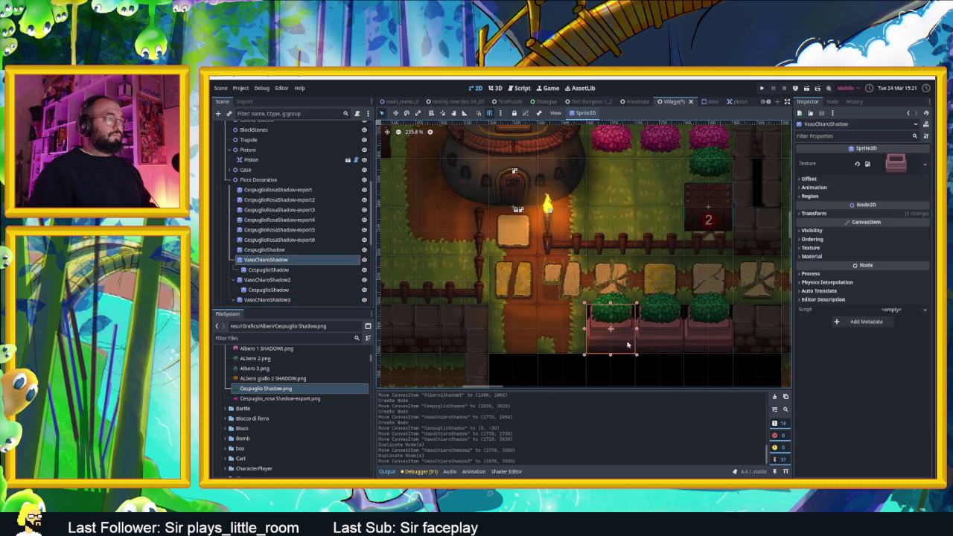
pyautogui.click(655, 341)
pyautogui.click(695, 336)
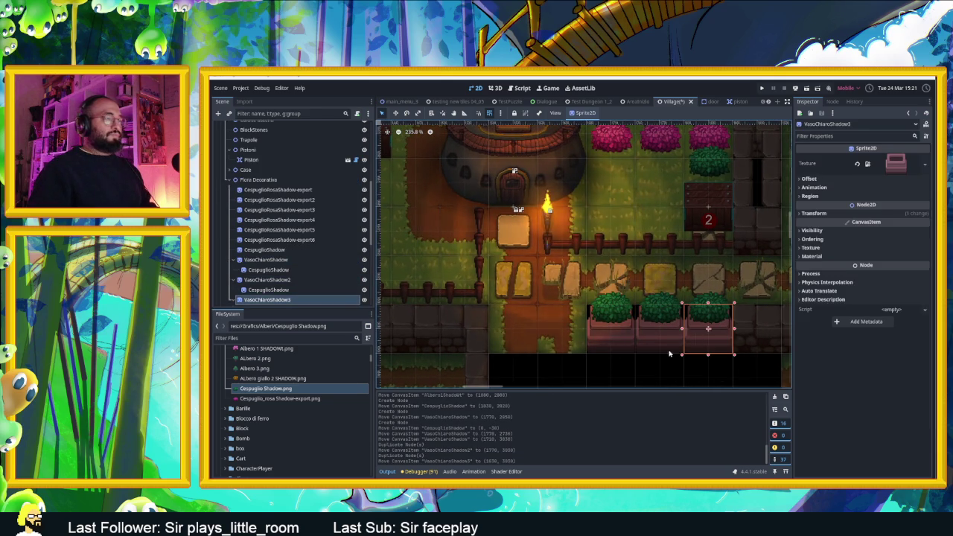
pyautogui.click(601, 309)
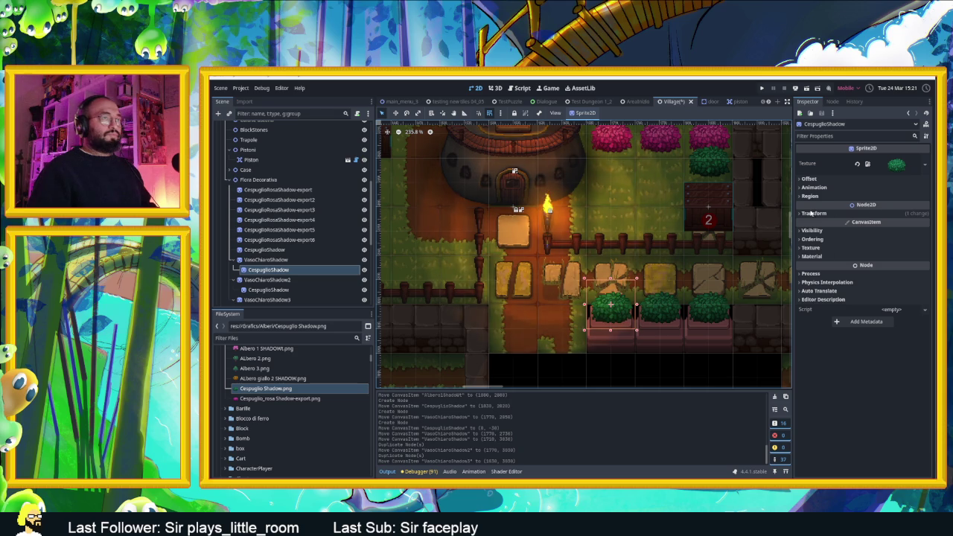
pyautogui.click(815, 231)
# Set the bush's Modulate tint to a pale yellow-green.
pyautogui.click(885, 253)
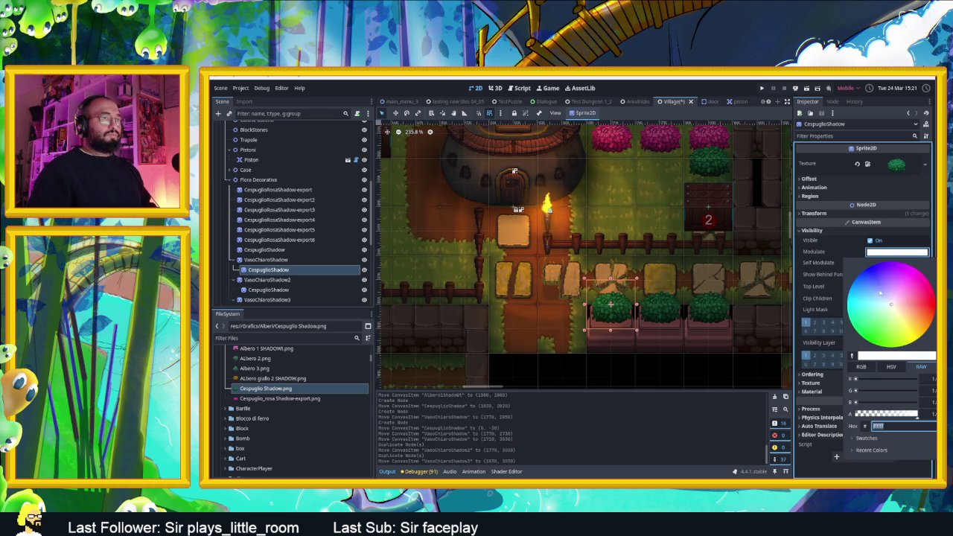
pyautogui.moveTo(890, 308); pyautogui.dragTo(899, 325)
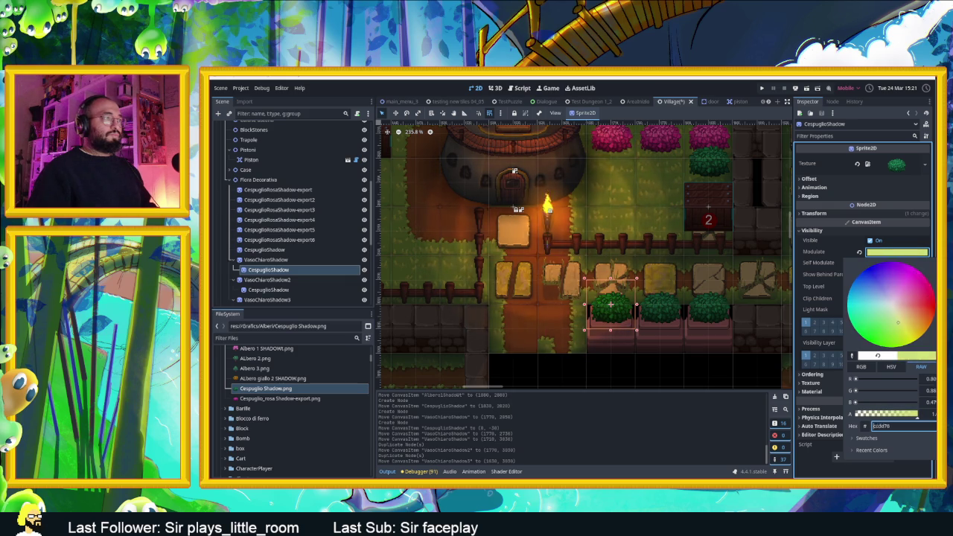
pyautogui.moveTo(899, 323); pyautogui.dragTo(898, 322)
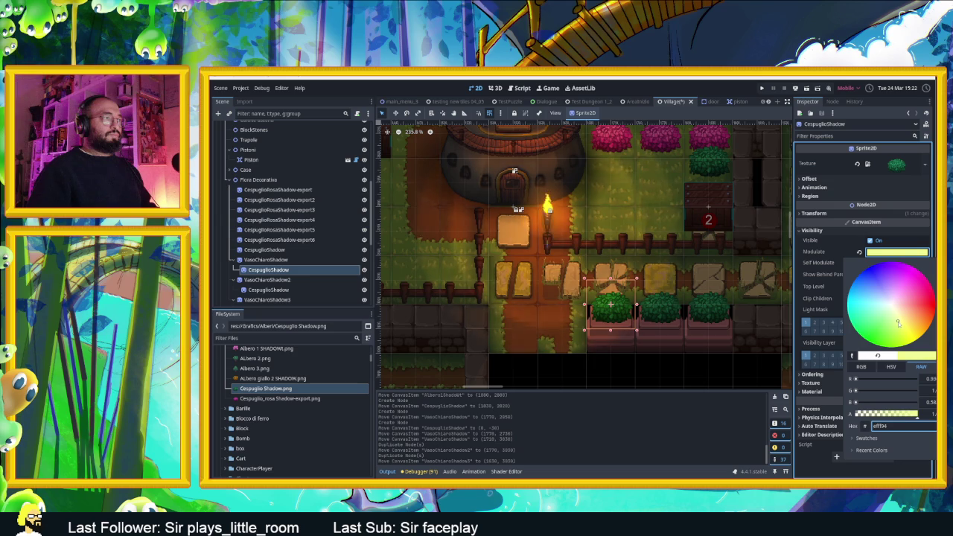
pyautogui.scroll(-2, 657, 305)
pyautogui.click(638, 344)
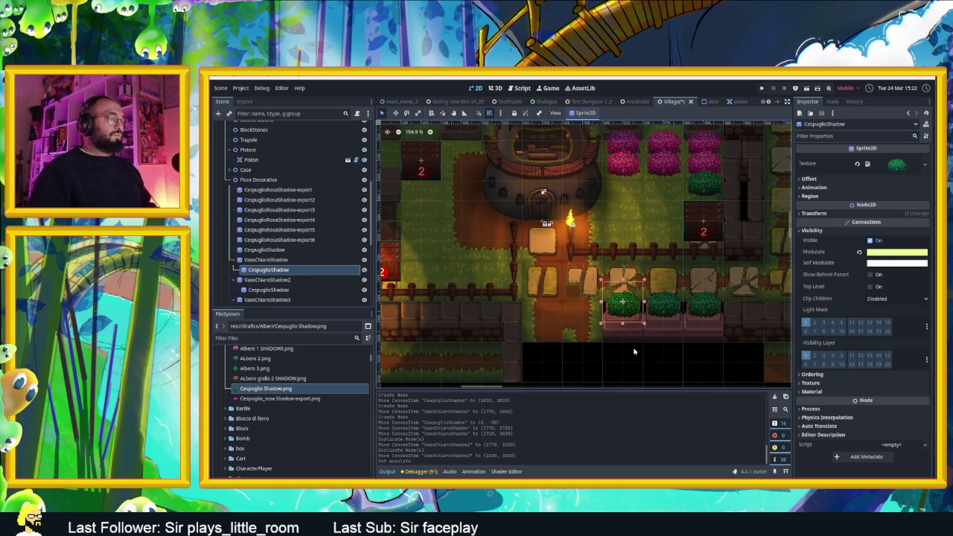
# Move the left VasoChiaroShadow planter pot to the next slot.
pyautogui.click(633, 350)
pyautogui.click(628, 335)
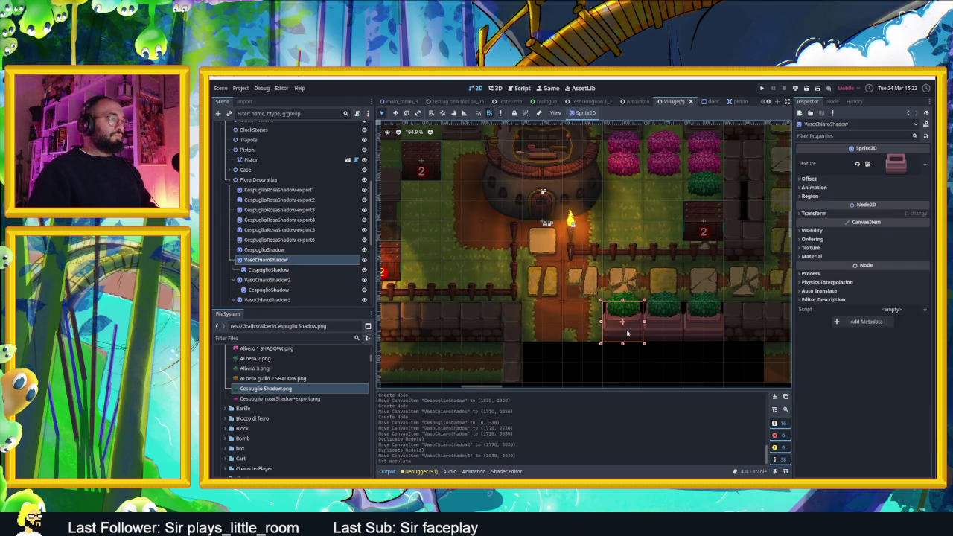
pyautogui.moveTo(567, 312)
pyautogui.mouseDown()
pyautogui.moveTo(527, 292)
pyautogui.moveTo(623, 333)
pyautogui.mouseUp()
pyautogui.click(692, 355)
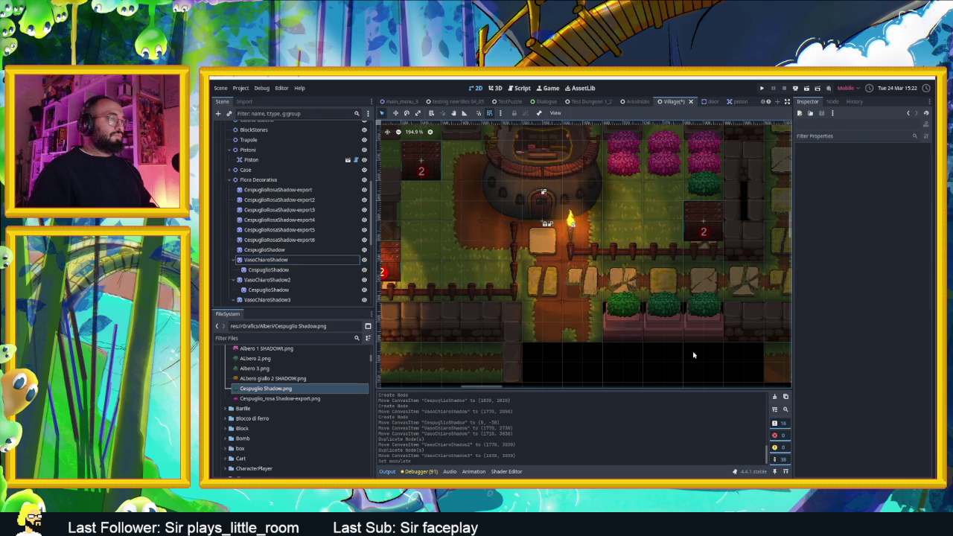
# Move the three planter pots up beside the house.
pyautogui.scroll(-5, 692, 355)
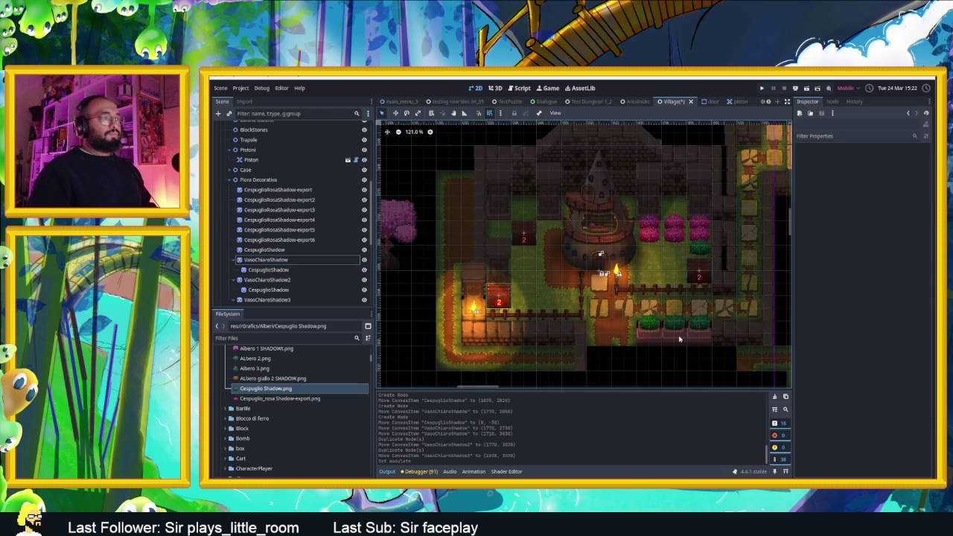
pyautogui.scroll(3, 679, 339)
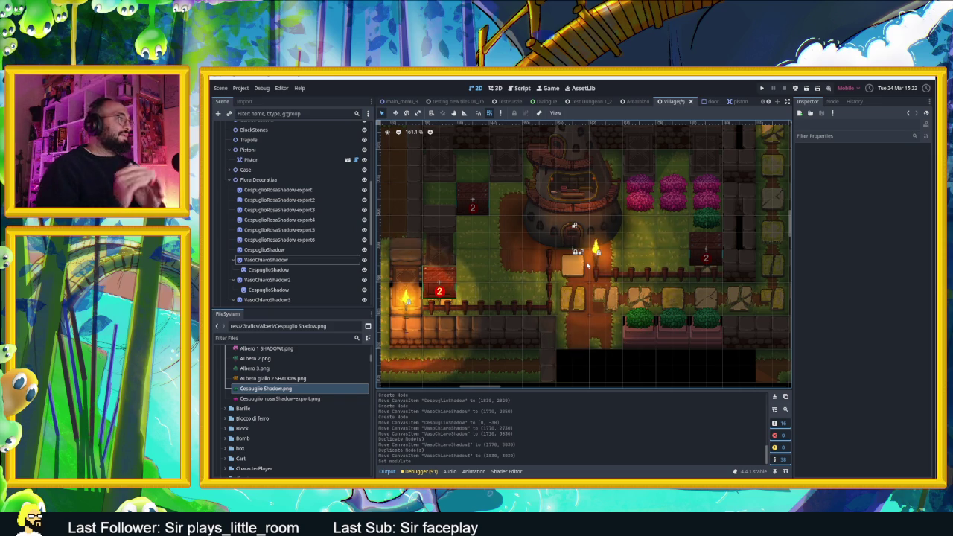
pyautogui.scroll(2, 720, 254)
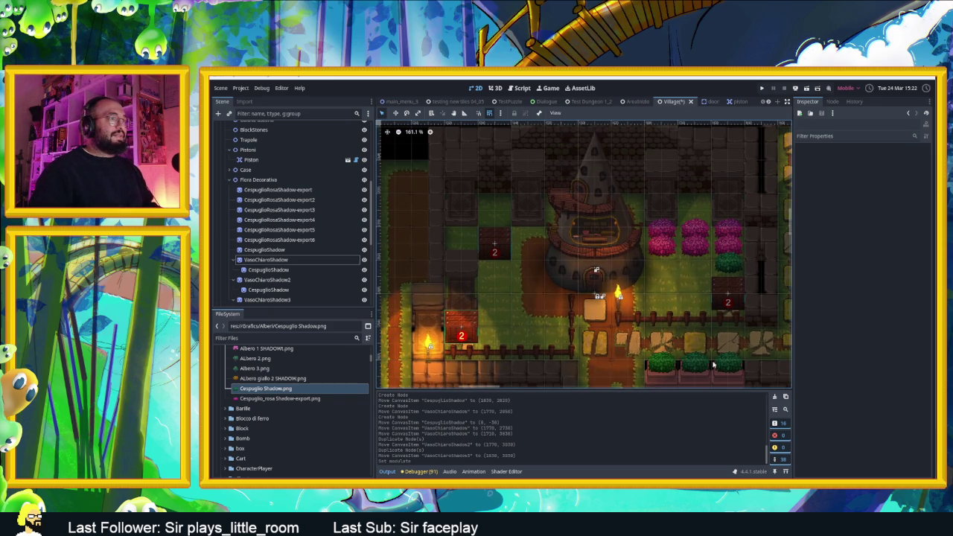
pyautogui.moveTo(652, 385)
pyautogui.mouseDown()
pyautogui.moveTo(562, 224)
pyautogui.moveTo(491, 195)
pyautogui.moveTo(493, 213)
pyautogui.mouseUp()
pyautogui.moveTo(692, 376)
pyautogui.mouseDown()
pyautogui.moveTo(691, 202)
pyautogui.moveTo(691, 219)
pyautogui.mouseUp()
pyautogui.moveTo(722, 382)
pyautogui.mouseDown()
pyautogui.moveTo(629, 207)
pyautogui.moveTo(685, 248)
pyautogui.moveTo(732, 229)
pyautogui.moveTo(678, 277)
pyautogui.moveTo(658, 314)
pyautogui.mouseUp()
# Shift a pink bush left of the path and push the third planter further right.
pyautogui.click(675, 297)
pyautogui.moveTo(690, 234)
pyautogui.mouseDown()
pyautogui.moveTo(560, 293)
pyautogui.moveTo(542, 311)
pyautogui.mouseUp()
pyautogui.moveTo(695, 262)
pyautogui.mouseDown()
pyautogui.moveTo(713, 260)
pyautogui.moveTo(696, 248)
pyautogui.moveTo(704, 267)
pyautogui.moveTo(735, 257)
pyautogui.moveTo(703, 278)
pyautogui.moveTo(703, 316)
pyautogui.mouseUp()
# Move WoodenBox2 down to (1430, 2910).
pyautogui.scroll(-2, 707, 250)
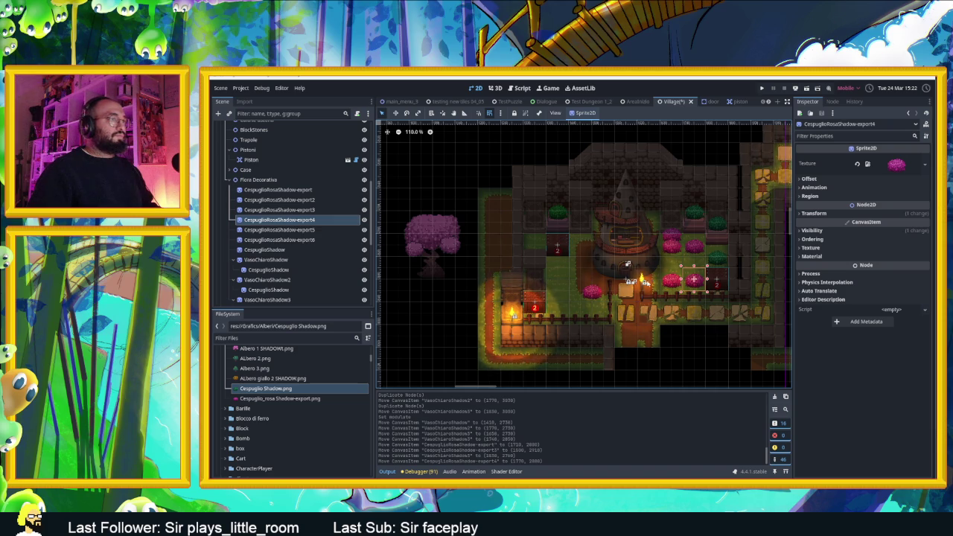
pyautogui.scroll(2, 644, 289)
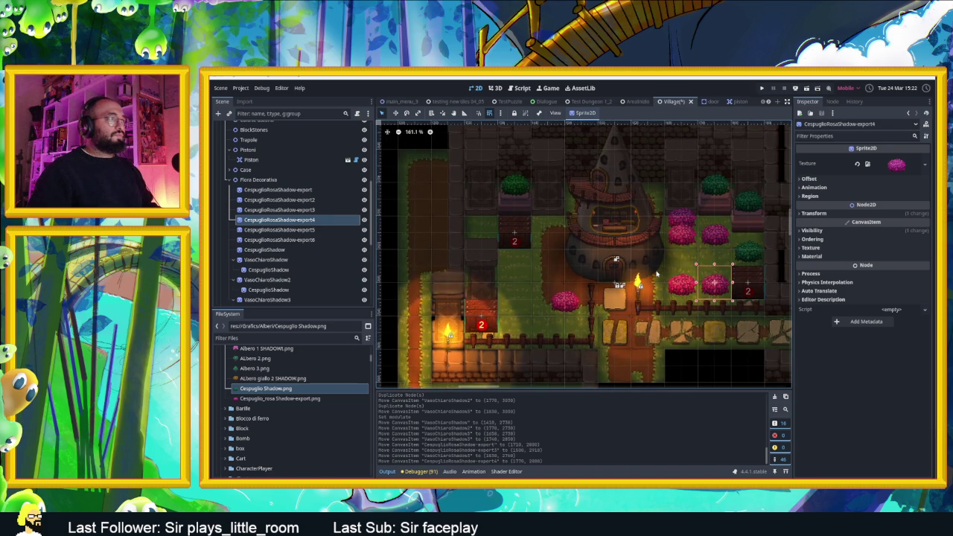
pyautogui.moveTo(526, 237)
pyautogui.mouseDown()
pyautogui.moveTo(505, 268)
pyautogui.moveTo(566, 321)
pyautogui.moveTo(498, 303)
pyautogui.mouseUp()
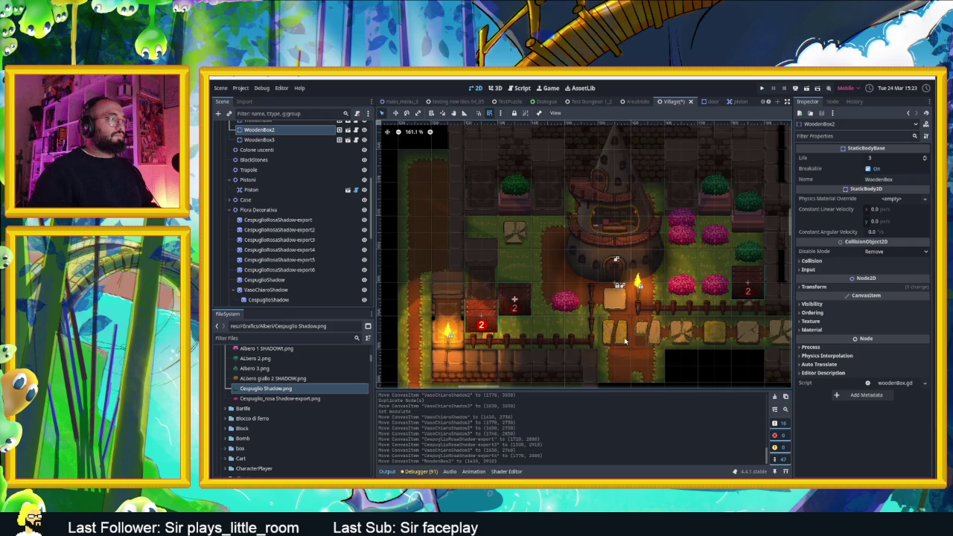
pyautogui.scroll(-1, 623, 340)
pyautogui.scroll(2, 669, 296)
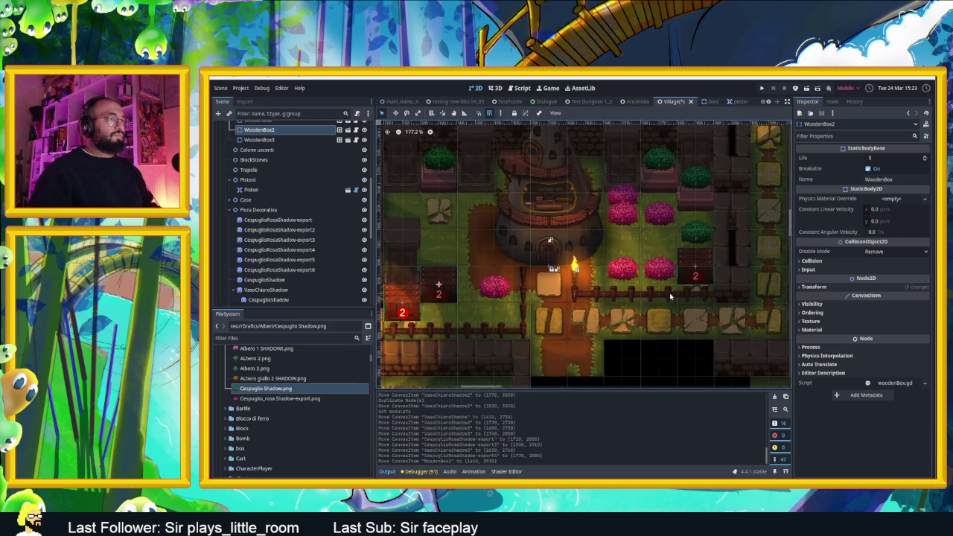
pyautogui.scroll(2, 688, 292)
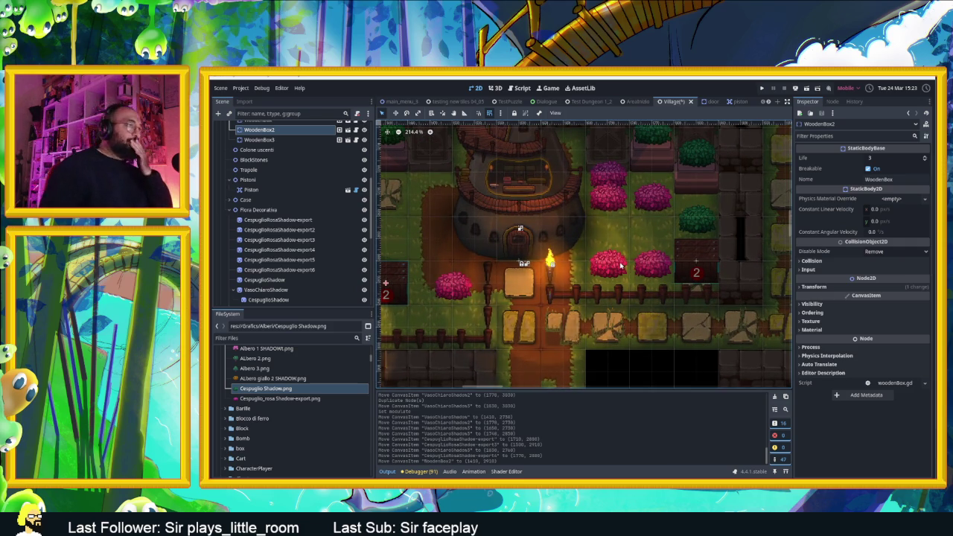
pyautogui.scroll(-2, 596, 268)
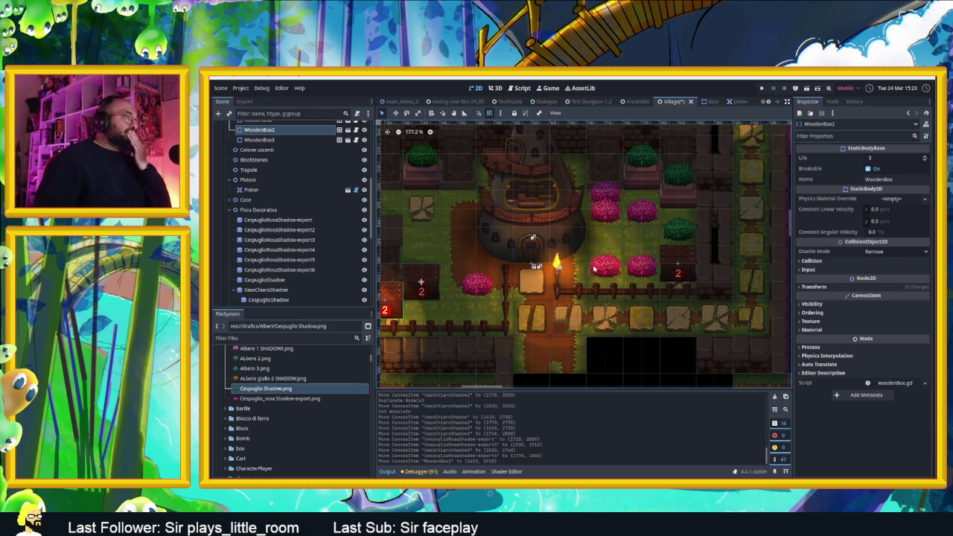
# Collapse Flora Decorativa and rename the Enemies group to PanPans.
pyautogui.click(229, 210)
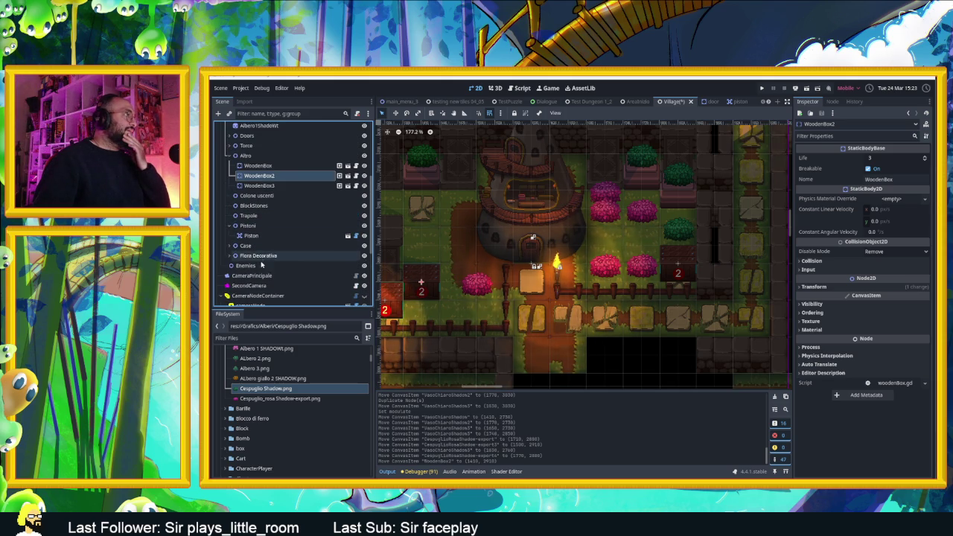
pyautogui.click(249, 265)
pyautogui.scroll(1, 252, 272)
pyautogui.doubleClick(252, 291)
pyautogui.write('Pars')
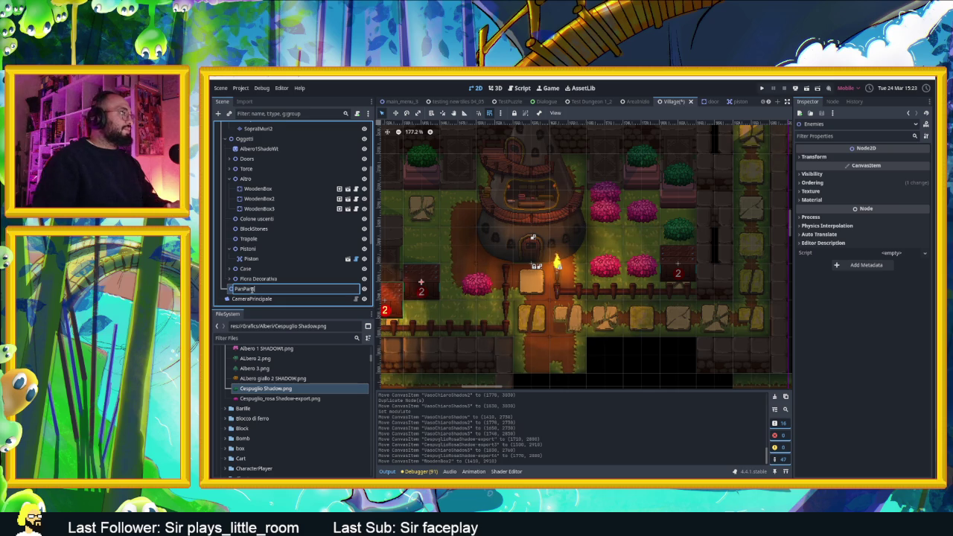
pyautogui.press('Return')
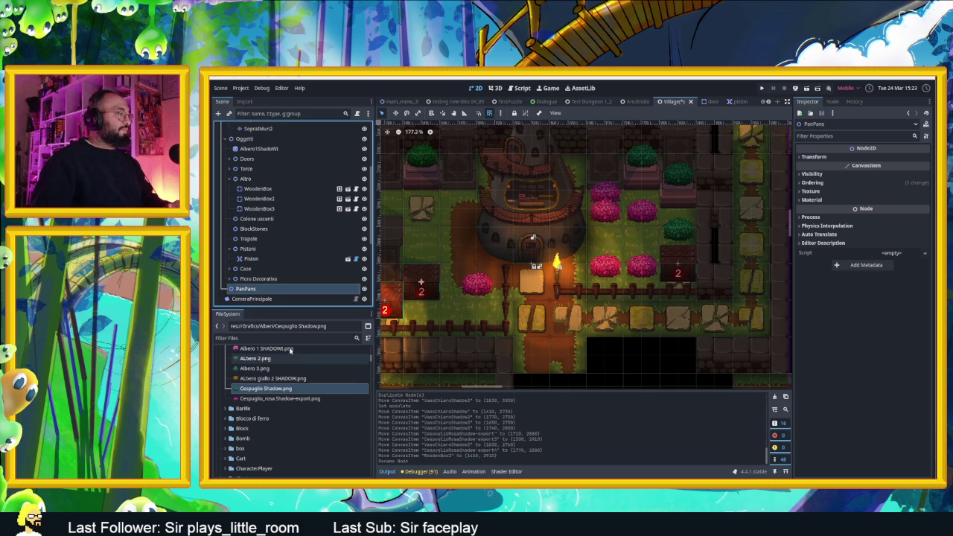
# Find the 'capo' chief sprites and drop CapoVillaggio idle test1.png by the house door.
pyautogui.click(279, 336)
pyautogui.write('capo')
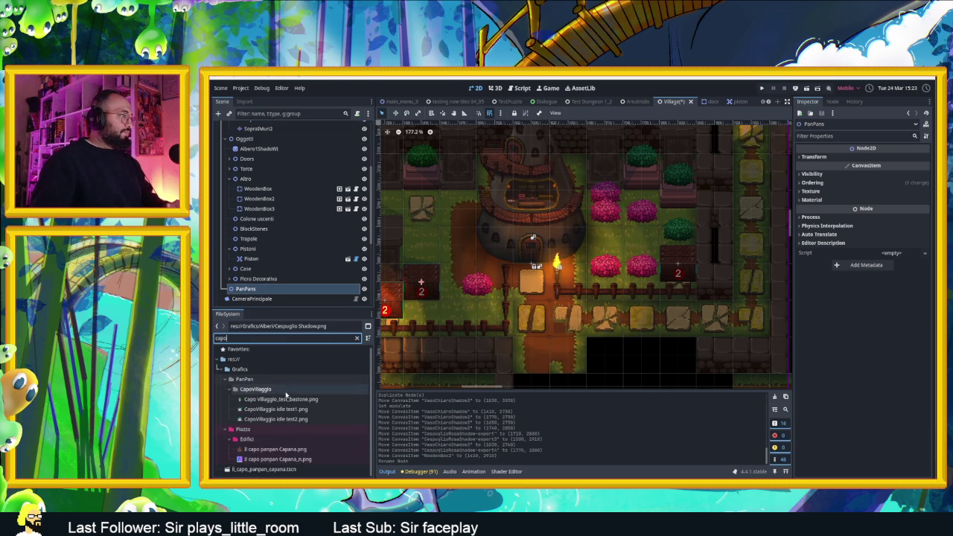
pyautogui.moveTo(305, 405)
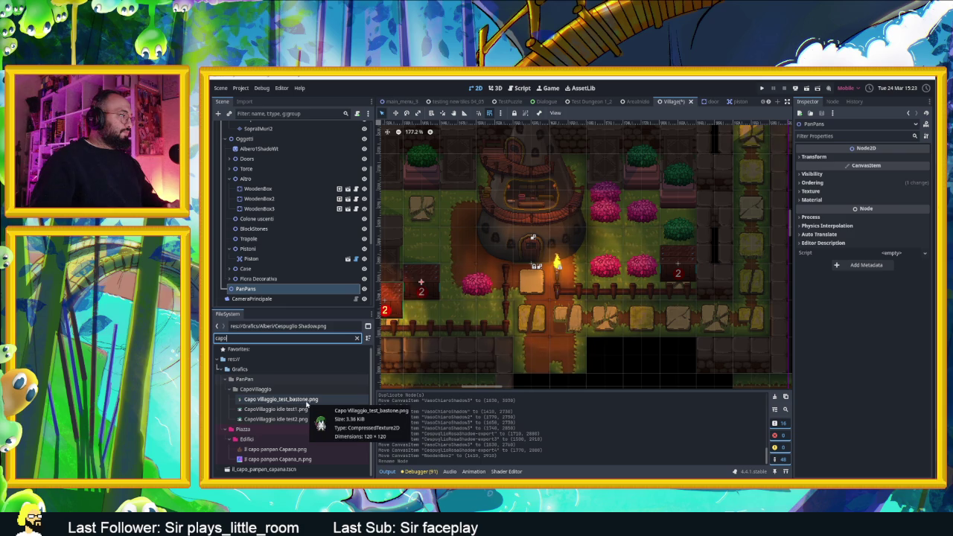
pyautogui.click(296, 401)
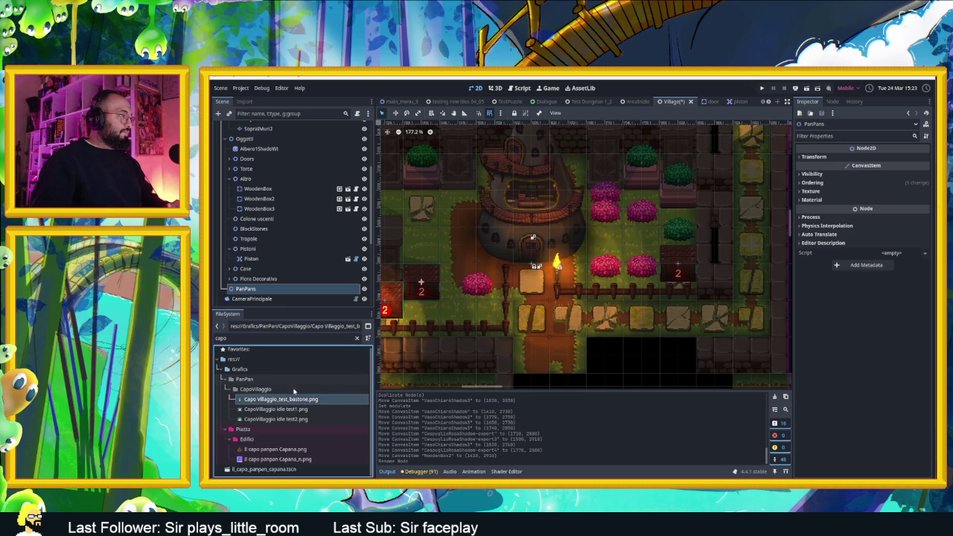
pyautogui.click(356, 337)
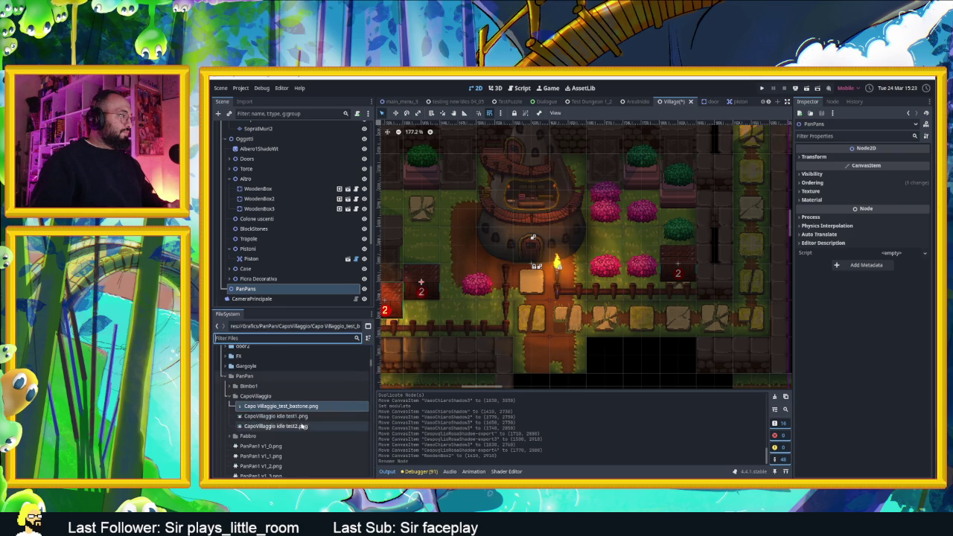
pyautogui.moveTo(304, 408)
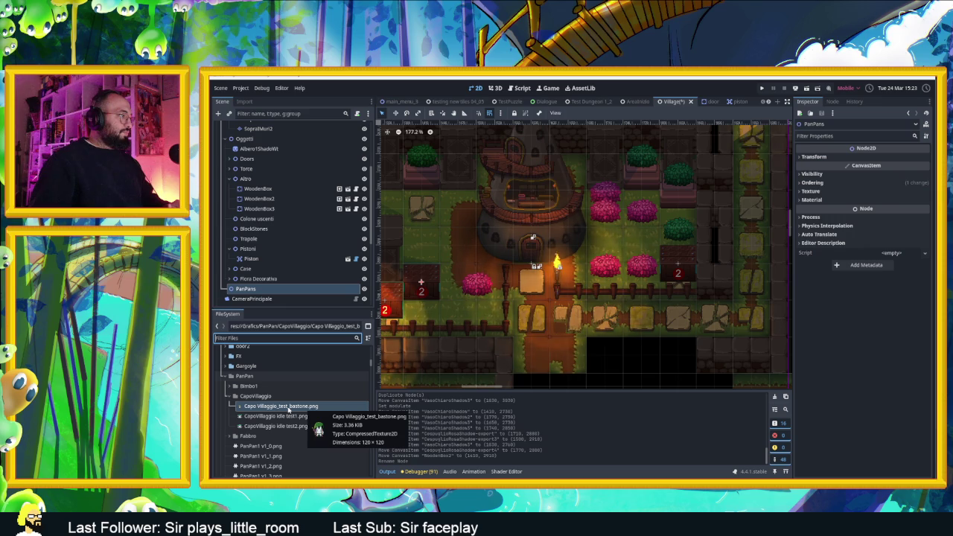
pyautogui.click(287, 416)
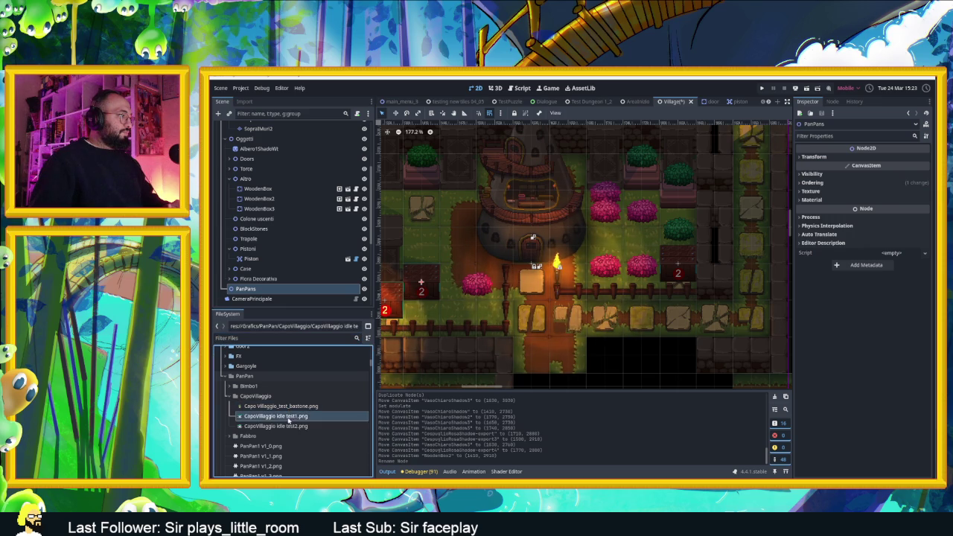
pyautogui.moveTo(287, 418)
pyautogui.mouseDown()
pyautogui.moveTo(372, 394)
pyautogui.moveTo(532, 281)
pyautogui.mouseUp()
# Nudge the idle chief sprite up slightly and make it a child of PanPans.
pyautogui.press('Up')
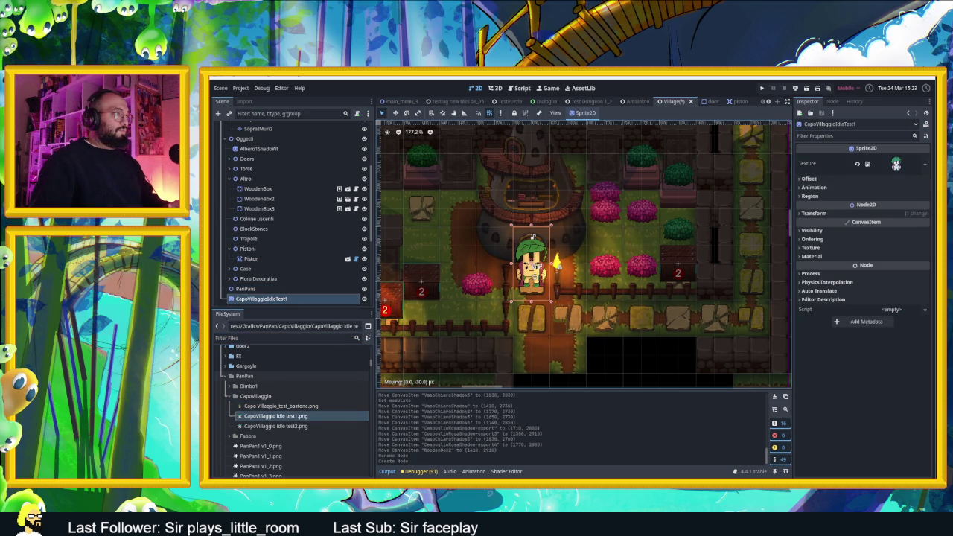
pyautogui.press('Down')
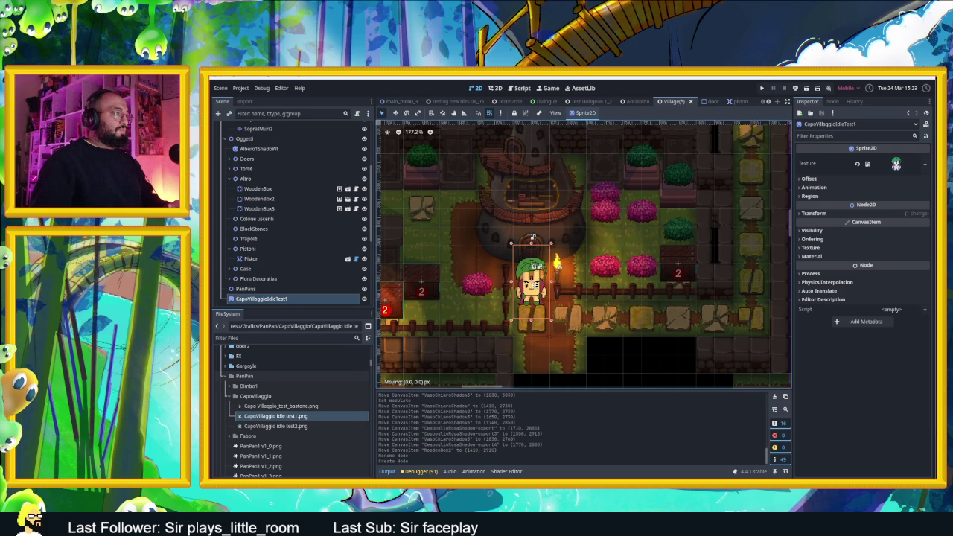
pyautogui.press('Up')
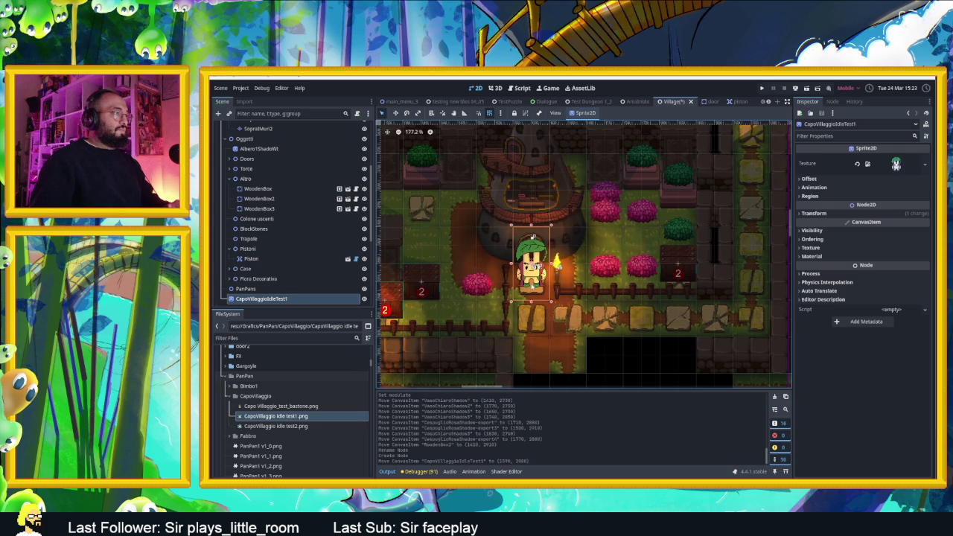
pyautogui.scroll(4, 546, 285)
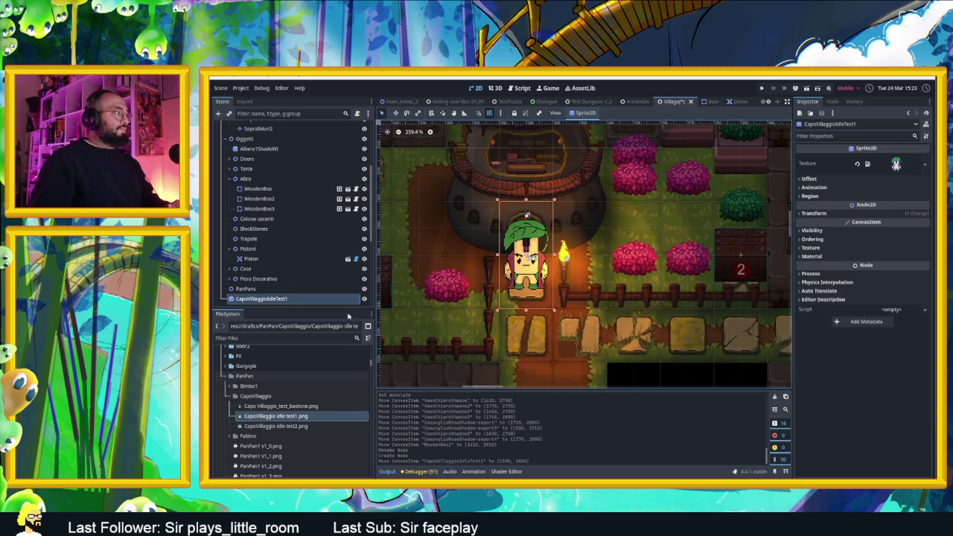
pyautogui.moveTo(255, 302); pyautogui.dragTo(247, 289)
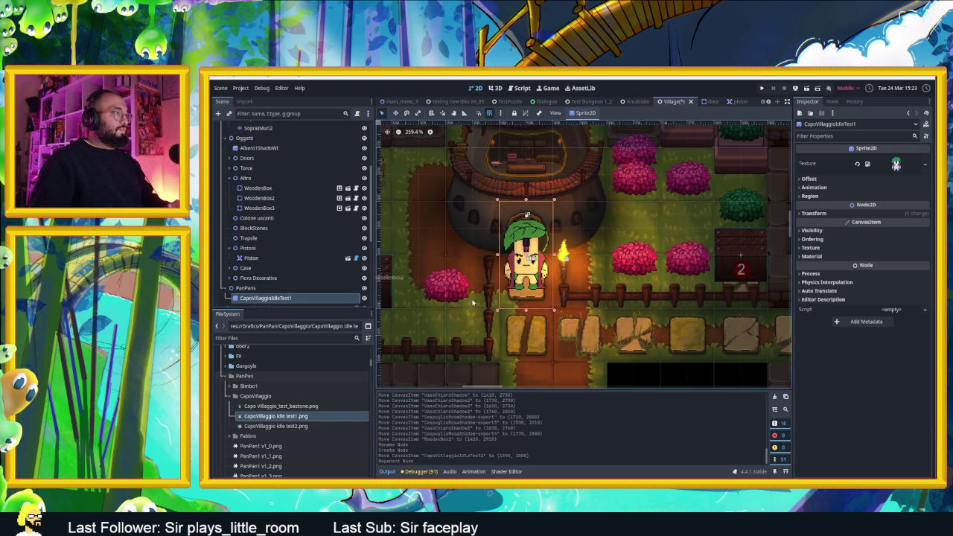
# Browse the other idle chief images in the CapoVillaggio folder.
pyautogui.scroll(-8, 606, 332)
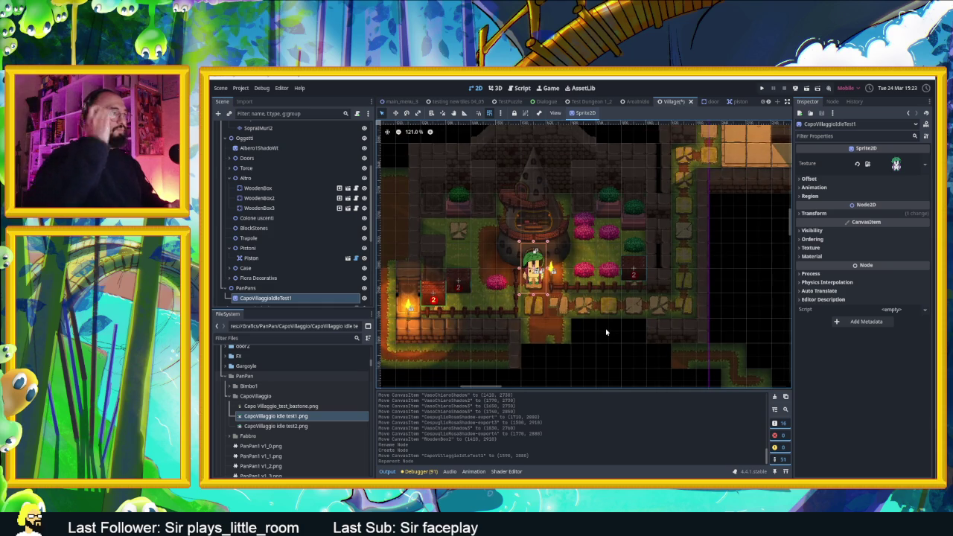
pyautogui.scroll(3, 533, 266)
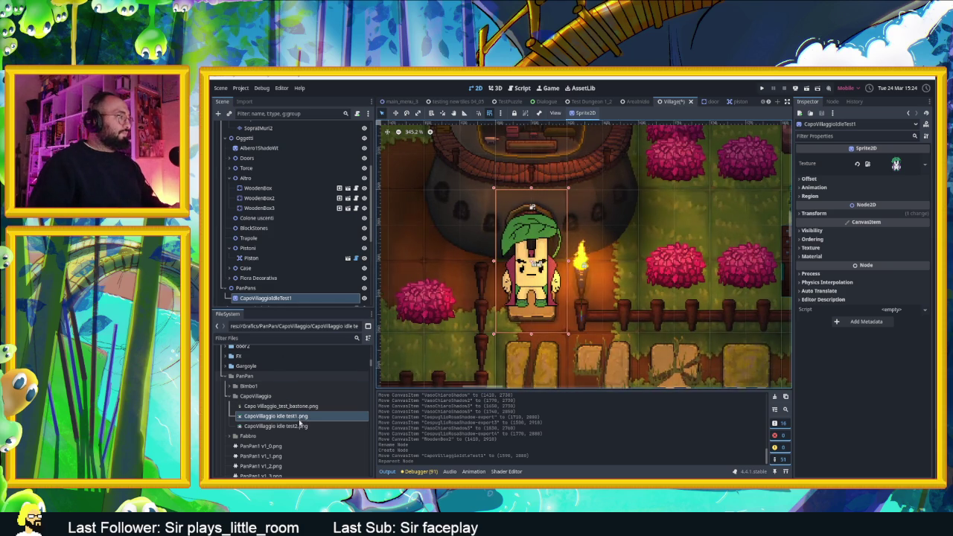
pyautogui.click(295, 427)
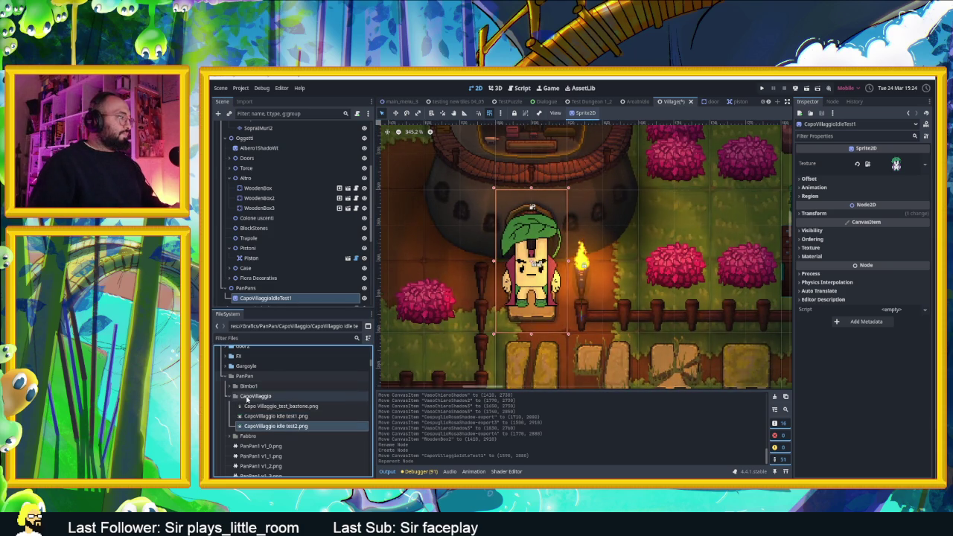
pyautogui.click(249, 396)
# Add the Capo Villaggio_test_bastone.png sprite to the scene and delete the idle chief.
pyautogui.click(301, 406)
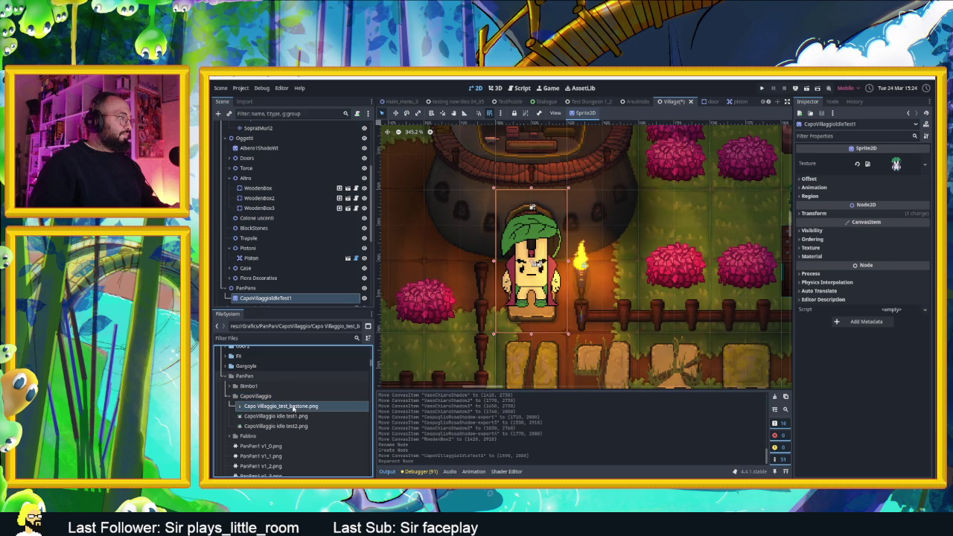
pyautogui.moveTo(293, 408); pyautogui.dragTo(569, 339)
pyautogui.press('Delete')
pyautogui.press('Return')
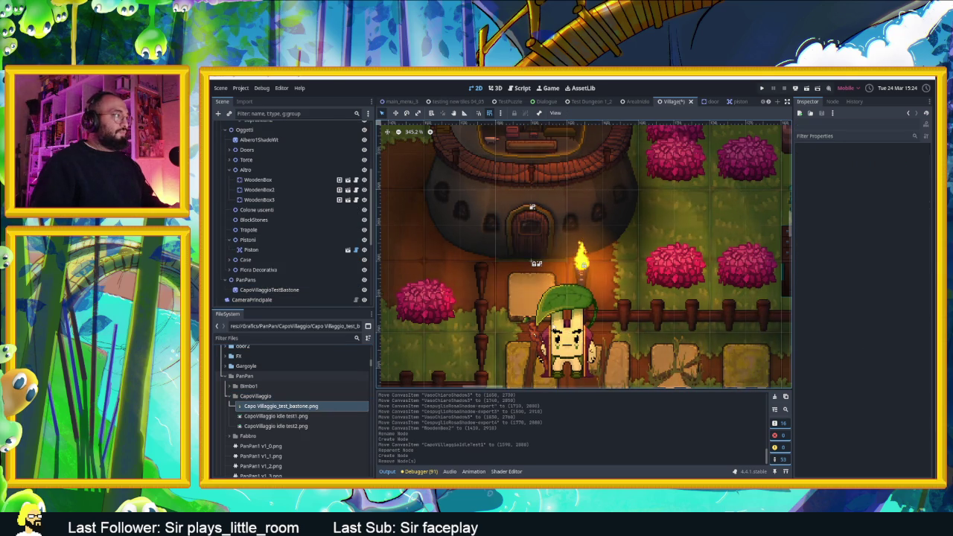
# Move the staff-wielding chief onto the tower doorway at (1590, 2886).
pyautogui.click(545, 317)
pyautogui.moveTo(545, 317); pyautogui.dragTo(525, 280)
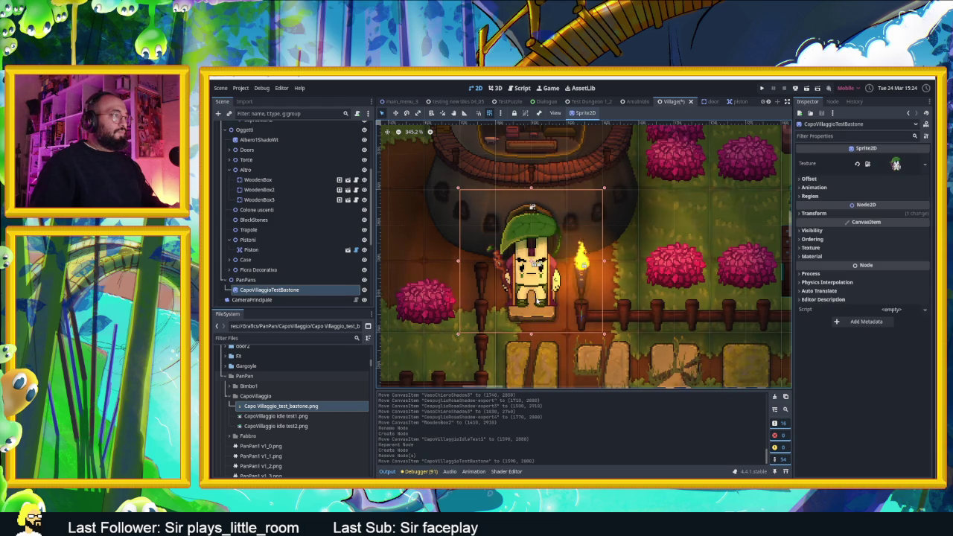
pyautogui.scroll(-10, 604, 361)
pyautogui.click(604, 361)
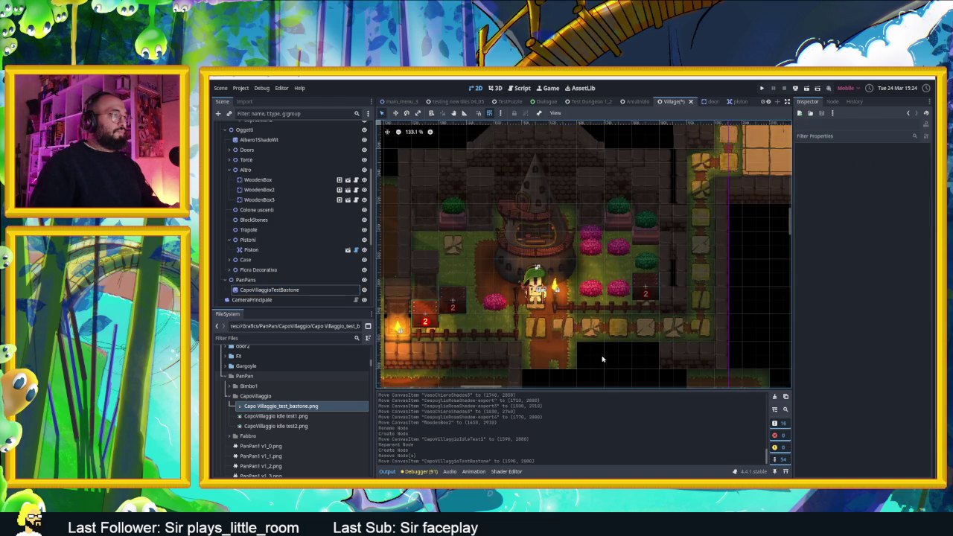
pyautogui.scroll(7, 557, 330)
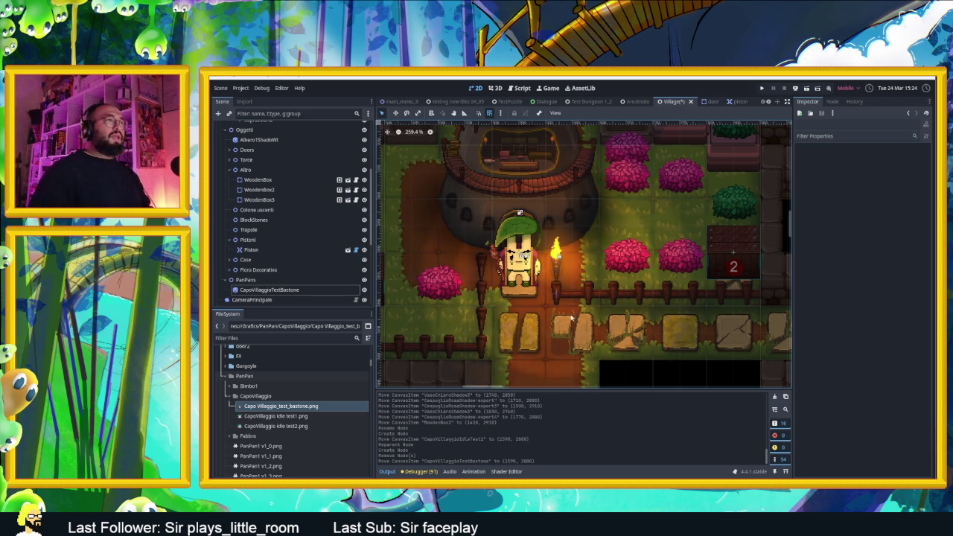
# Run the saved scene, walk the player down, left and up to the chief, then stop.
pyautogui.click(808, 88)
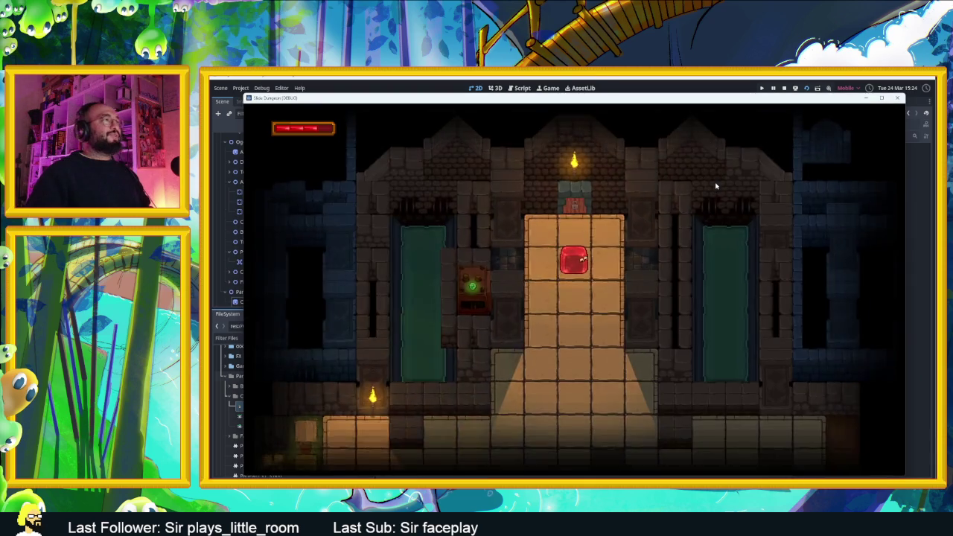
pyautogui.press('Down')
pyautogui.press('Left')
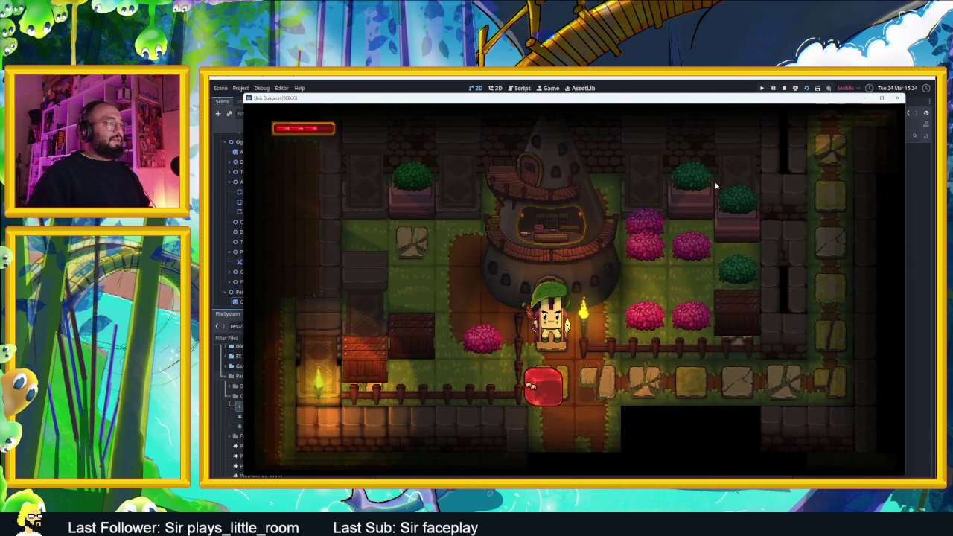
pyautogui.press('Up')
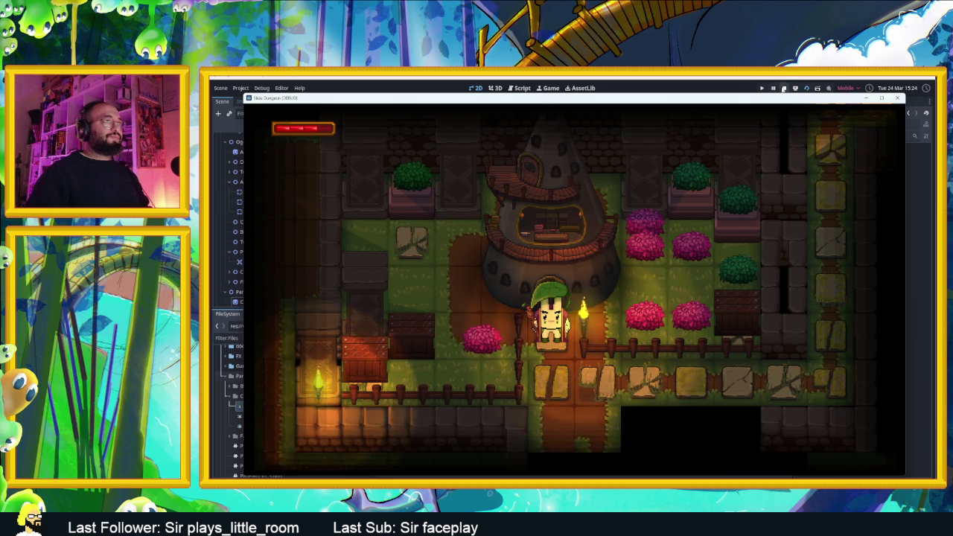
pyautogui.click(783, 88)
pyautogui.scroll(-8, 561, 282)
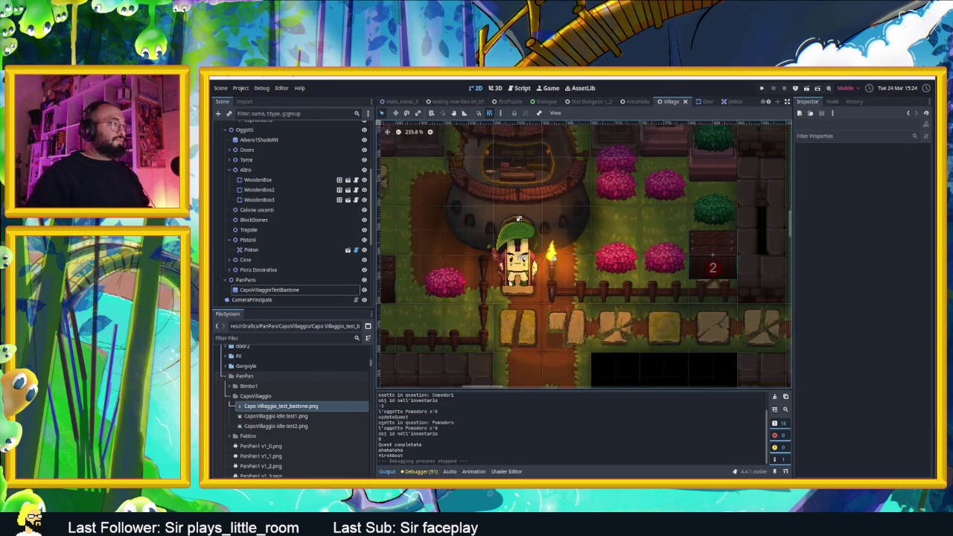
# Move the pink bush left of the chief up and to the left.
pyautogui.scroll(3, 560, 281)
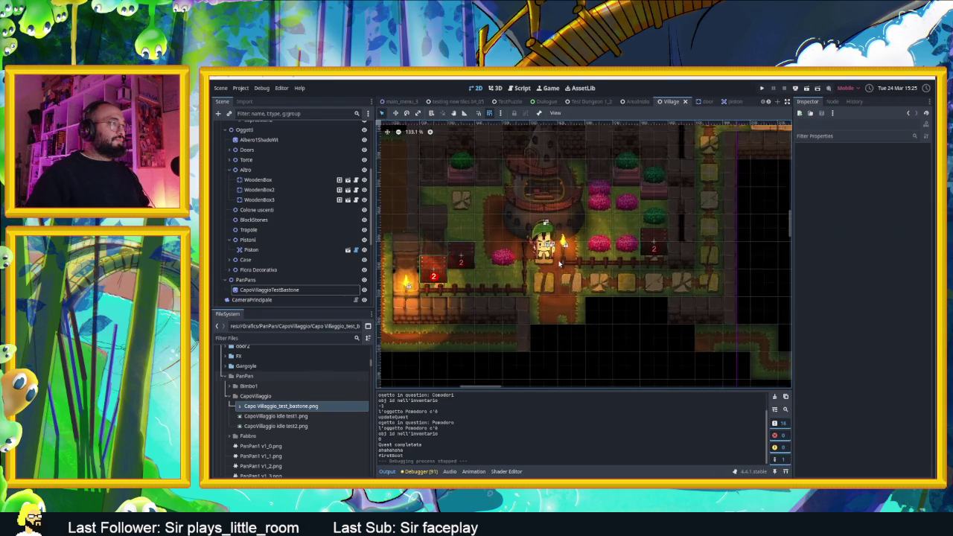
pyautogui.scroll(1, 559, 263)
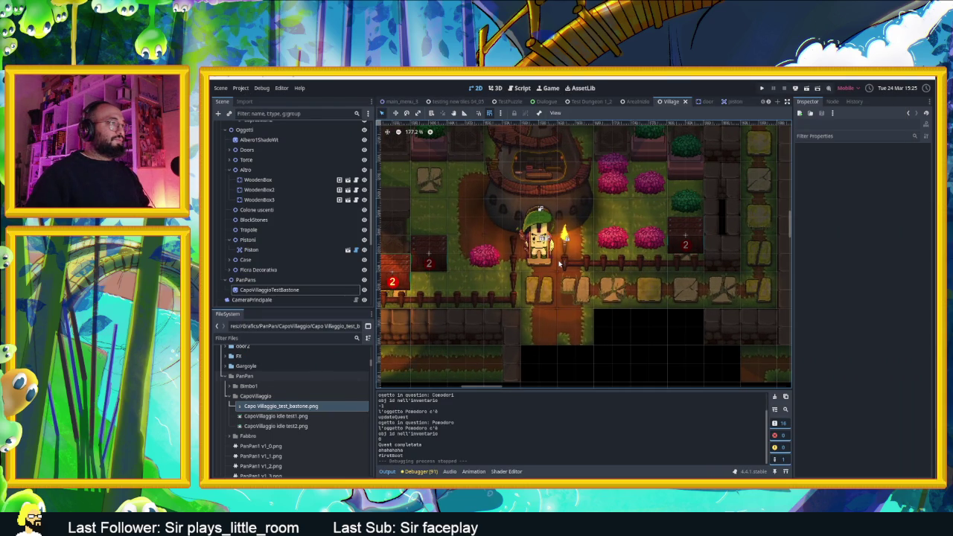
pyautogui.click(488, 258)
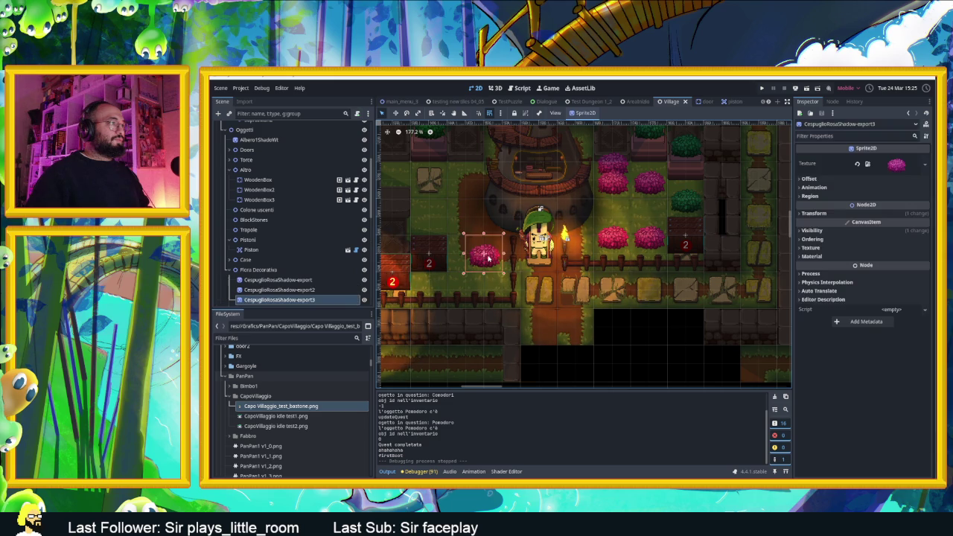
pyautogui.moveTo(484, 258)
pyautogui.mouseDown()
pyautogui.moveTo(466, 188)
pyautogui.moveTo(380, 166)
pyautogui.mouseUp()
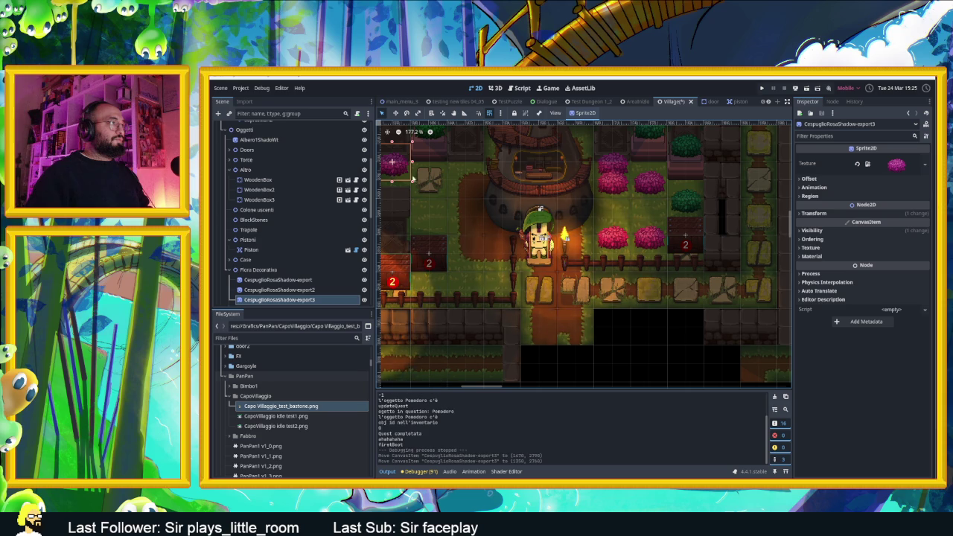
# Place a green bush beside the tower and duplicate it into a column below.
pyautogui.click(666, 199)
pyautogui.moveTo(666, 199)
pyautogui.mouseDown()
pyautogui.moveTo(504, 222)
pyautogui.moveTo(468, 208)
pyautogui.moveTo(468, 188)
pyautogui.moveTo(467, 243)
pyautogui.mouseUp()
pyautogui.hotkey('ctrl', 'd')
pyautogui.hotkey('ctrl', 'd')
pyautogui.hotkey('ctrl', 'd')
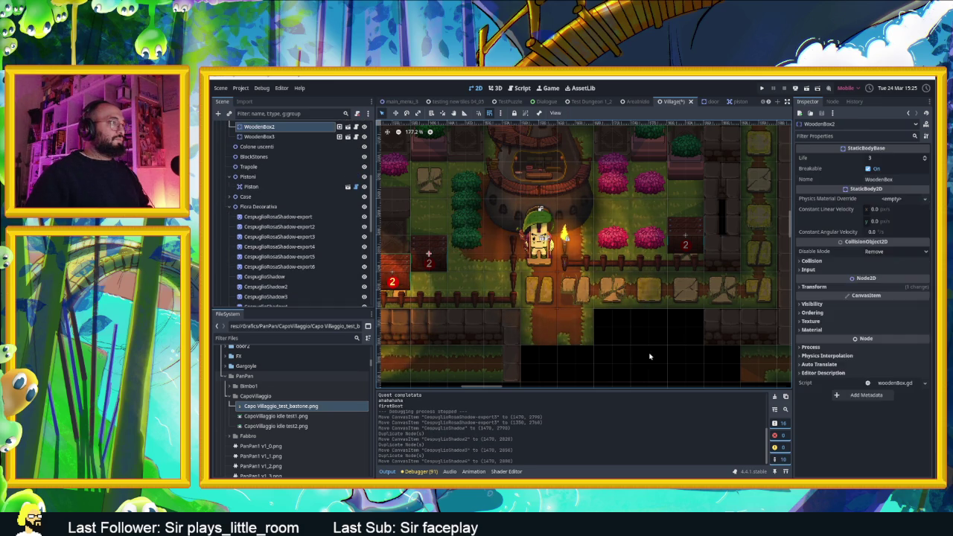
pyautogui.click(630, 334)
pyautogui.scroll(-2, 499, 221)
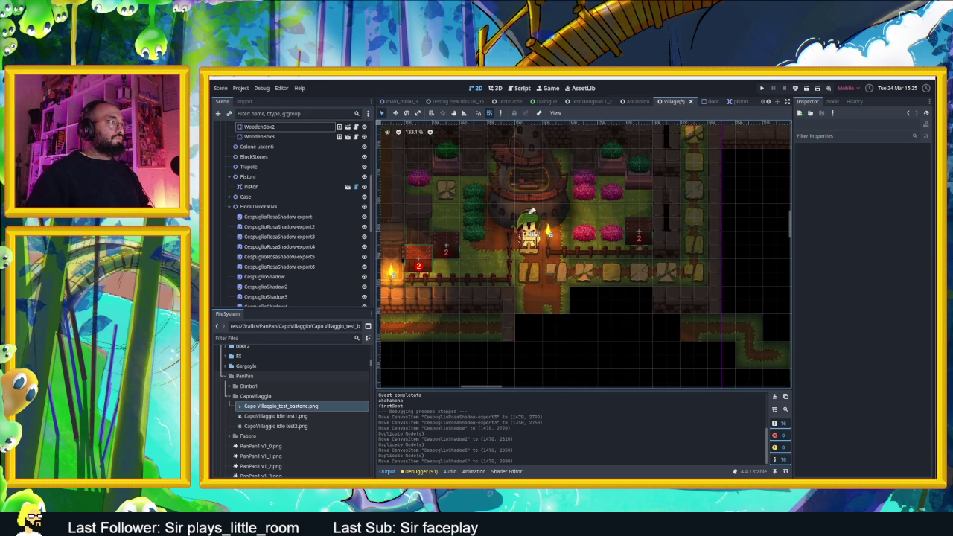
pyautogui.scroll(1, 511, 235)
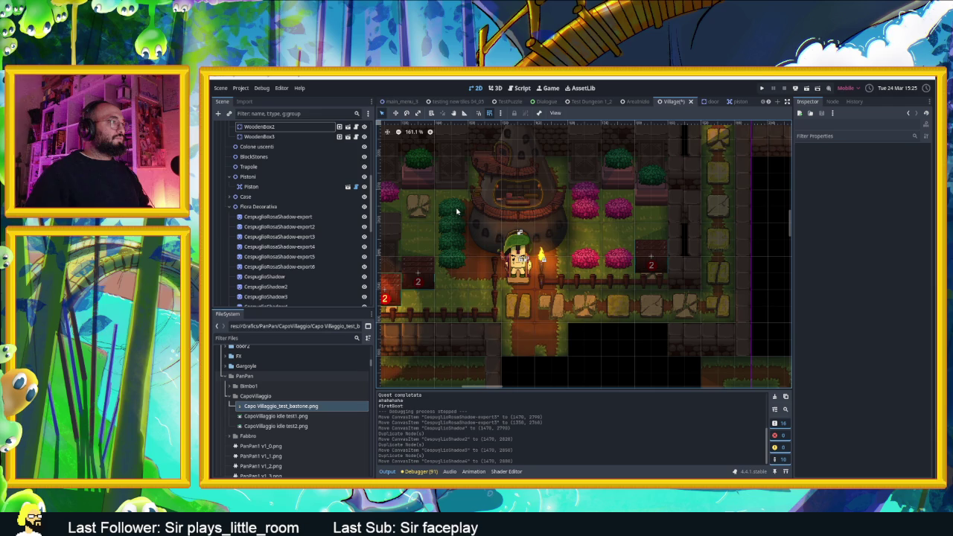
pyautogui.scroll(6, 283, 209)
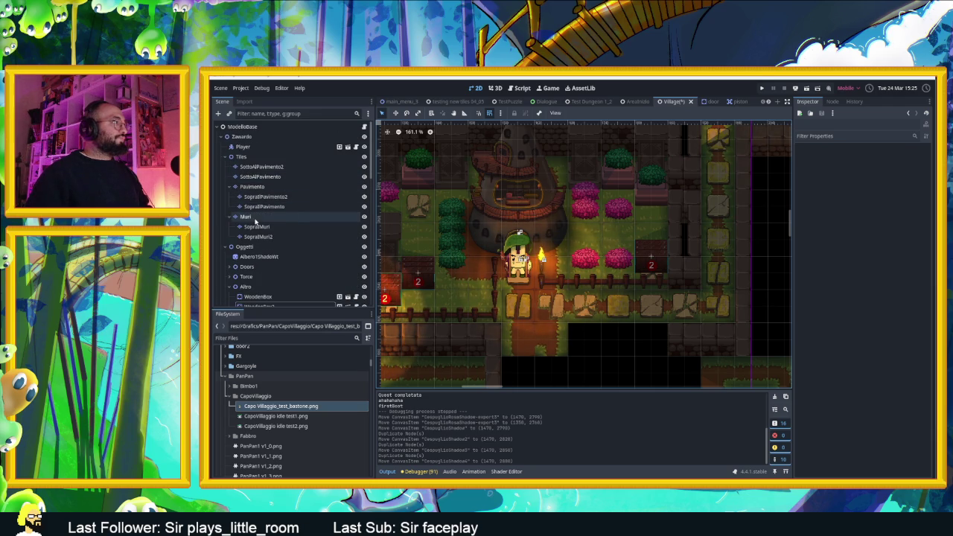
pyautogui.click(253, 186)
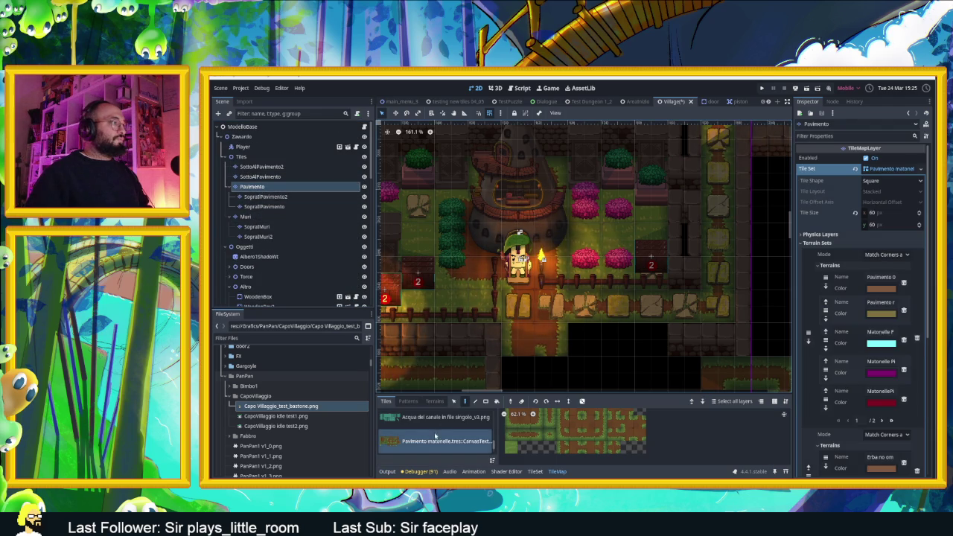
# Pick the Tile Erbetta grass terrain and paint the tile beside the tower.
pyautogui.click(551, 473)
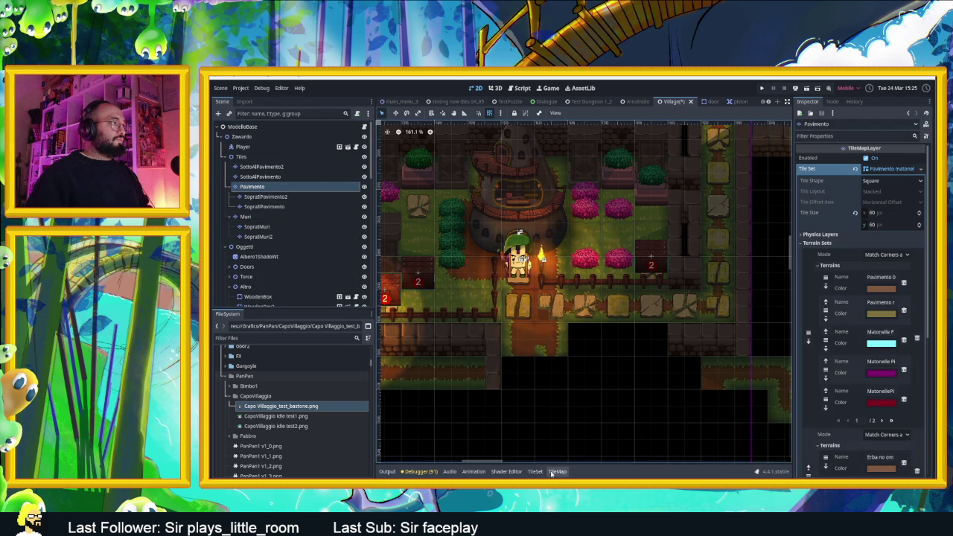
pyautogui.click(535, 472)
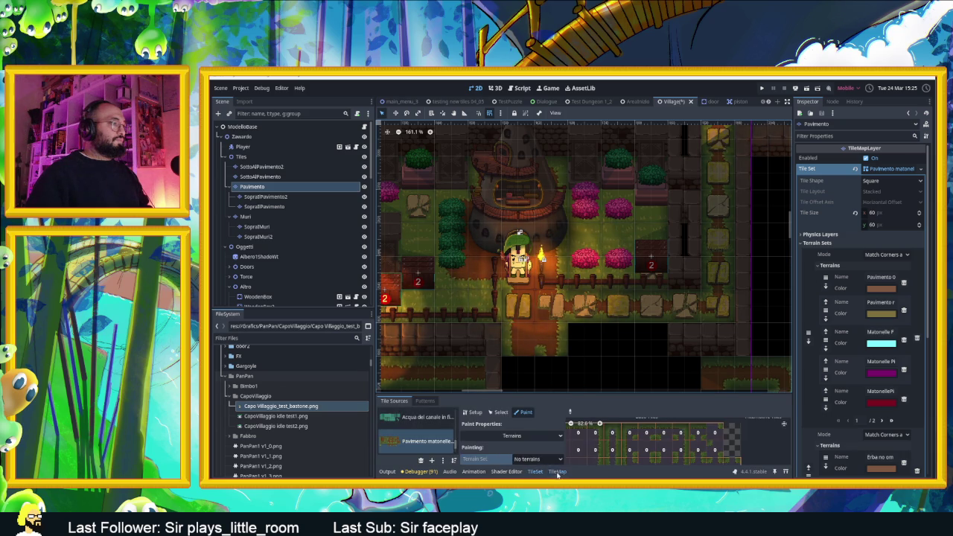
pyautogui.click(556, 471)
pyautogui.click(436, 401)
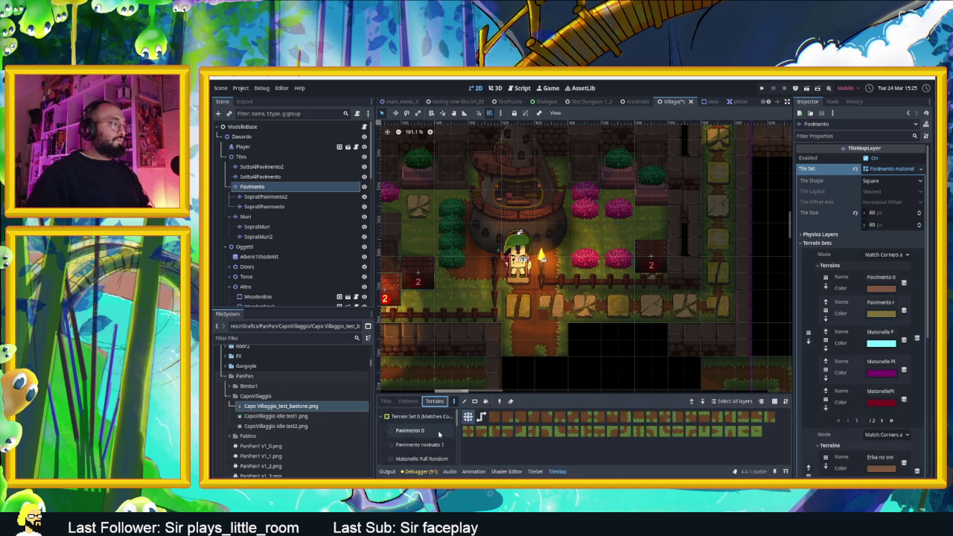
pyautogui.scroll(-3, 431, 436)
pyautogui.scroll(-3, 428, 439)
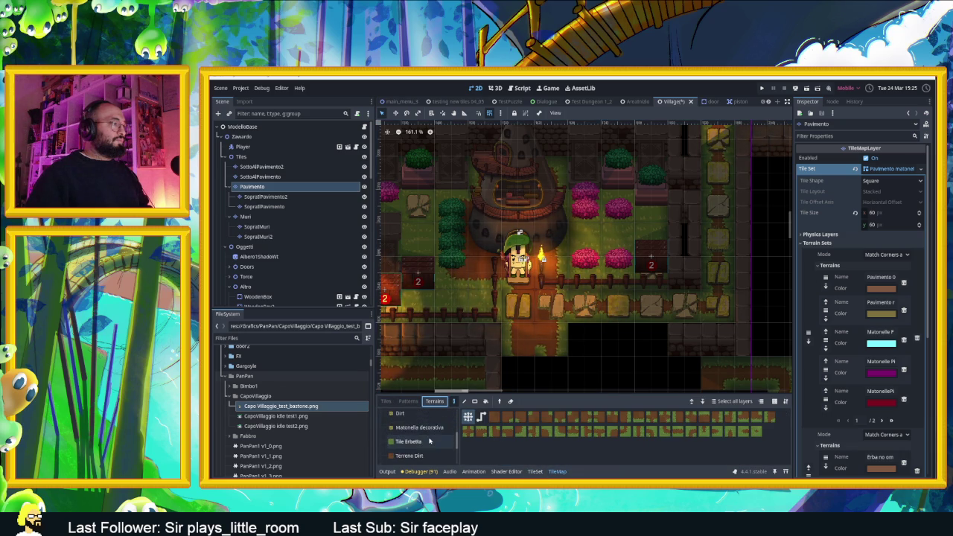
pyautogui.scroll(-3, 428, 440)
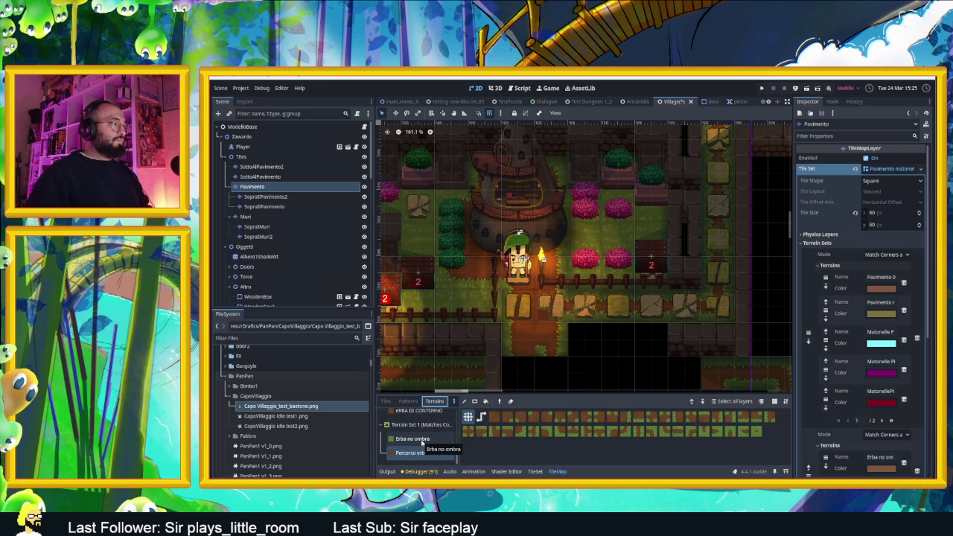
pyautogui.click(421, 452)
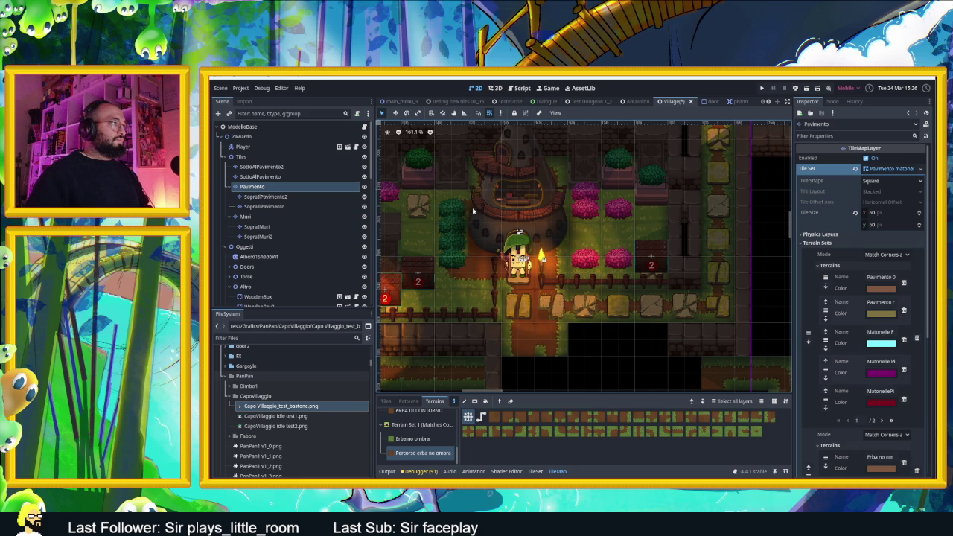
pyautogui.scroll(2, 430, 439)
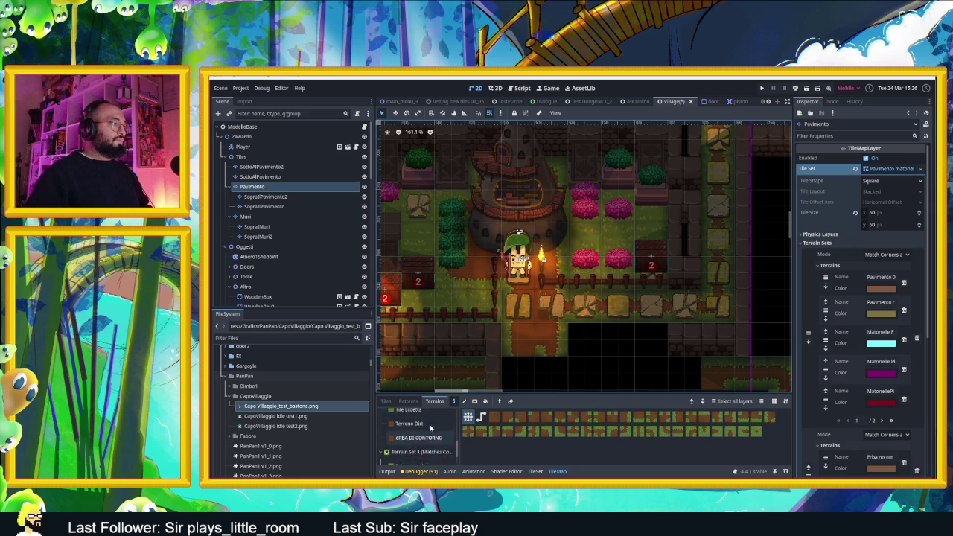
pyautogui.click(410, 416)
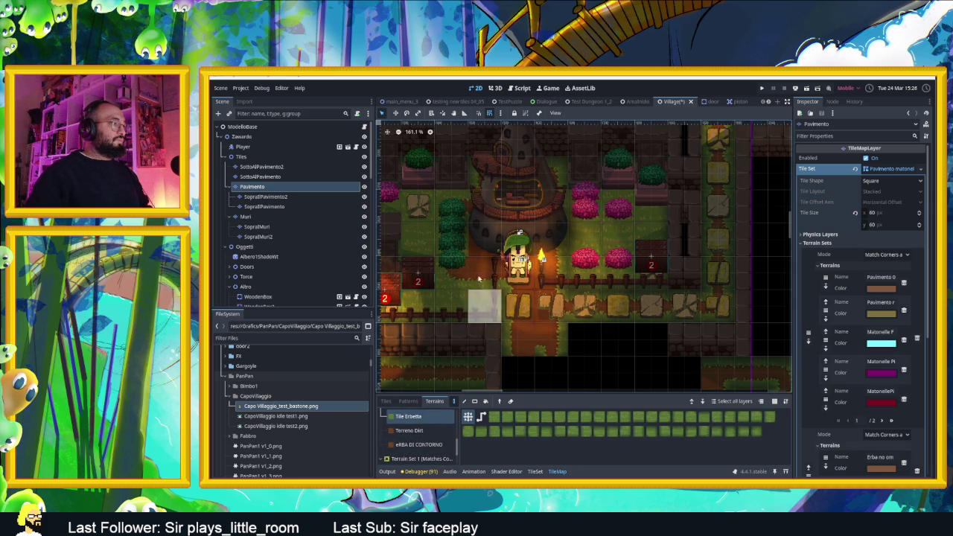
pyautogui.click(456, 214)
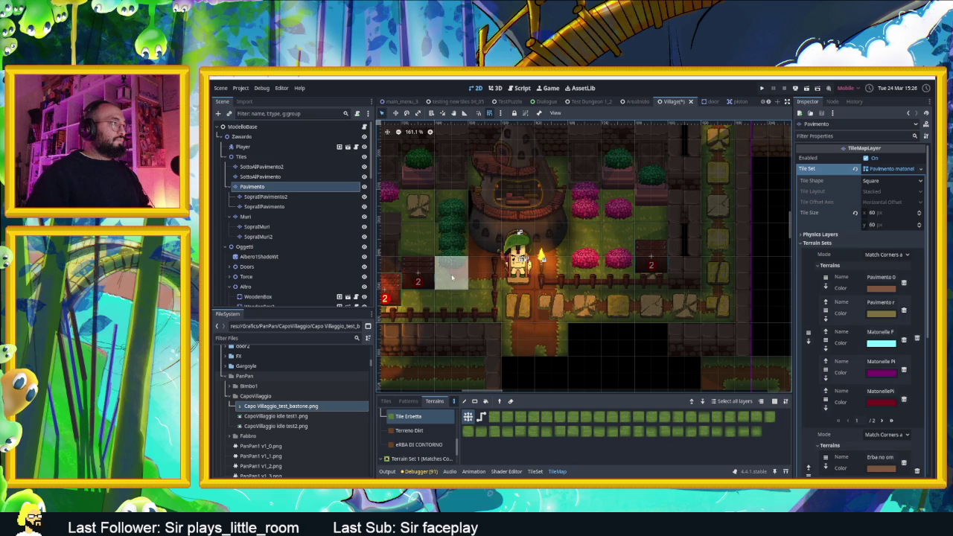
# With the eRBA DI CONTORNO terrain, clear grass under the bushes and paint cells right of the tower and by the character.
pyautogui.click(410, 430)
pyautogui.click(418, 445)
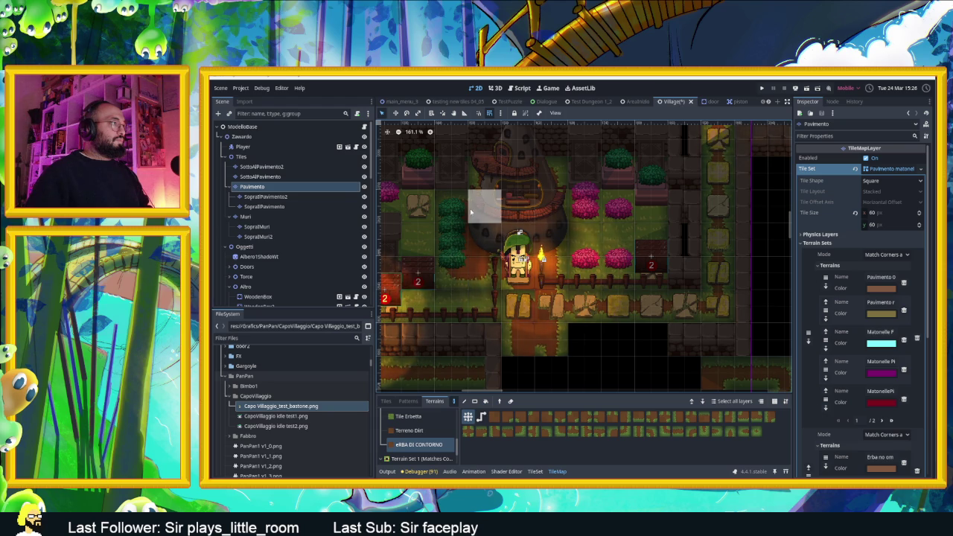
pyautogui.moveTo(456, 209)
pyautogui.mouseDown()
pyautogui.moveTo(455, 249)
pyautogui.moveTo(467, 266)
pyautogui.moveTo(519, 270)
pyautogui.mouseUp()
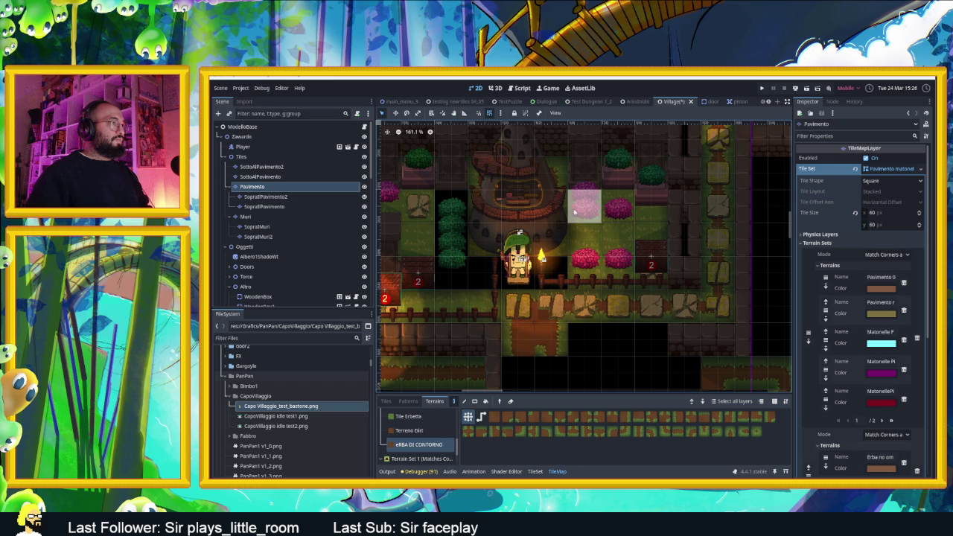
pyautogui.moveTo(584, 212); pyautogui.dragTo(573, 247)
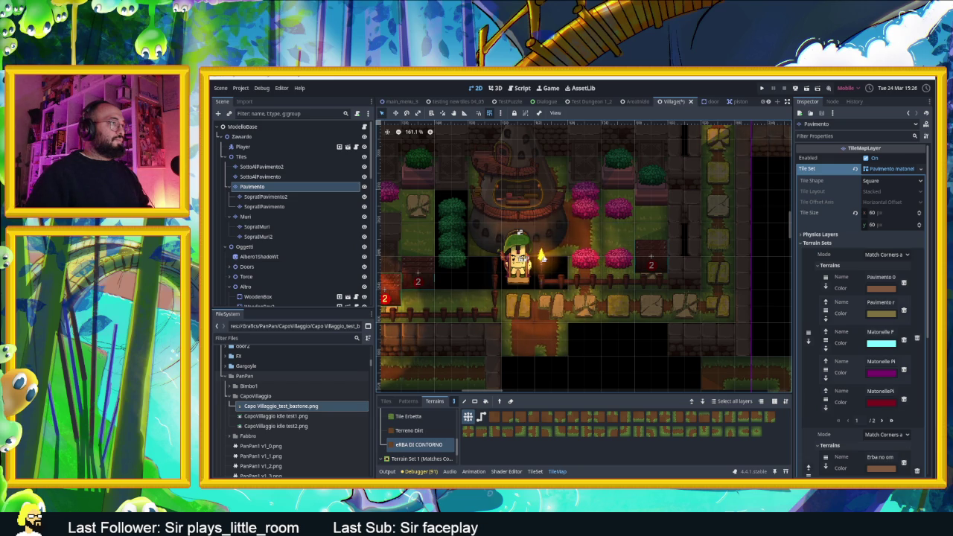
pyautogui.click(492, 268)
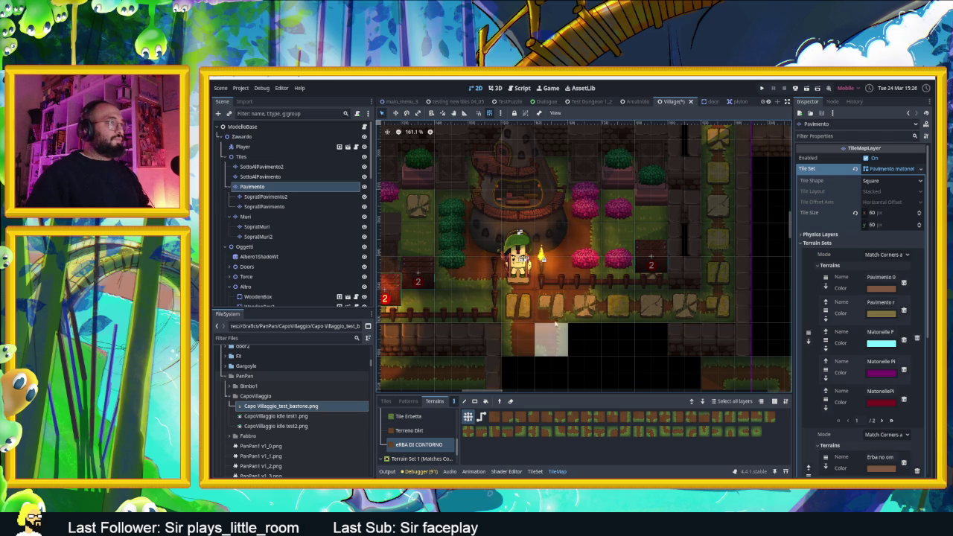
pyautogui.scroll(3, 538, 312)
pyautogui.scroll(-3, 494, 261)
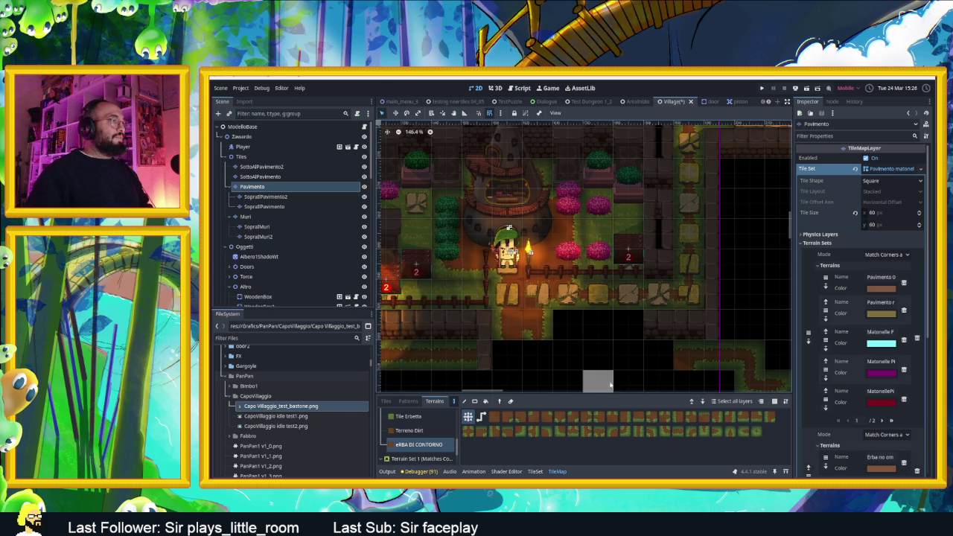
pyautogui.click(245, 276)
# Shift the two stacked bushes left of the tower slightly left.
pyautogui.click(451, 206)
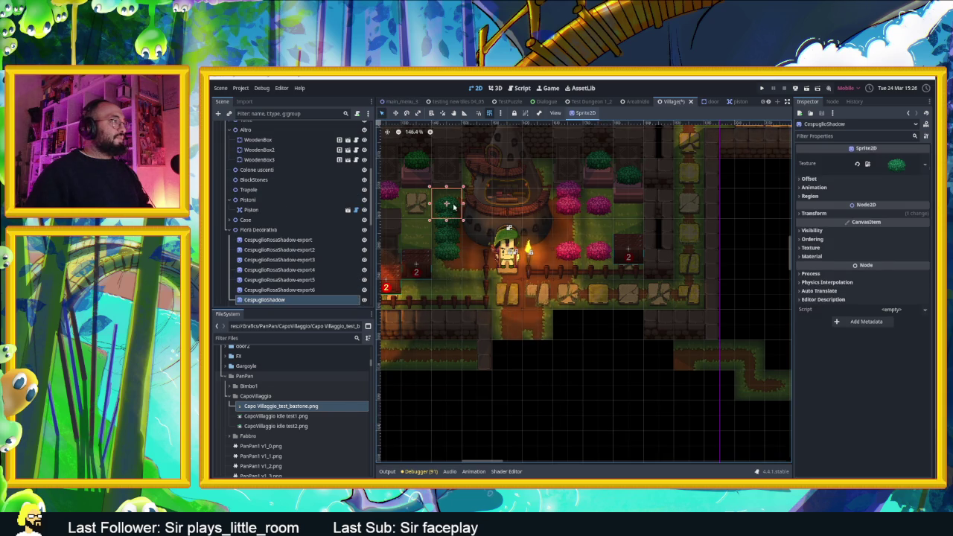
pyautogui.click(449, 252)
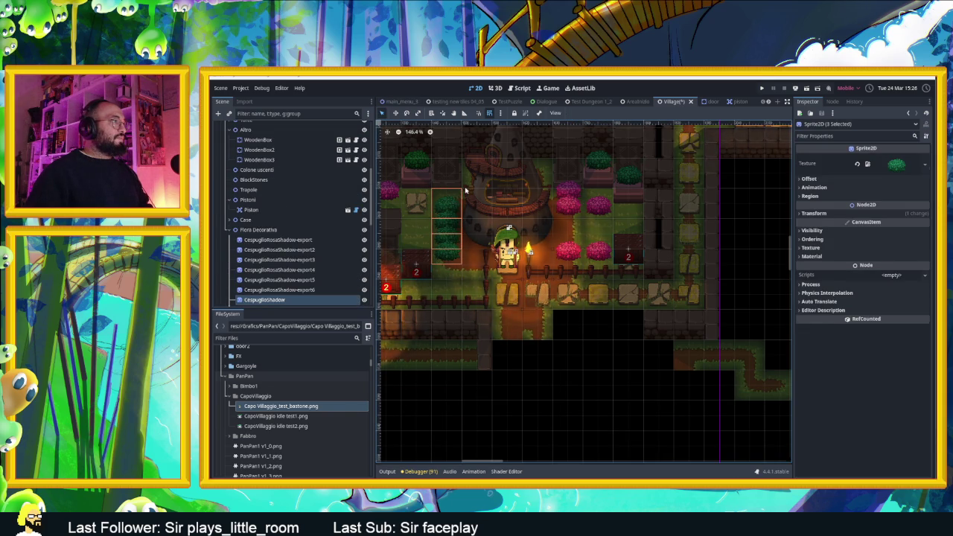
pyautogui.click(465, 191)
pyautogui.click(485, 300)
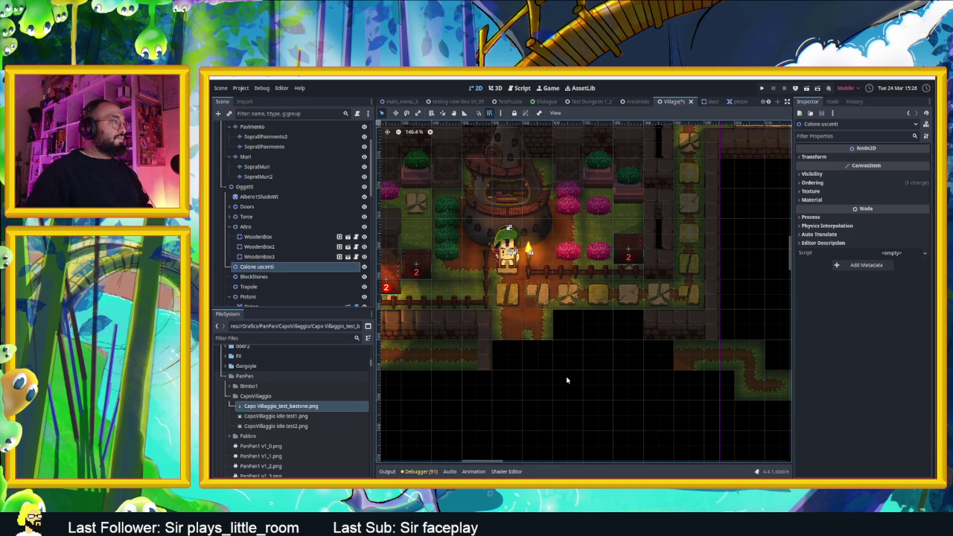
pyautogui.click(448, 209)
pyautogui.keyDown('shift'); pyautogui.click(440, 227); pyautogui.keyUp('shift')
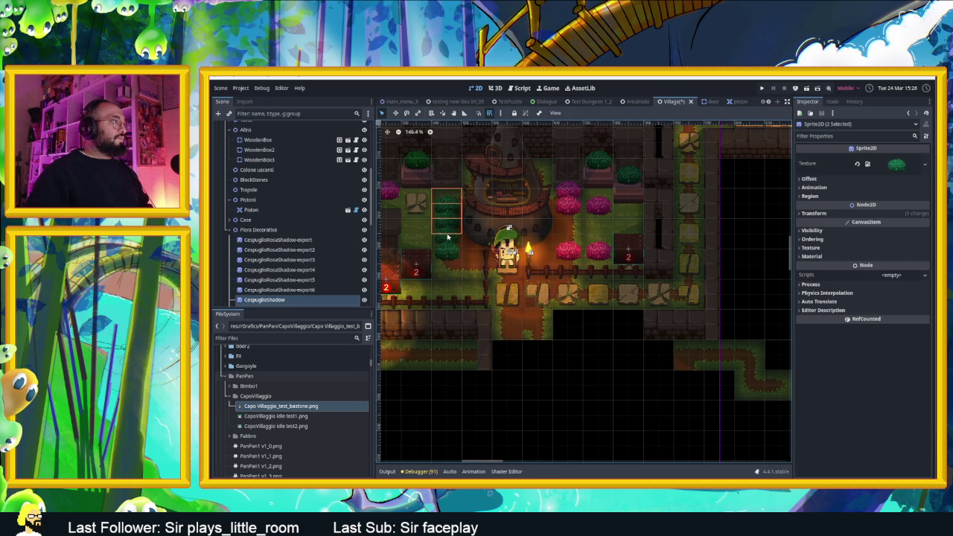
pyautogui.moveTo(439, 250)
pyautogui.mouseDown()
pyautogui.moveTo(421, 242)
pyautogui.moveTo(452, 256)
pyautogui.moveTo(437, 254)
pyautogui.mouseUp()
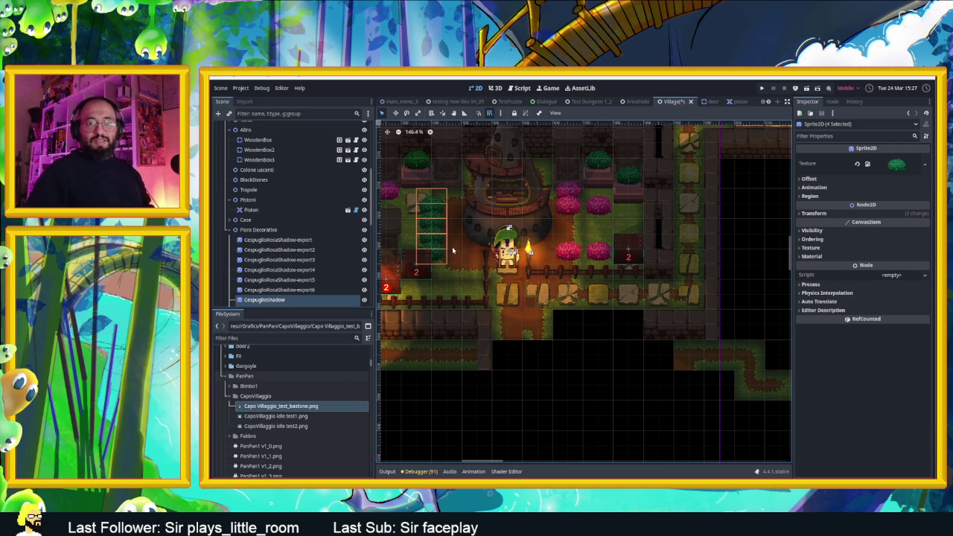
# Move a bush down beside the fence.
pyautogui.scroll(-3, 545, 331)
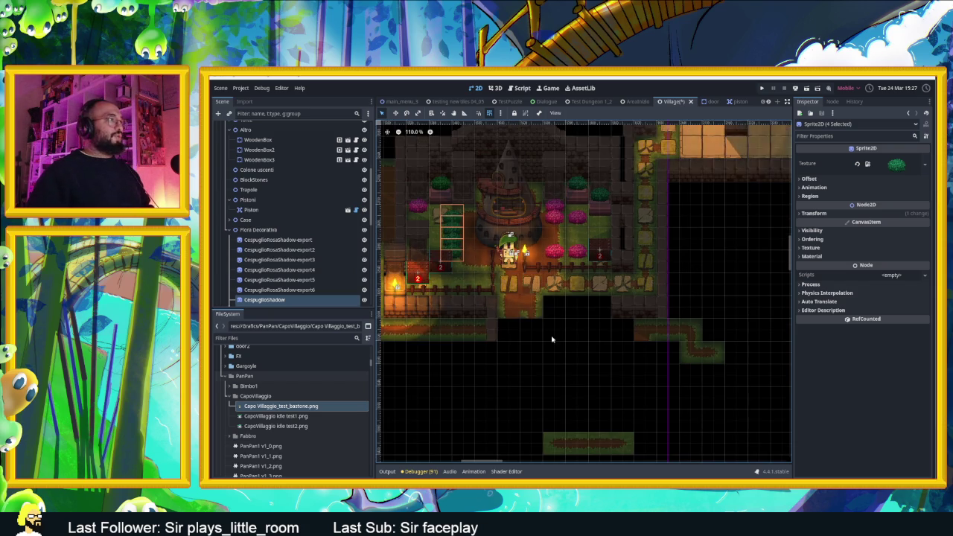
pyautogui.click(545, 331)
pyautogui.scroll(2, 545, 332)
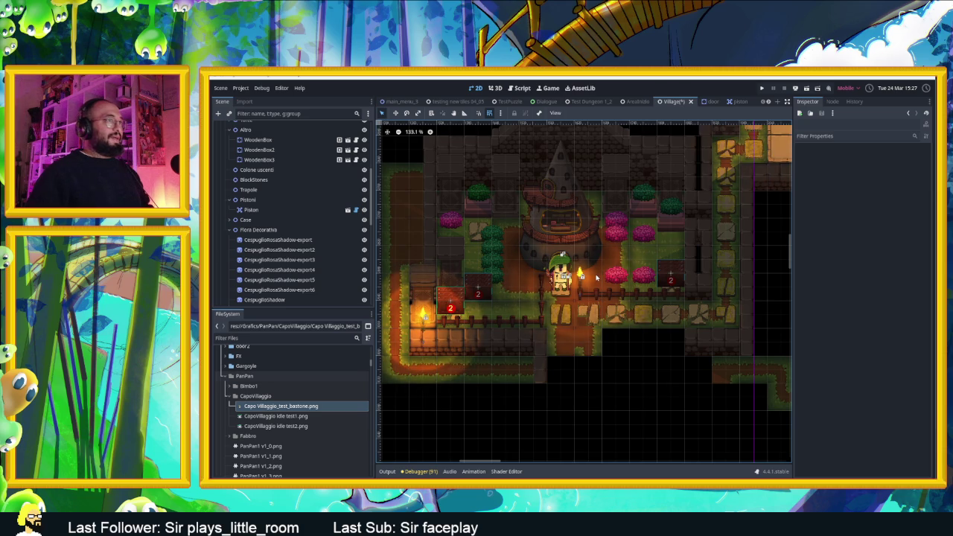
pyautogui.scroll(1, 595, 277)
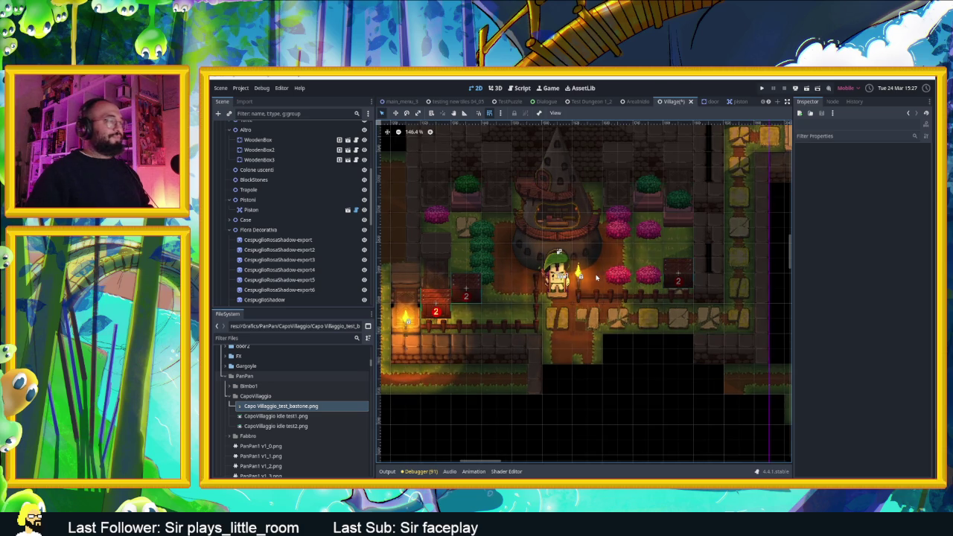
pyautogui.scroll(-3, 595, 279)
pyautogui.scroll(3, 595, 287)
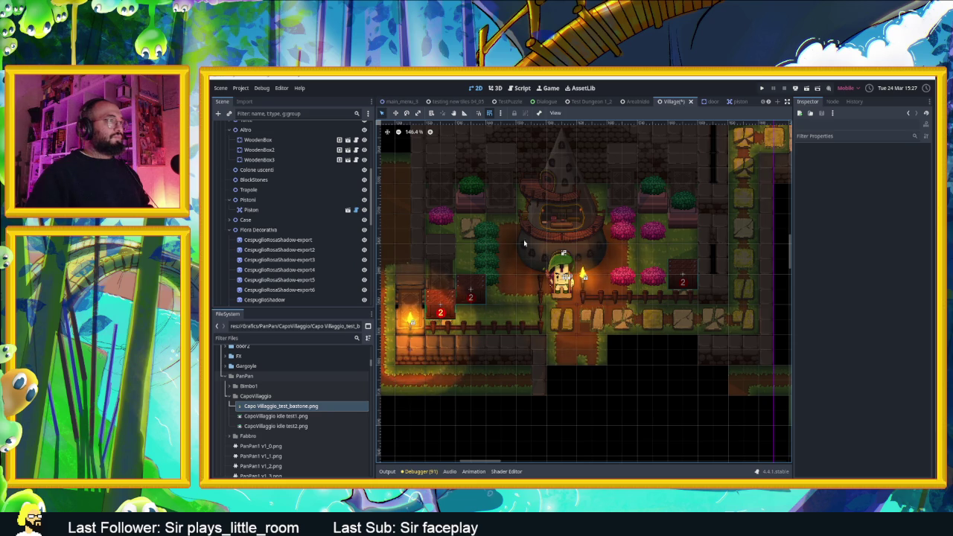
pyautogui.scroll(-2, 513, 246)
pyautogui.scroll(4, 481, 274)
pyautogui.moveTo(478, 274)
pyautogui.mouseDown()
pyautogui.moveTo(512, 290)
pyautogui.moveTo(515, 312)
pyautogui.mouseUp()
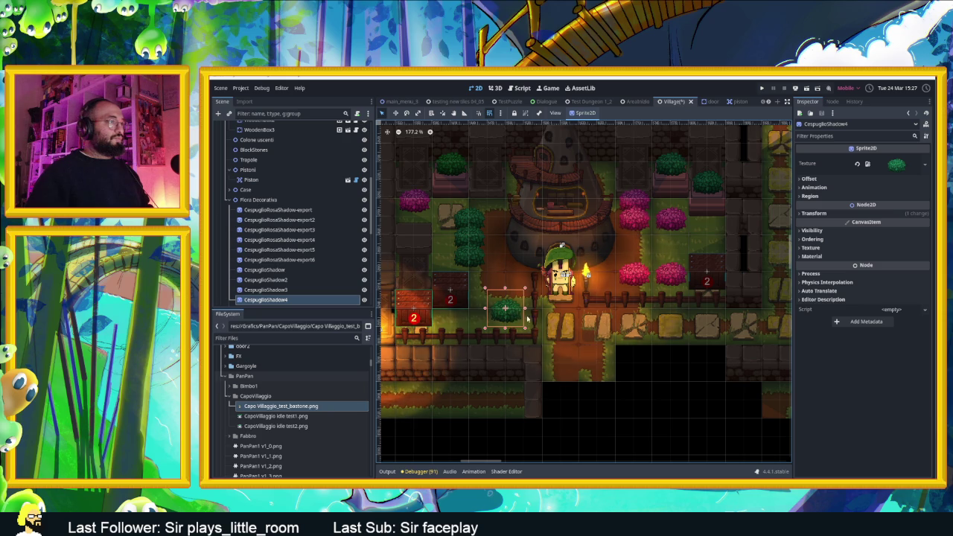
pyautogui.click(652, 394)
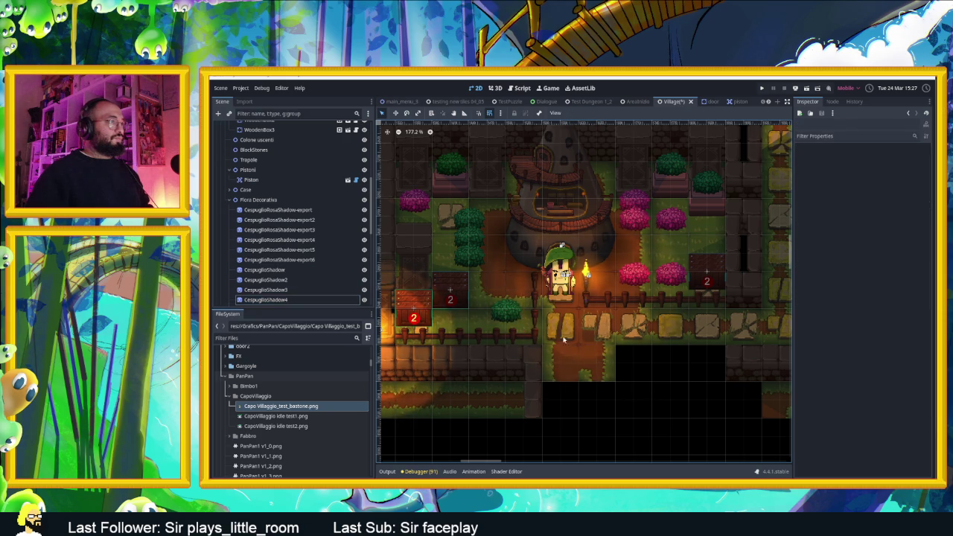
# Line the second wooden crate up beside the first.
pyautogui.click(451, 299)
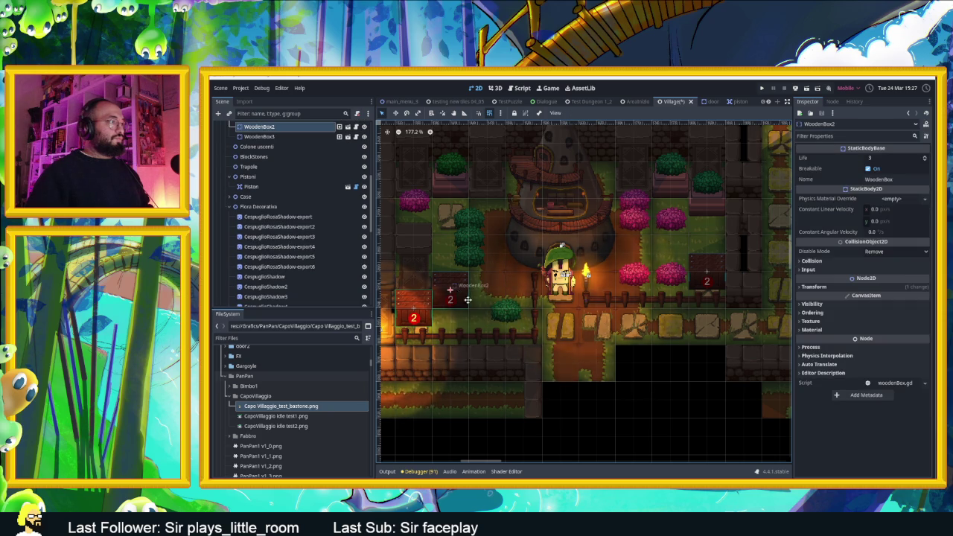
pyautogui.moveTo(472, 307)
pyautogui.mouseDown()
pyautogui.moveTo(524, 280)
pyautogui.moveTo(517, 309)
pyautogui.moveTo(471, 307)
pyautogui.mouseUp()
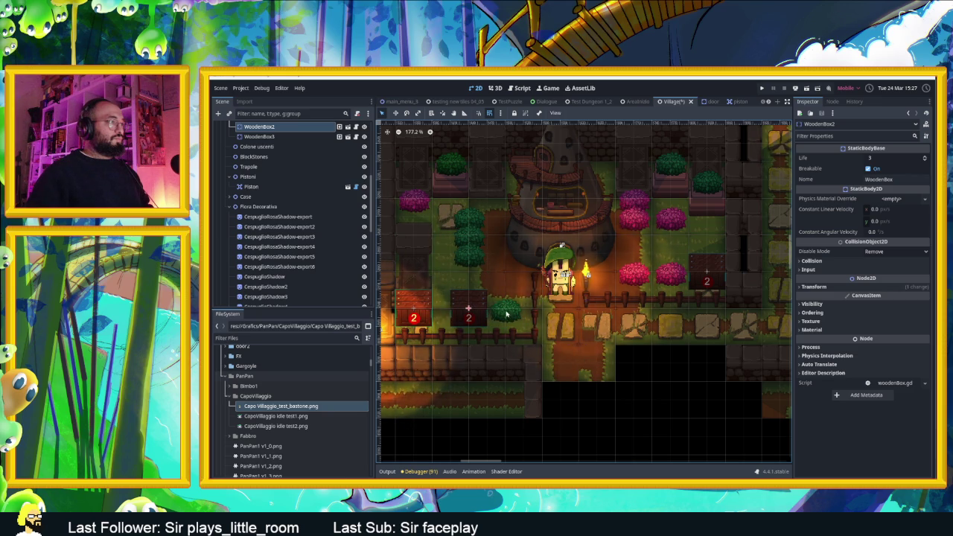
pyautogui.click(599, 398)
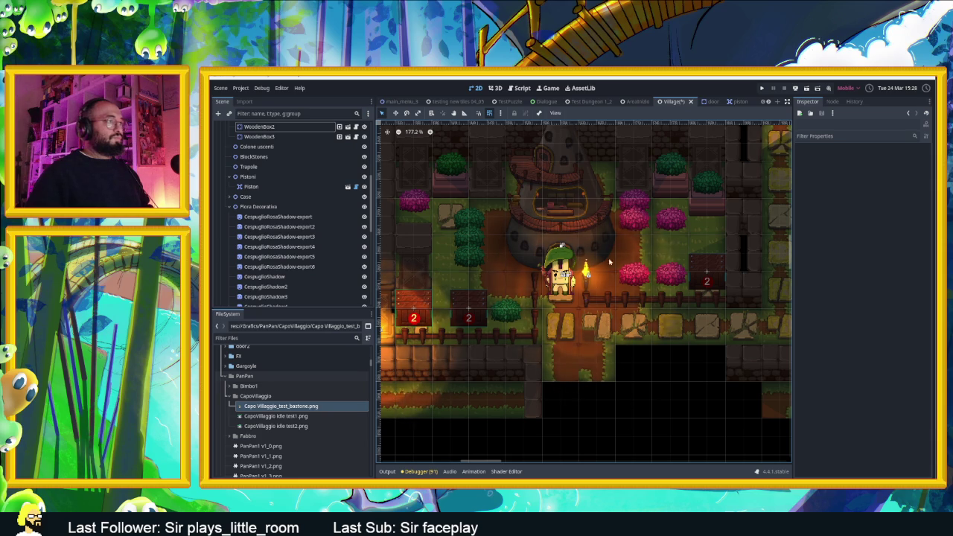
pyautogui.scroll(3, 616, 268)
pyautogui.scroll(-4, 581, 285)
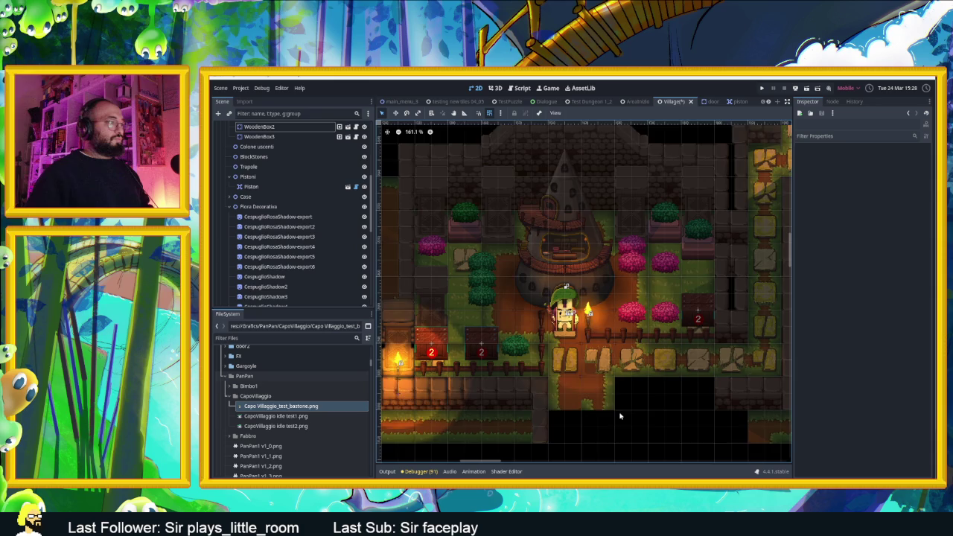
pyautogui.scroll(-1, 599, 386)
pyautogui.scroll(-4, 599, 387)
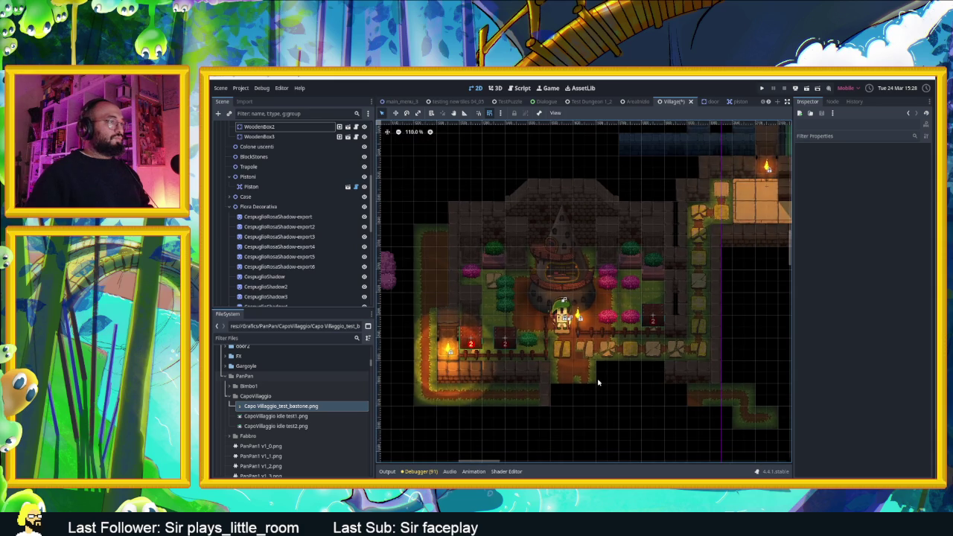
pyautogui.scroll(5, 599, 382)
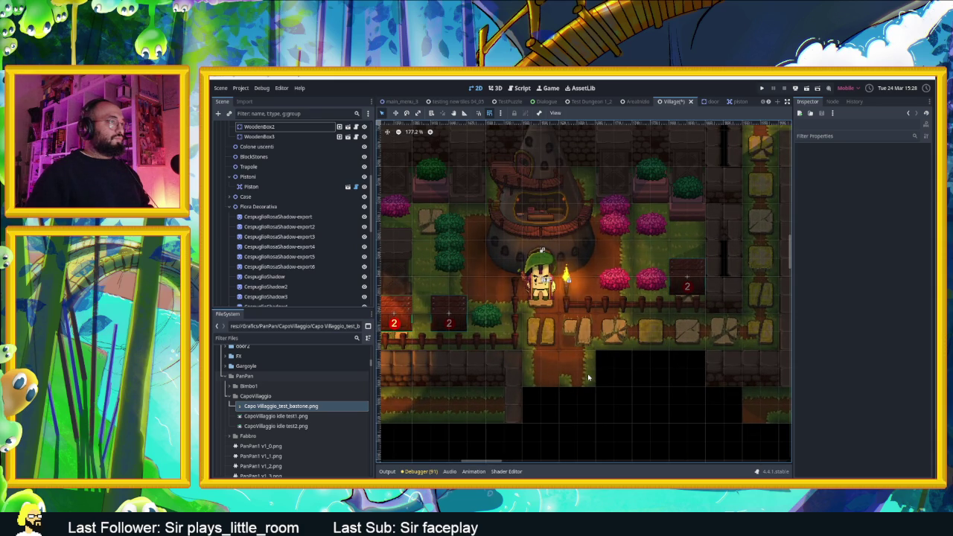
pyautogui.scroll(-4, 588, 379)
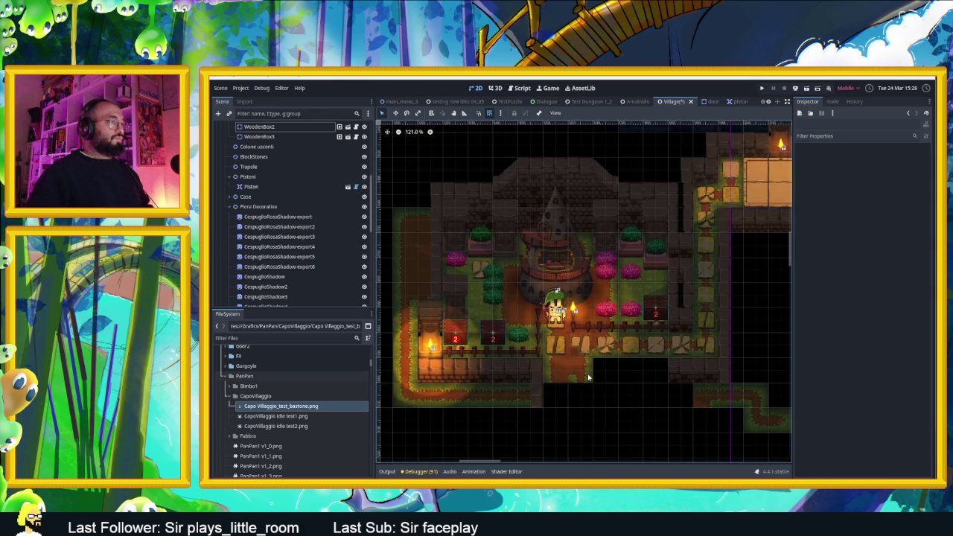
pyautogui.scroll(5, 279, 165)
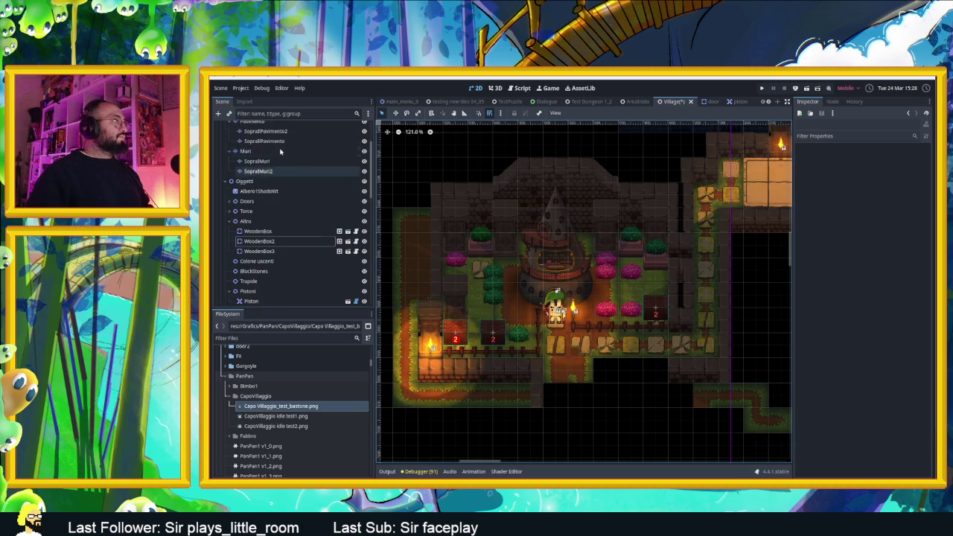
pyautogui.click(279, 167)
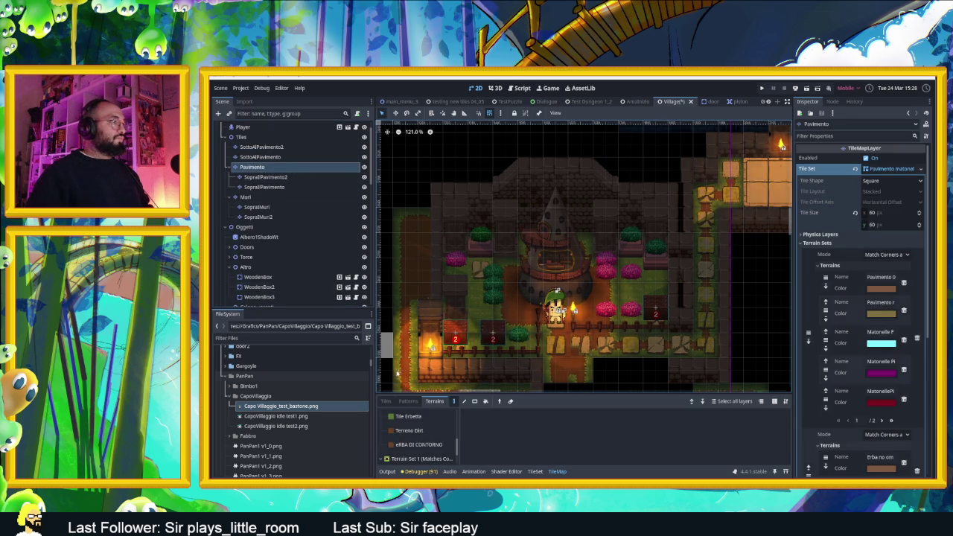
# Repaint a row of single floor tiles below the fence and erase tiles below the plank path.
pyautogui.click(386, 401)
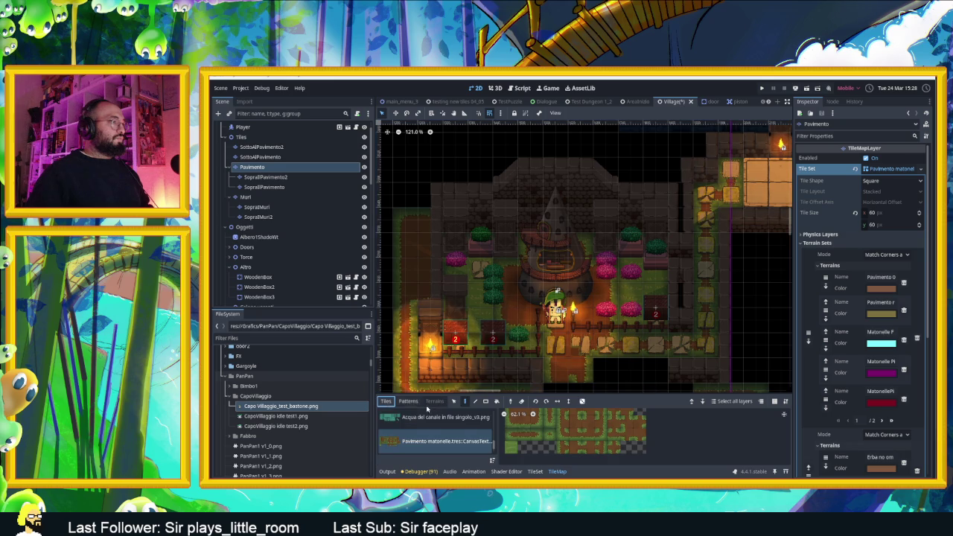
pyautogui.click(463, 402)
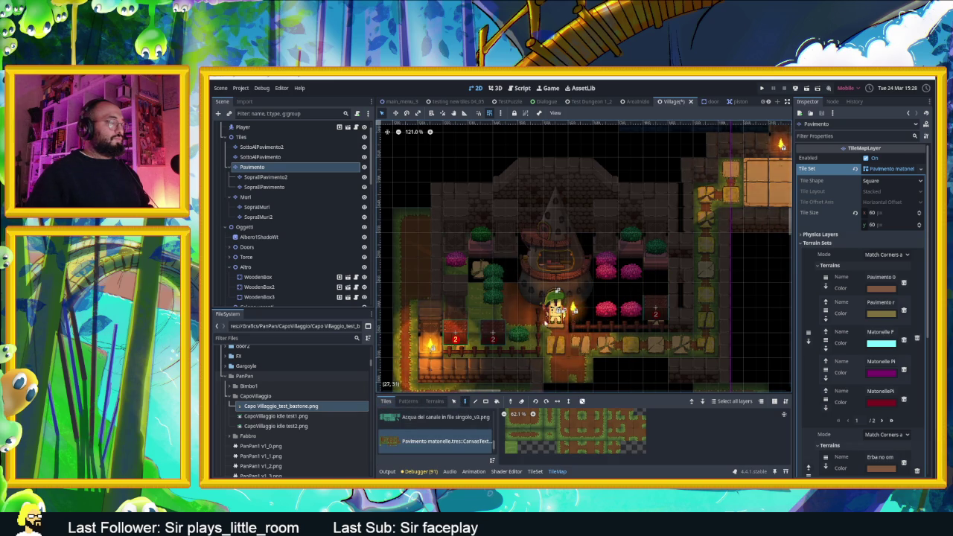
pyautogui.moveTo(460, 337)
pyautogui.mouseDown()
pyautogui.moveTo(616, 346)
pyautogui.moveTo(585, 382)
pyautogui.mouseUp()
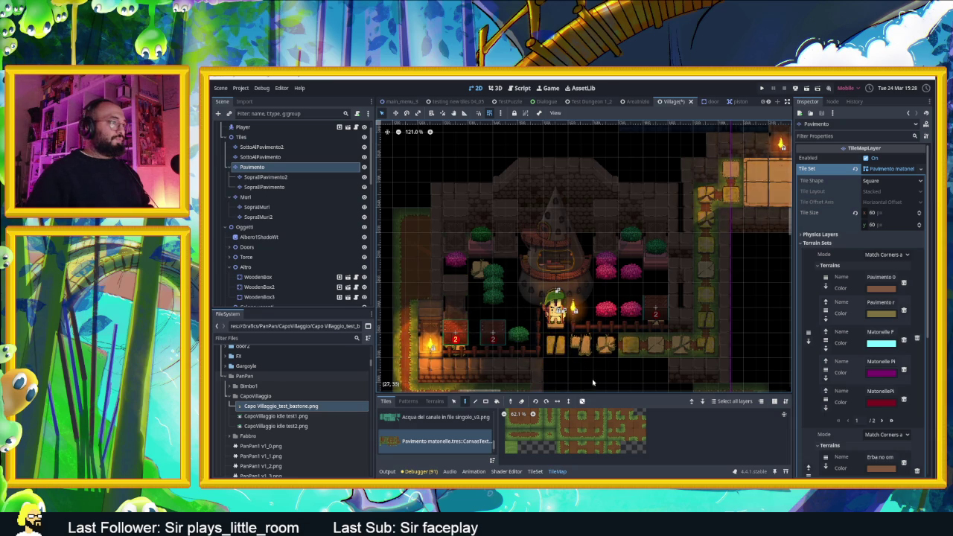
pyautogui.scroll(1, 573, 354)
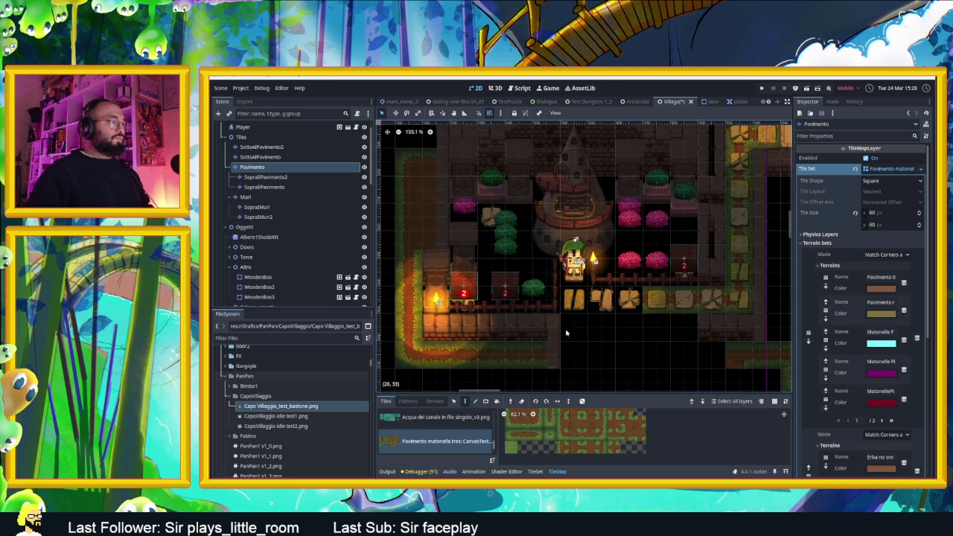
pyautogui.scroll(1, 576, 322)
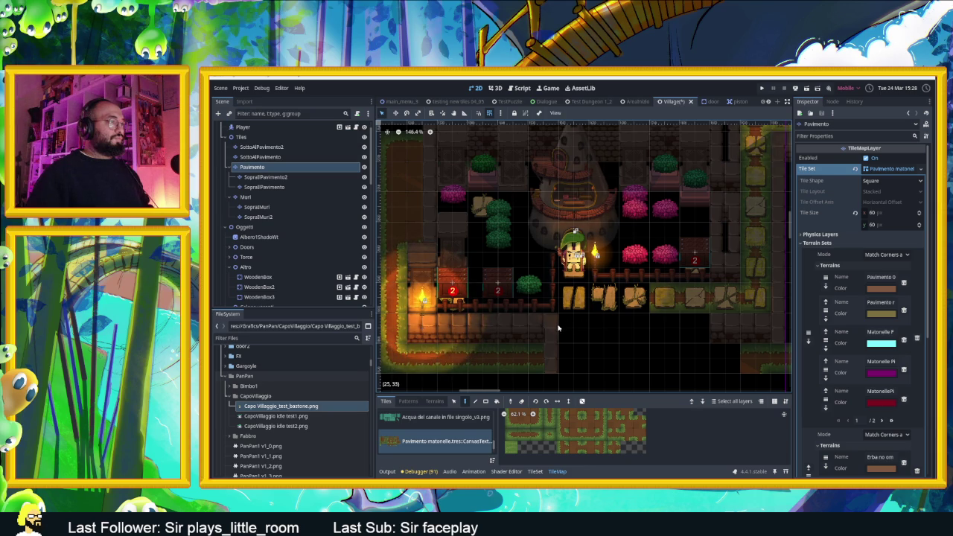
pyautogui.rightClick(538, 358)
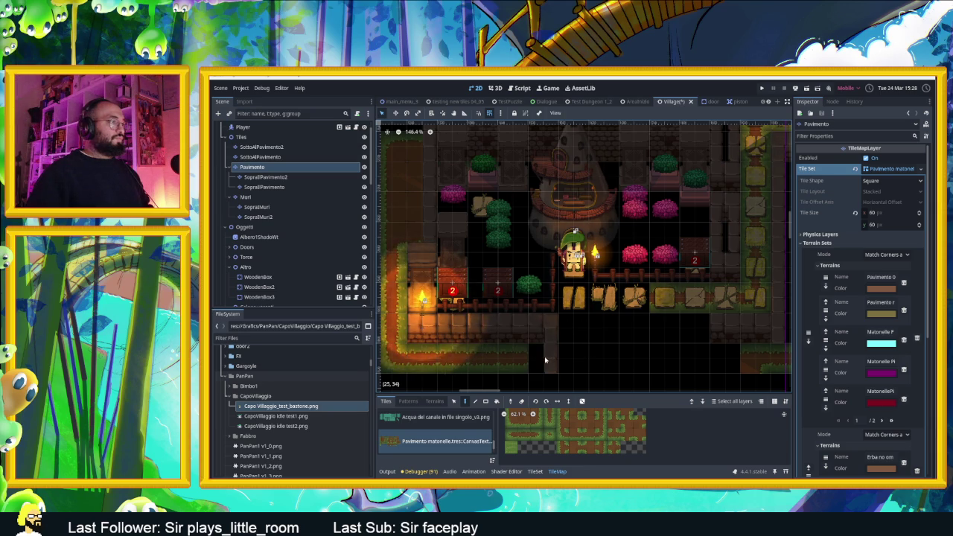
pyautogui.rightClick(523, 360)
# Reopen the tile painting panel on its Terrains list.
pyautogui.moveTo(597, 350); pyautogui.dragTo(549, 351)
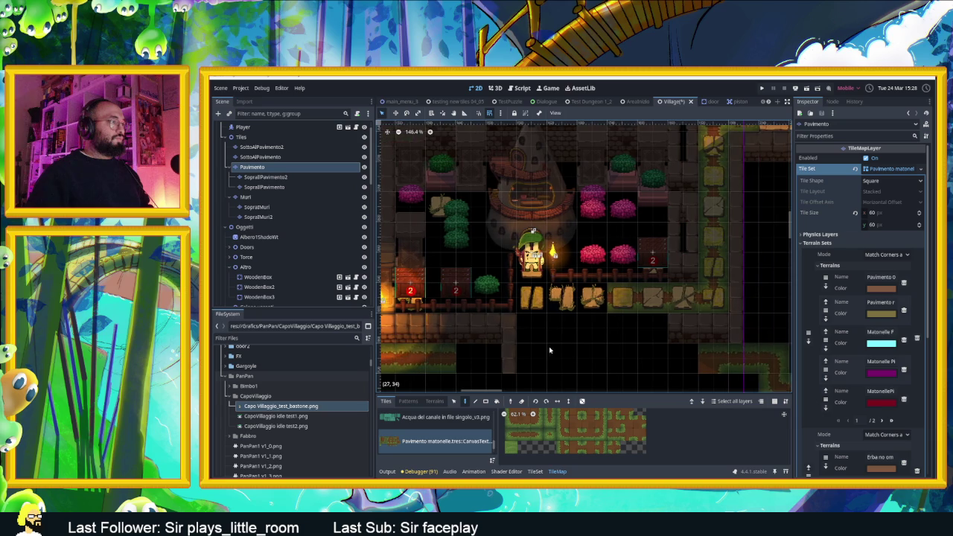
pyautogui.scroll(2, 559, 320)
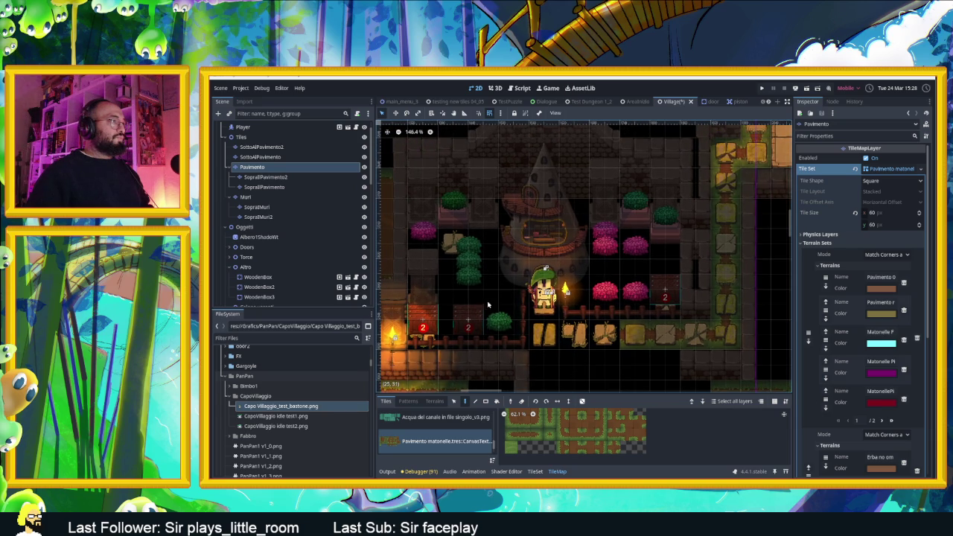
pyautogui.scroll(-2, 473, 272)
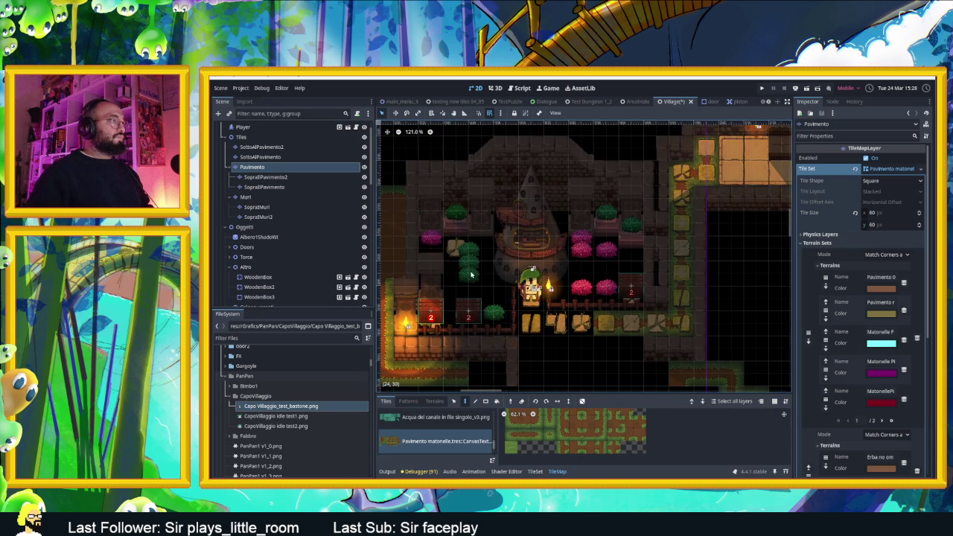
pyautogui.scroll(2, 489, 271)
pyautogui.scroll(1, 489, 271)
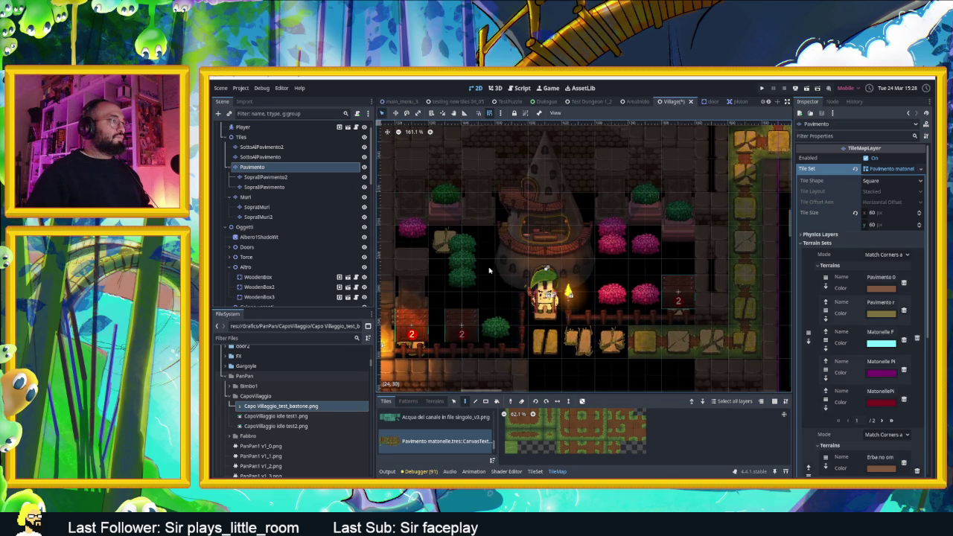
pyautogui.scroll(1, 507, 271)
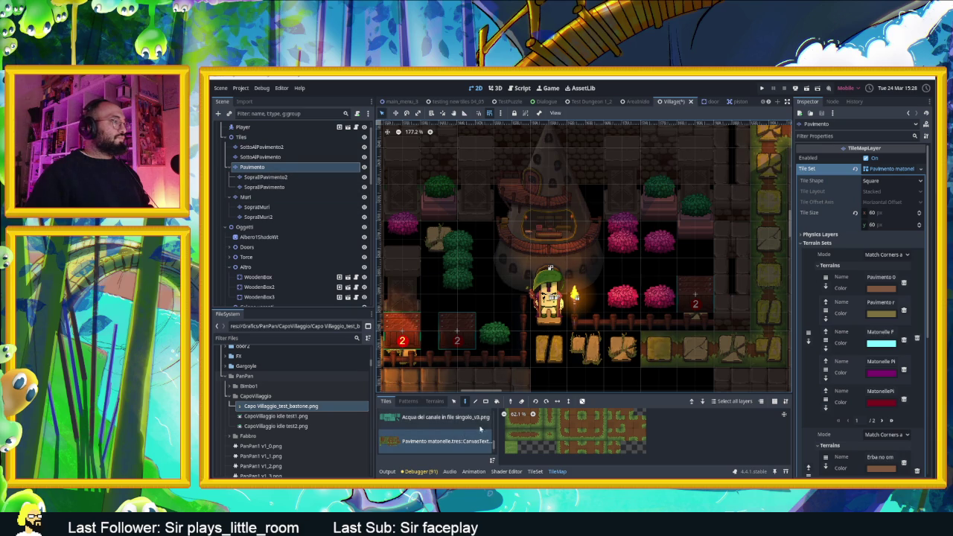
pyautogui.click(556, 472)
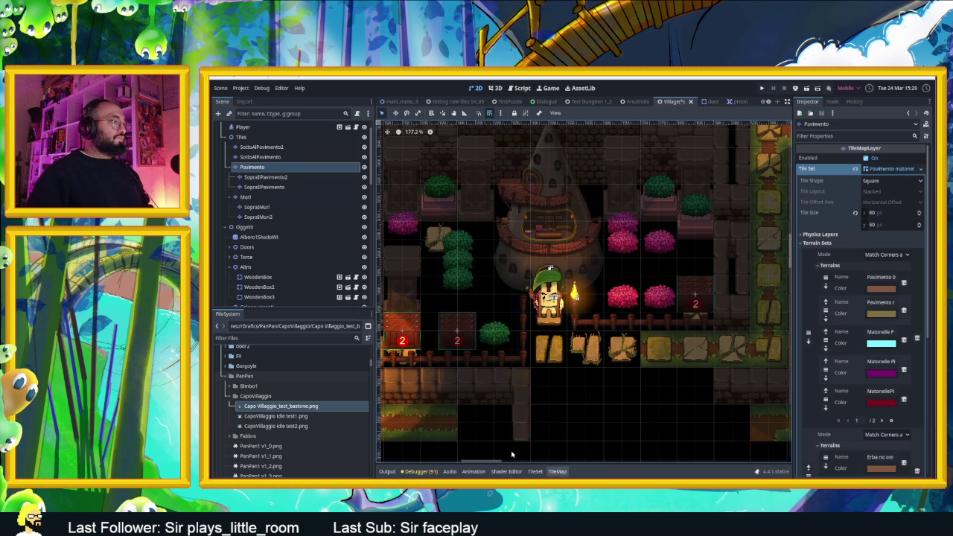
pyautogui.click(556, 472)
pyautogui.click(435, 401)
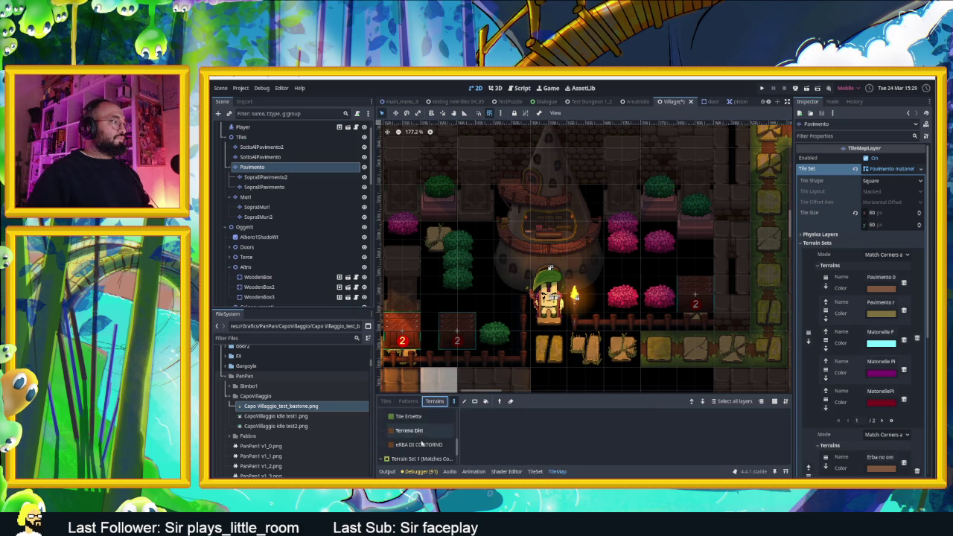
# Paint eRBA DI CONTORNO dirt below the fence row and left of the tower and chief.
pyautogui.click(419, 438)
pyautogui.click(539, 345)
pyautogui.moveTo(540, 350); pyautogui.dragTo(622, 350)
pyautogui.scroll(-1, 576, 325)
pyautogui.scroll(-1, 576, 325)
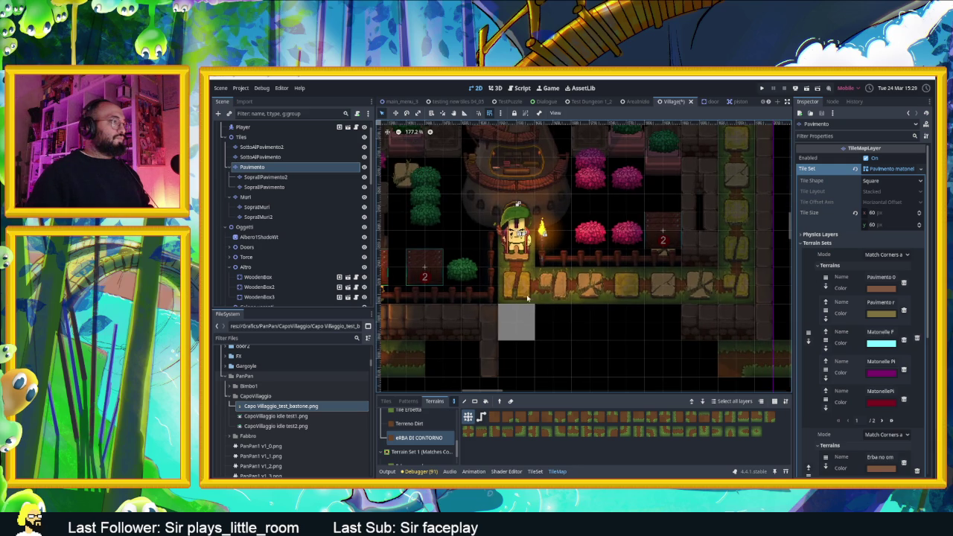
pyautogui.click(519, 305)
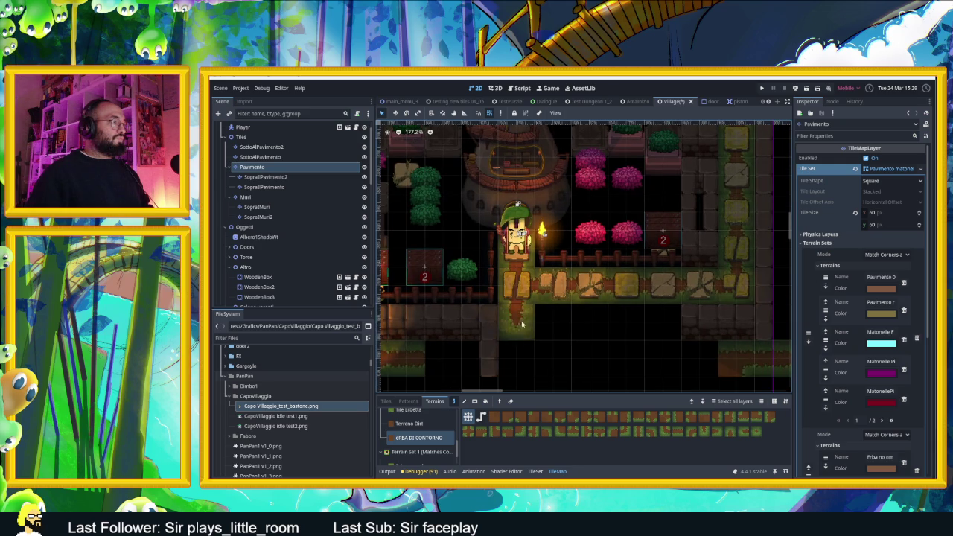
pyautogui.moveTo(549, 354)
pyautogui.mouseDown()
pyautogui.moveTo(515, 357)
pyautogui.moveTo(543, 296)
pyautogui.mouseUp()
pyautogui.scroll(1, 543, 296)
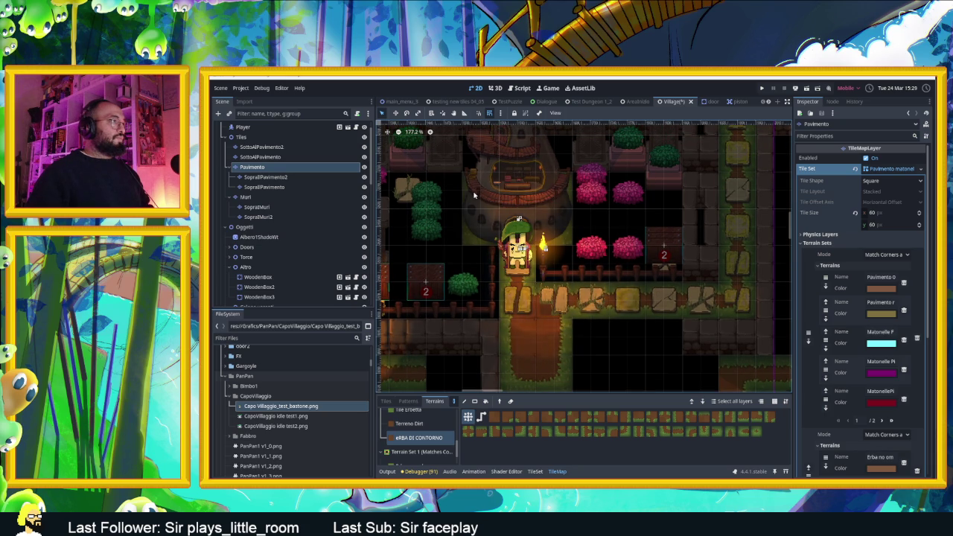
pyautogui.click(452, 212)
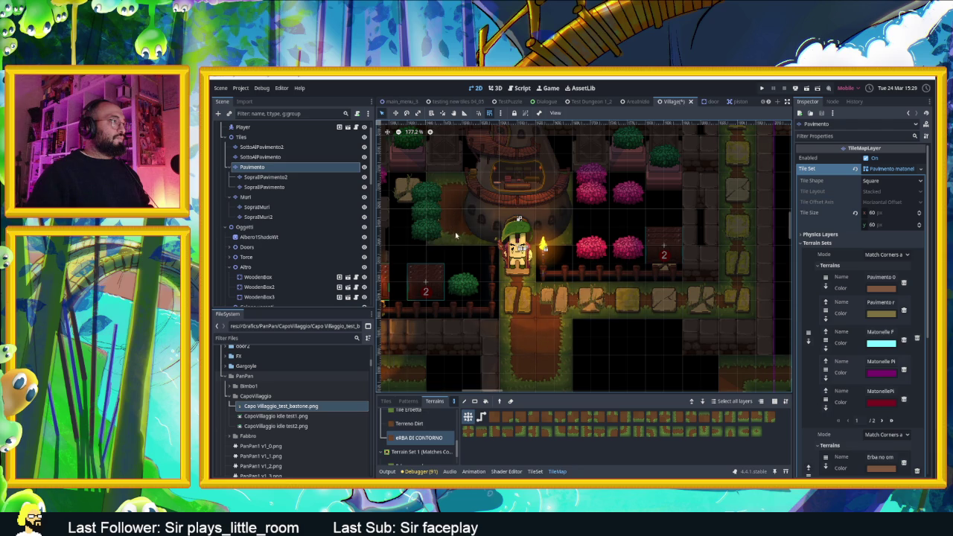
pyautogui.click(465, 253)
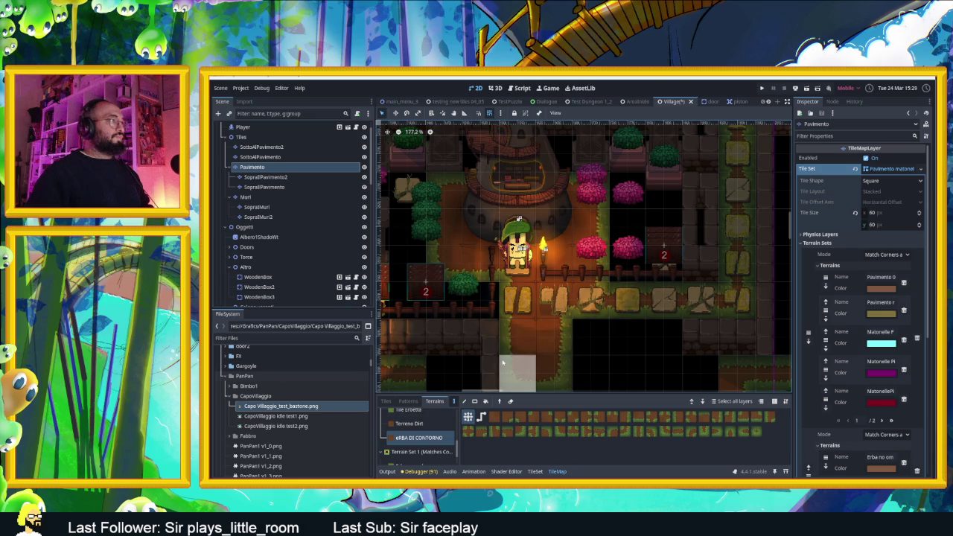
# Switch to the Tile Erbetta terrain and paint the first grass tile.
pyautogui.hscroll(-2, 500, 334)
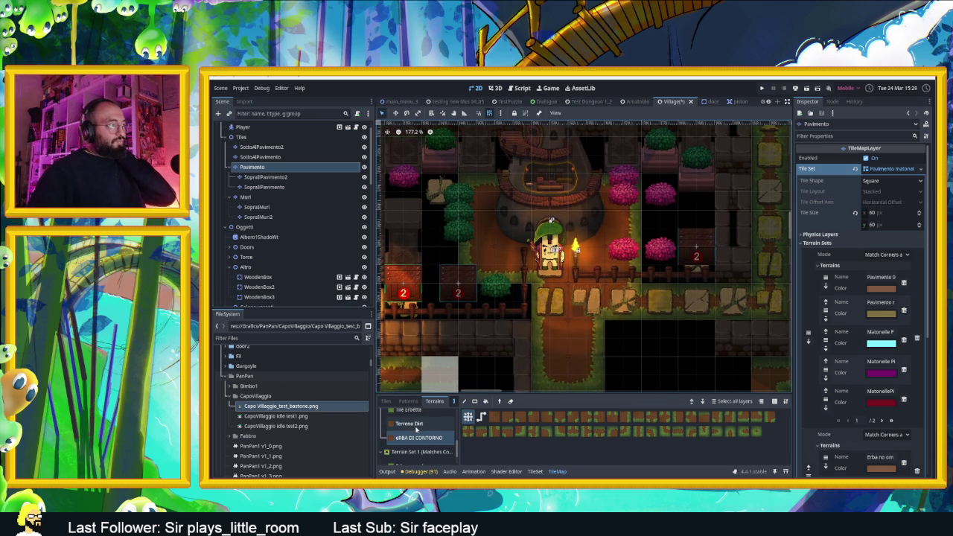
pyautogui.click(411, 414)
pyautogui.click(511, 300)
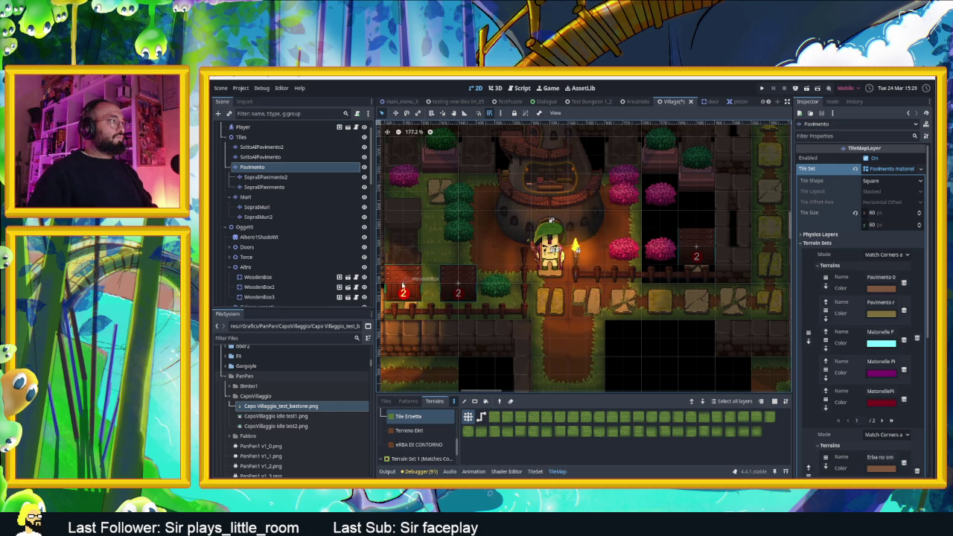
# Cover the black tiles around the pink bushes with Tile Erbetta grass, then zoom to review the map.
pyautogui.scroll(1, 600, 217)
pyautogui.hscroll(1, 599, 217)
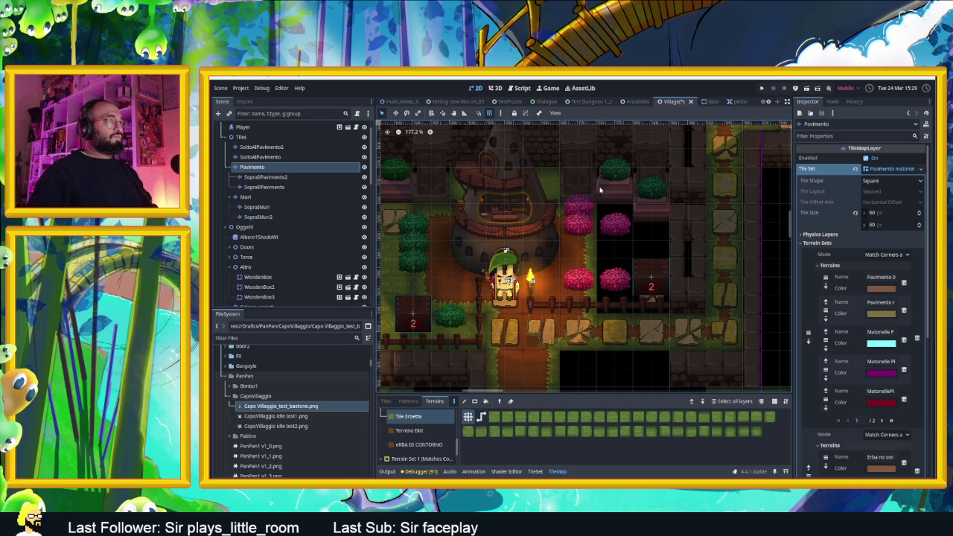
pyautogui.moveTo(647, 201)
pyautogui.mouseDown()
pyautogui.moveTo(647, 298)
pyautogui.moveTo(617, 287)
pyautogui.moveTo(617, 228)
pyautogui.mouseUp()
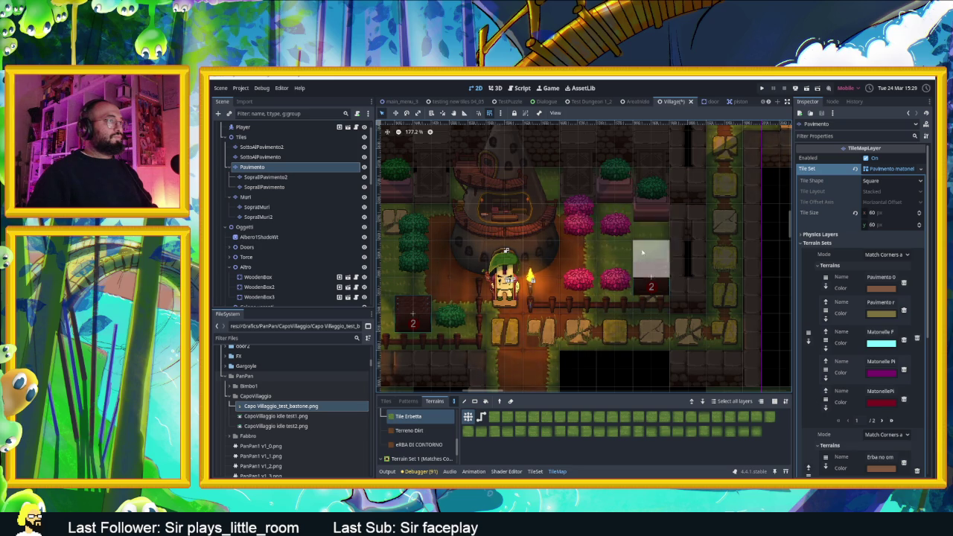
pyautogui.scroll(-4, 649, 333)
pyautogui.scroll(-2, 649, 333)
pyautogui.scroll(3, 623, 351)
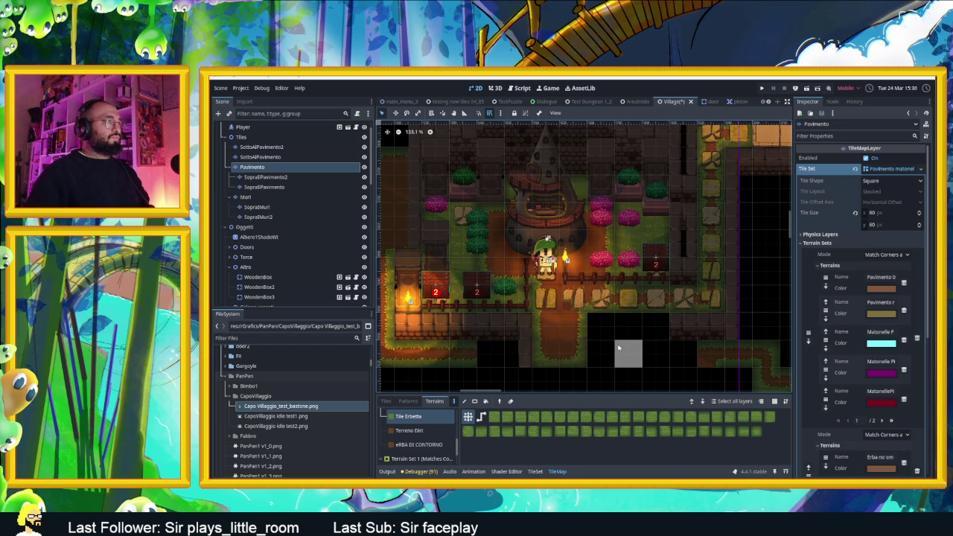
pyautogui.scroll(4, 570, 294)
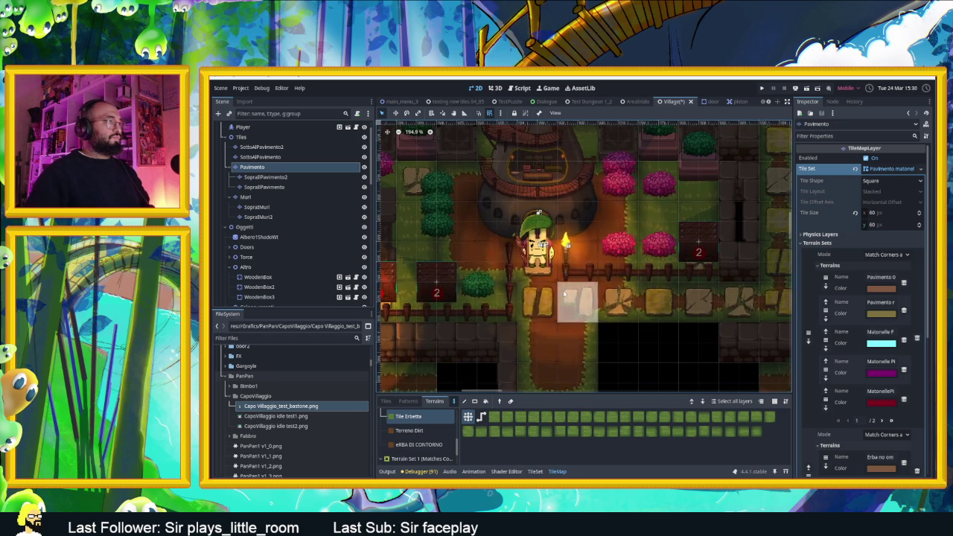
pyautogui.scroll(-5, 281, 273)
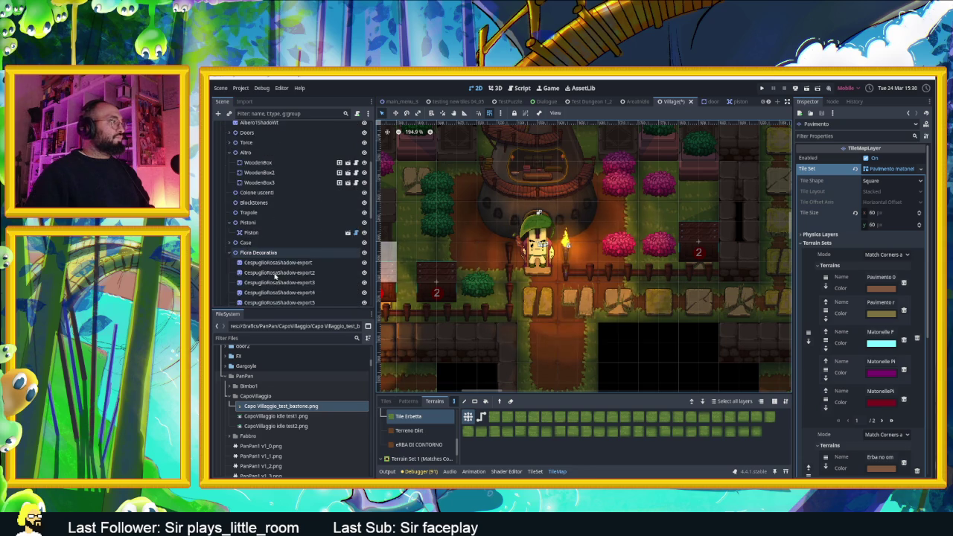
pyautogui.scroll(-3, 282, 254)
# Select the CespuglioShadow green bush and move it beside the tower.
pyautogui.click(278, 171)
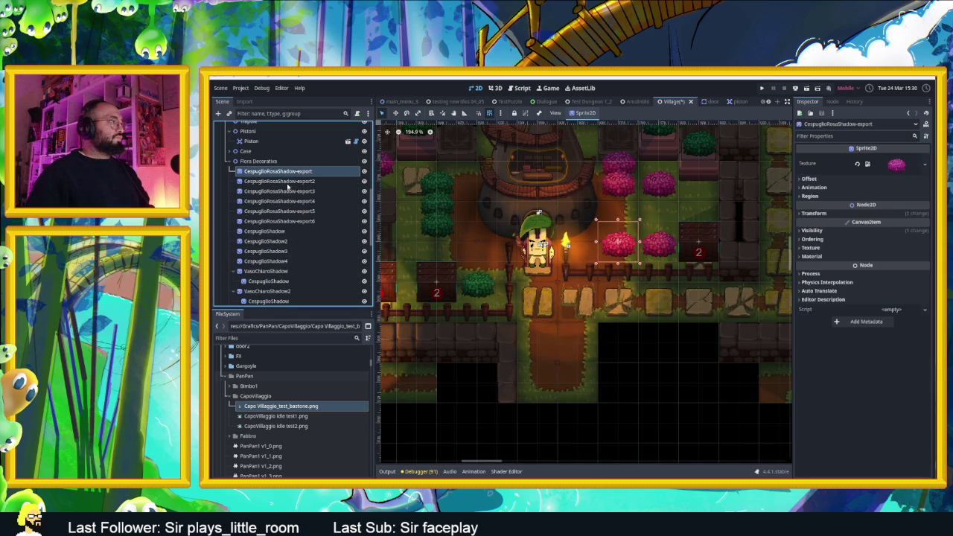
pyautogui.click(287, 221)
pyautogui.click(283, 231)
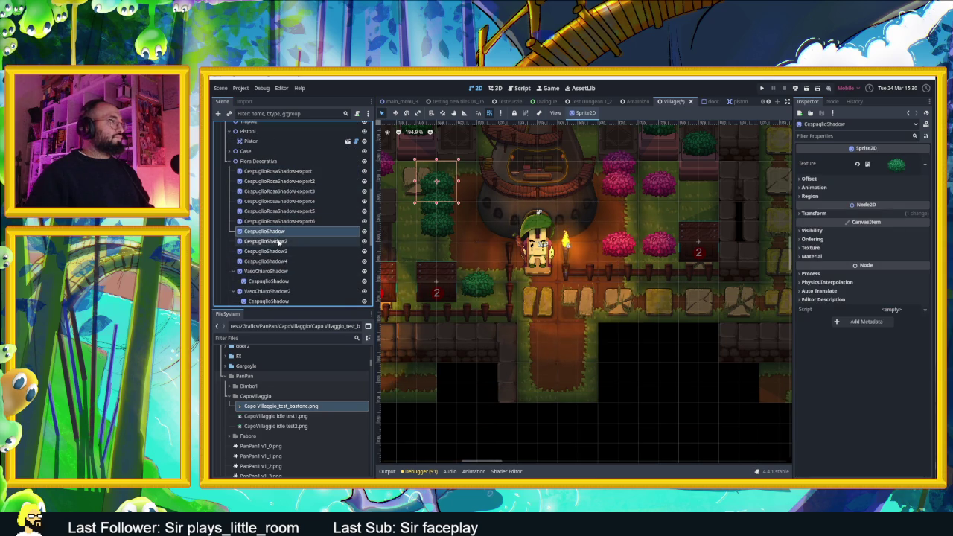
pyautogui.click(395, 113)
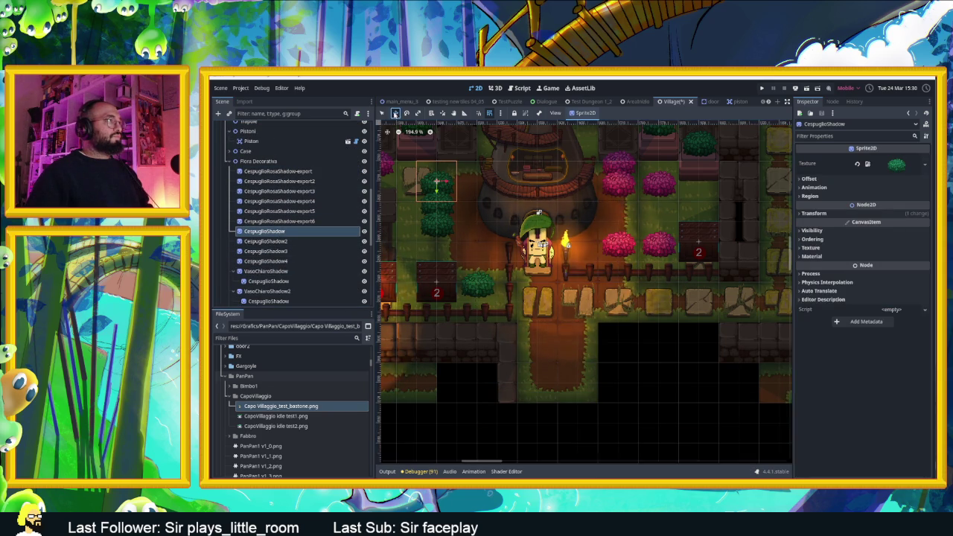
pyautogui.moveTo(437, 181); pyautogui.dragTo(471, 175)
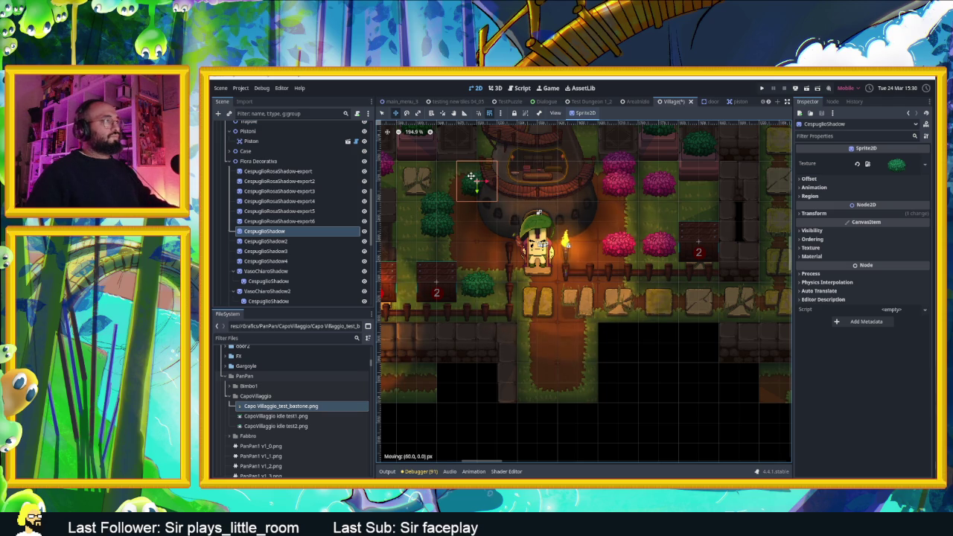
pyautogui.moveTo(471, 176)
pyautogui.mouseDown()
pyautogui.moveTo(447, 215)
pyautogui.moveTo(468, 255)
pyautogui.moveTo(476, 240)
pyautogui.mouseUp()
# Duplicate the bush twice, place the copies, and reorder CespuglioShadow6 below CespuglioShadow4.
pyautogui.hotkey('ctrl', 'd')
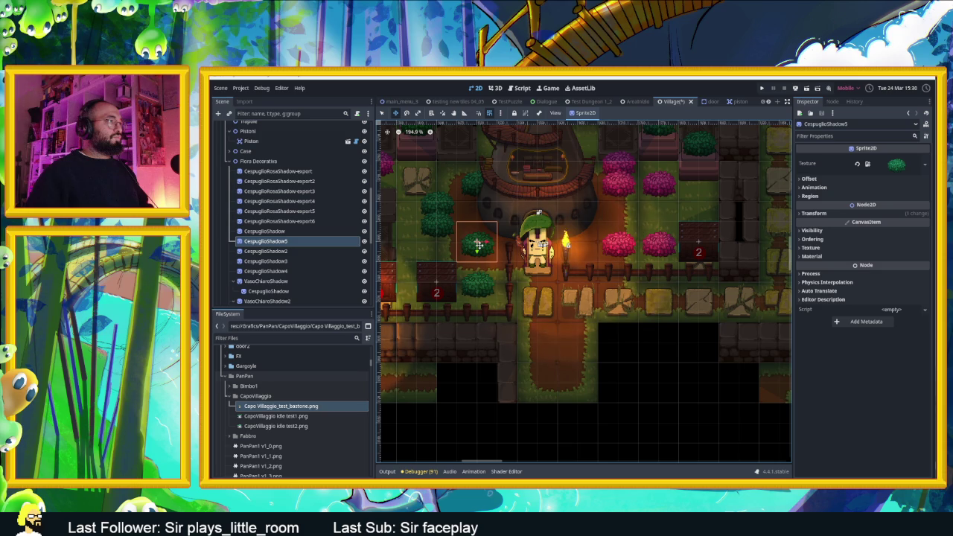
pyautogui.moveTo(480, 248)
pyautogui.mouseDown()
pyautogui.moveTo(469, 186)
pyautogui.moveTo(453, 183)
pyautogui.mouseUp()
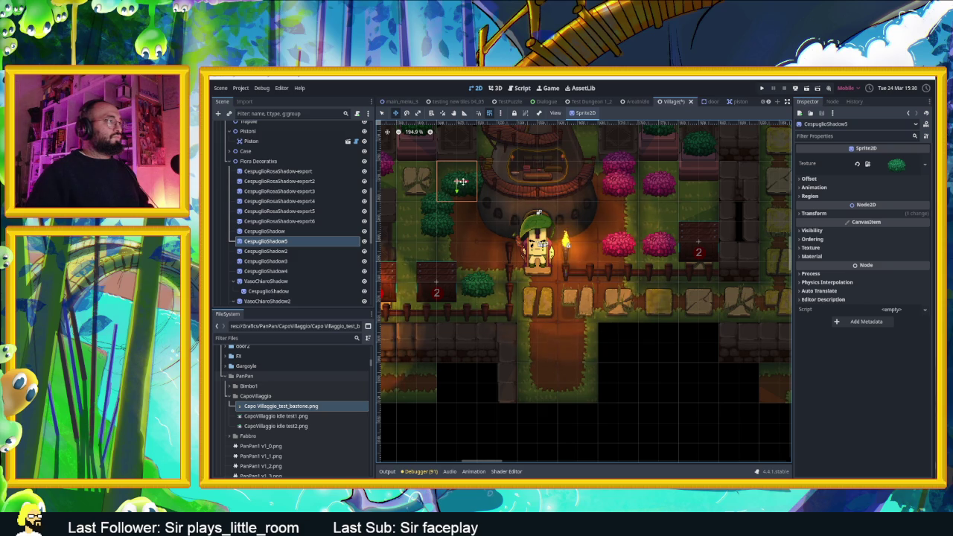
pyautogui.hotkey('ctrl', 'd')
pyautogui.moveTo(459, 182); pyautogui.dragTo(442, 252)
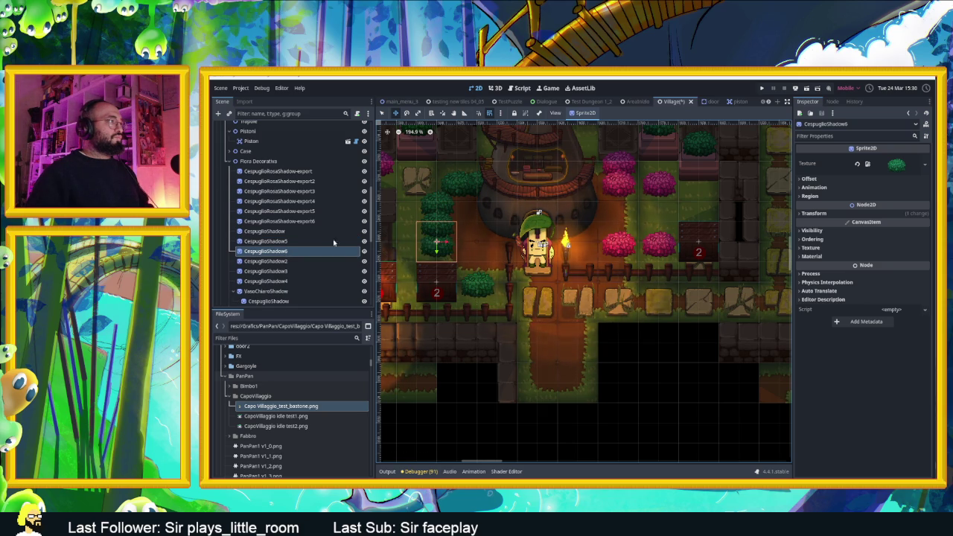
pyautogui.click(273, 253)
pyautogui.moveTo(274, 253); pyautogui.dragTo(282, 287)
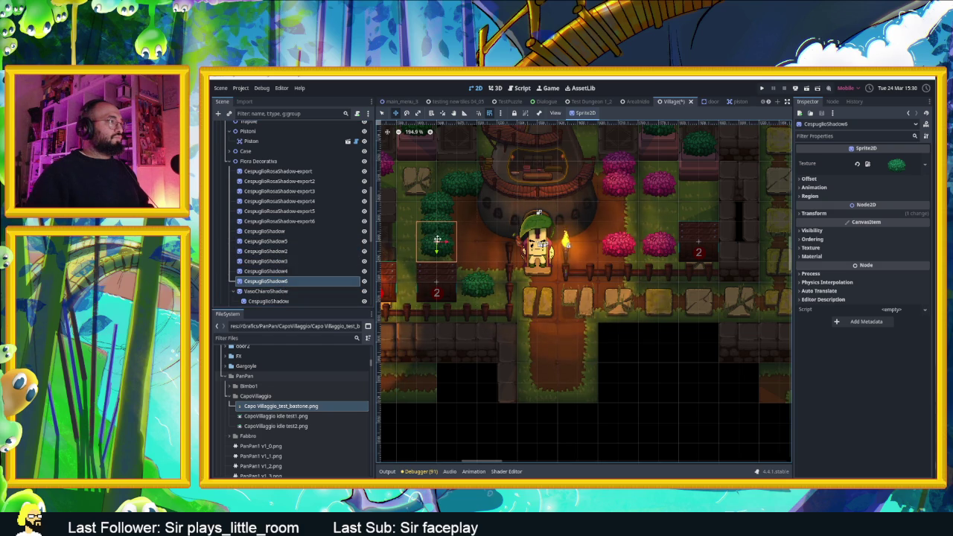
# Regroup the bushes left of the chief into a side-by-side pair and duplicate once more.
pyautogui.moveTo(438, 243); pyautogui.dragTo(473, 250)
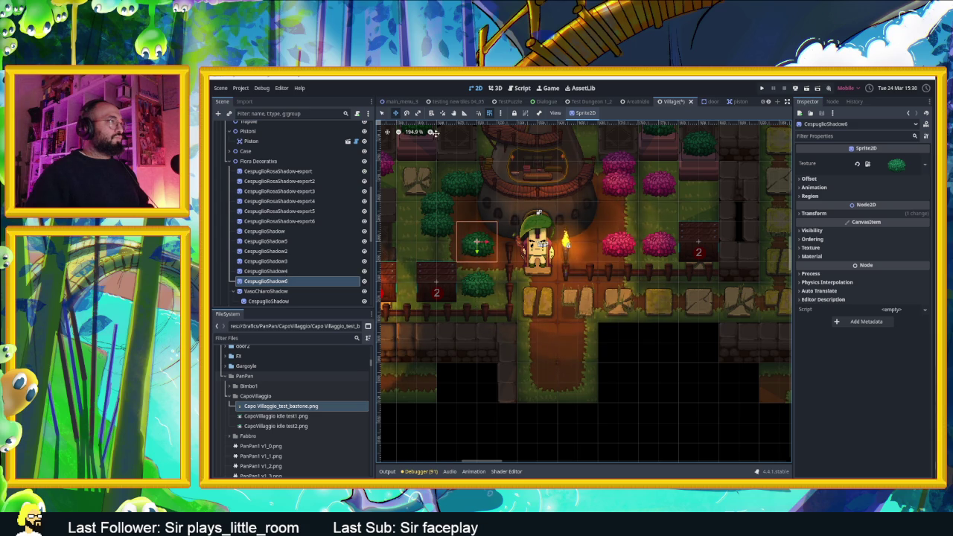
pyautogui.click(437, 228)
pyautogui.moveTo(439, 223)
pyautogui.mouseDown()
pyautogui.moveTo(437, 244)
pyautogui.moveTo(466, 243)
pyautogui.mouseUp()
pyautogui.click(483, 243)
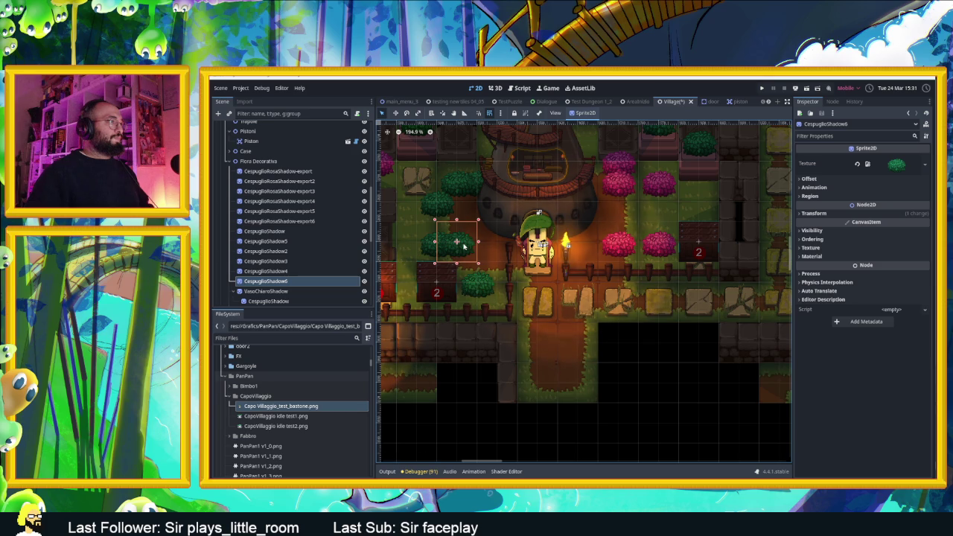
pyautogui.hotkey('ctrl', 'd')
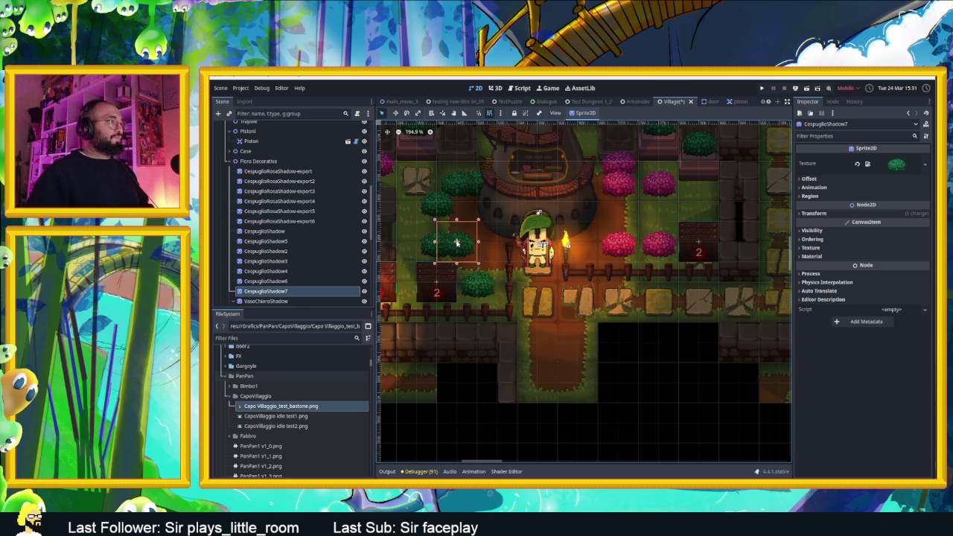